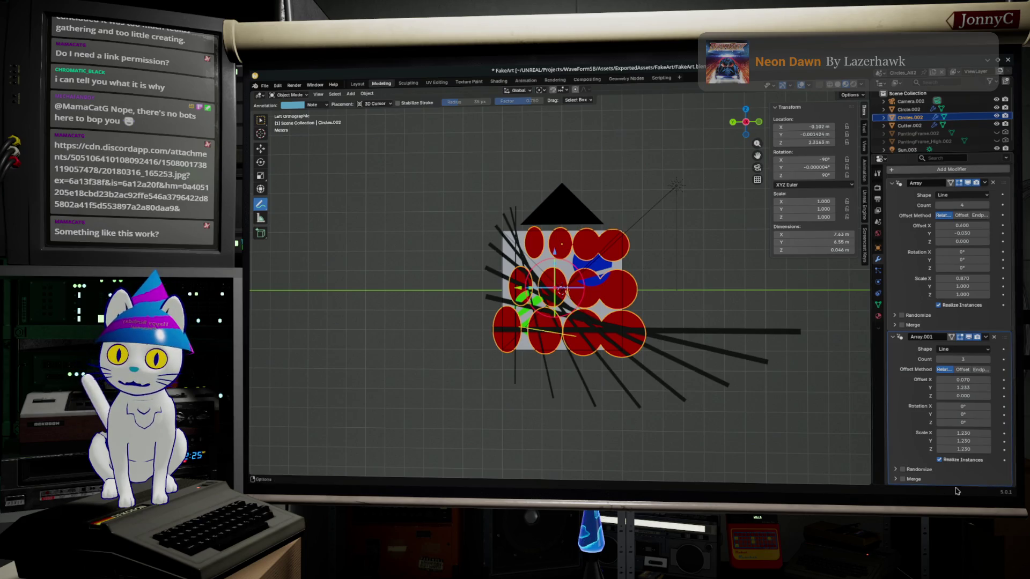
Switch from Blender to the browser with the 'nam neural amp modeler' search results.
{"action": "key", "text": "alt+Tab"}
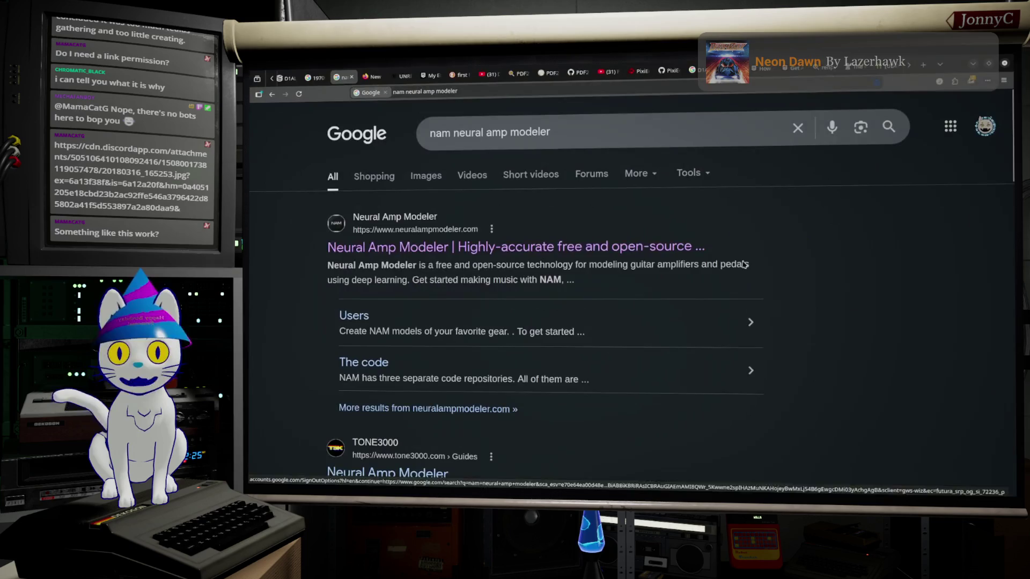
Open the Neural Amp Modeler homepage from the Google results.
{"action": "left_click", "coordinate": [439, 249]}
{"action": "scroll", "coordinate": [447, 291], "scroll_direction": "down", "scroll_amount": 2}
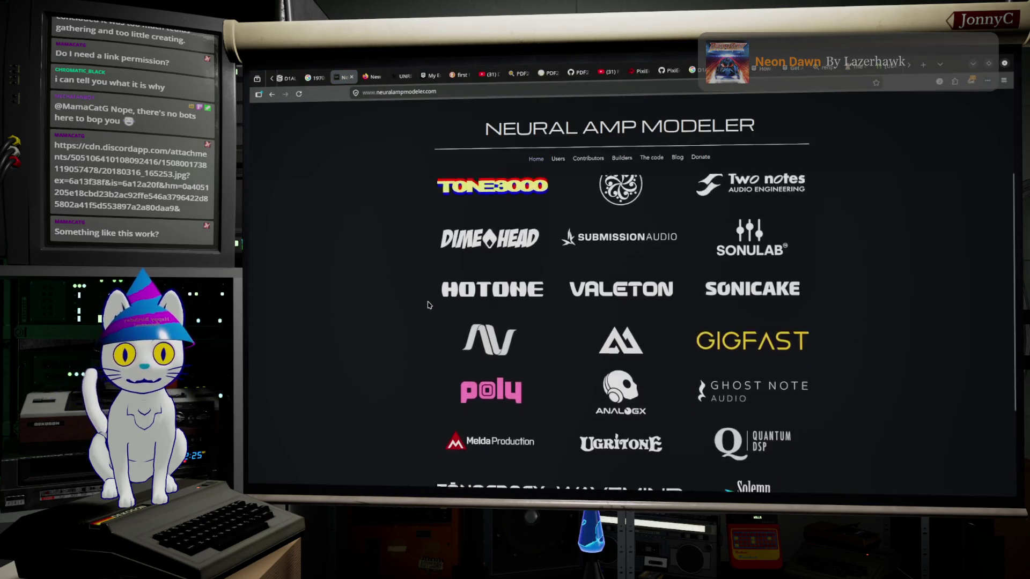
{"action": "scroll", "coordinate": [429, 305], "scroll_direction": "down", "scroll_amount": 2}
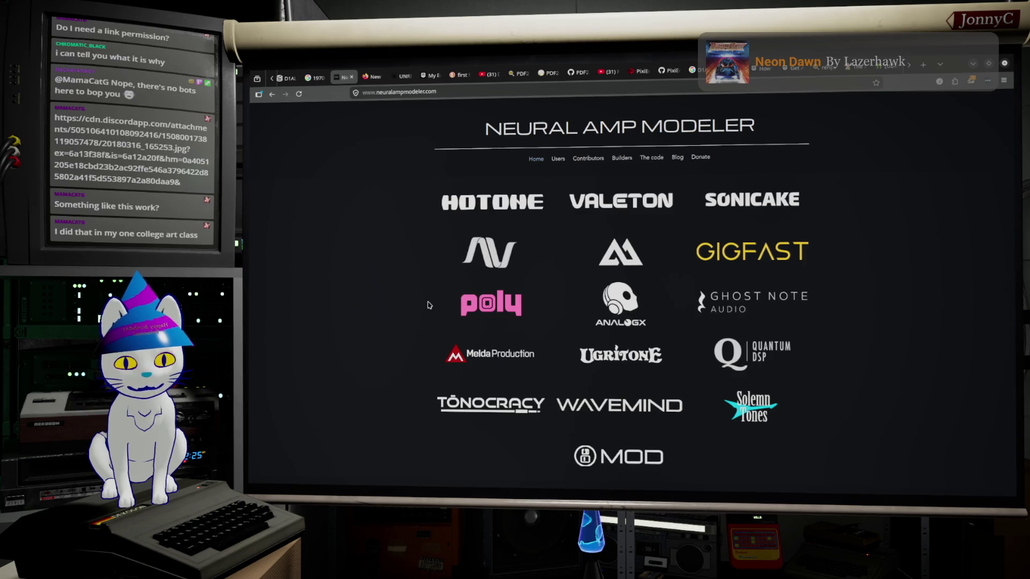
{"action": "scroll", "coordinate": [844, 310], "scroll_direction": "up", "scroll_amount": 1}
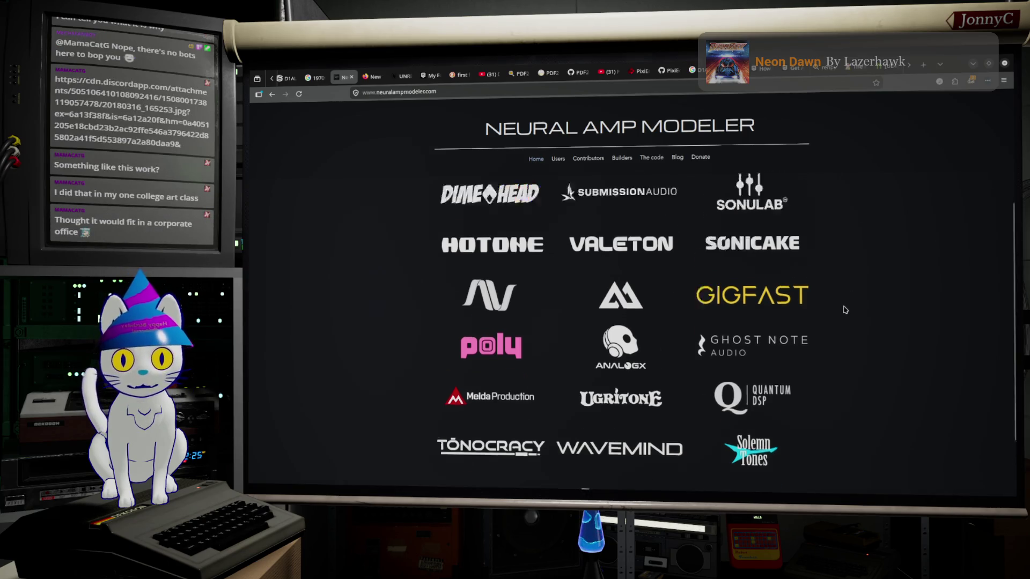
{"action": "scroll", "coordinate": [844, 309], "scroll_direction": "up", "scroll_amount": 5}
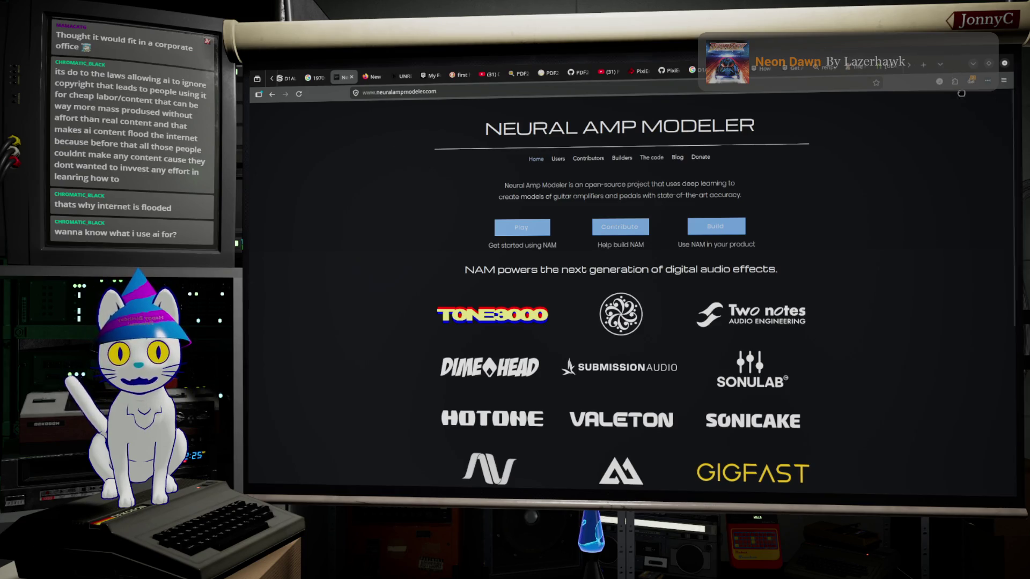
Minimize the browser to return to the Blender scene.
{"action": "left_click", "coordinate": [949, 67]}
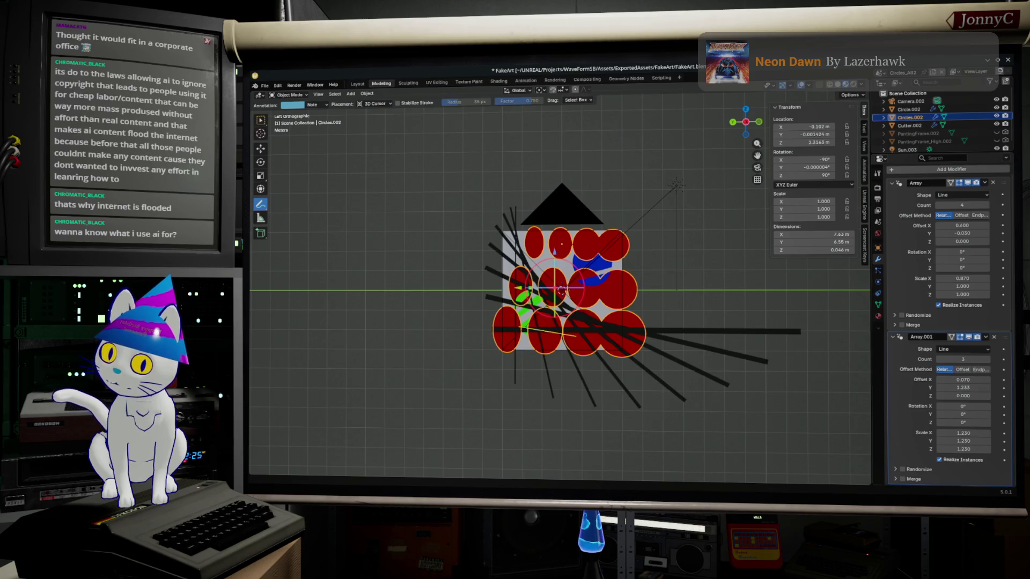
Switch to the browser tab with the graphite jar-and-goblet still-life reference.
{"action": "key", "text": "alt+Tab"}
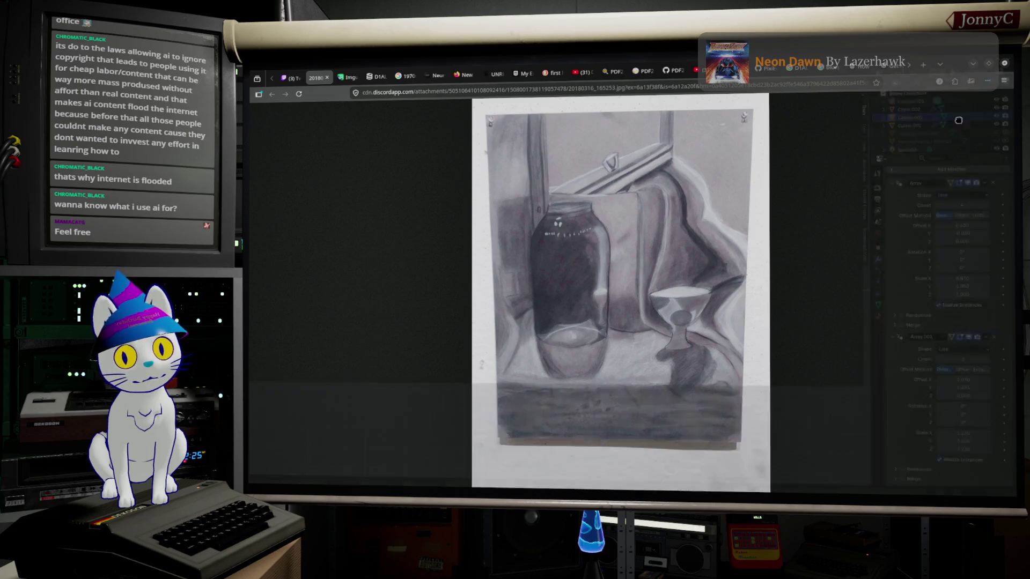
Switch away from the reference drawing toward the Unreal Engine editor.
{"action": "key", "text": "alt+Tab"}
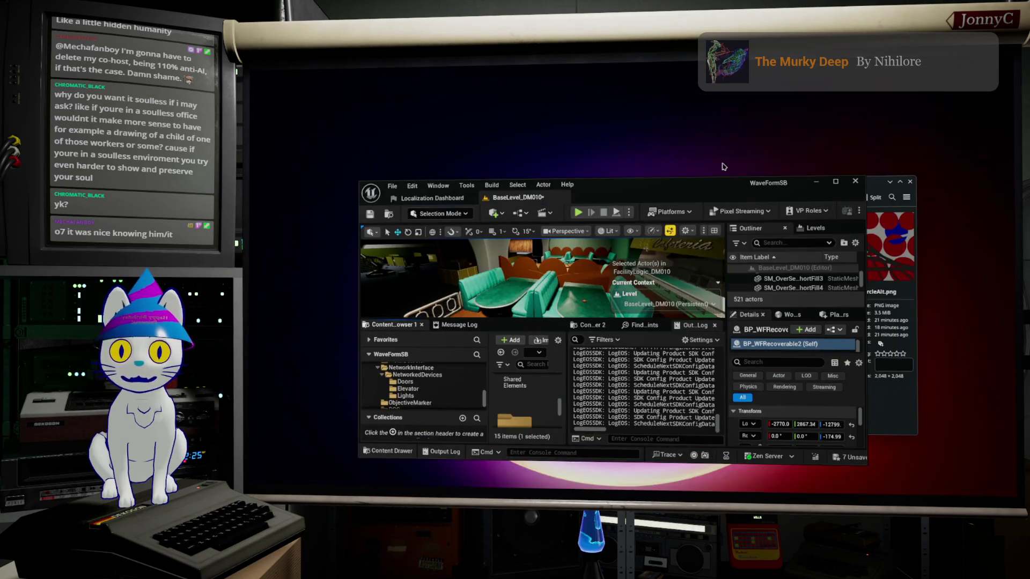
Maximize the editor, enter immersive viewport mode and fly through the cafeteria booths.
{"action": "double_click", "coordinate": [705, 189]}
{"action": "mouse_move", "coordinate": [623, 173]}
{"action": "right_mouse_down"}
{"action": "mouse_move", "coordinate": [611, 177]}
{"action": "mouse_move", "coordinate": [644, 181]}
{"action": "right_mouse_up"}
{"action": "key", "text": "F11"}
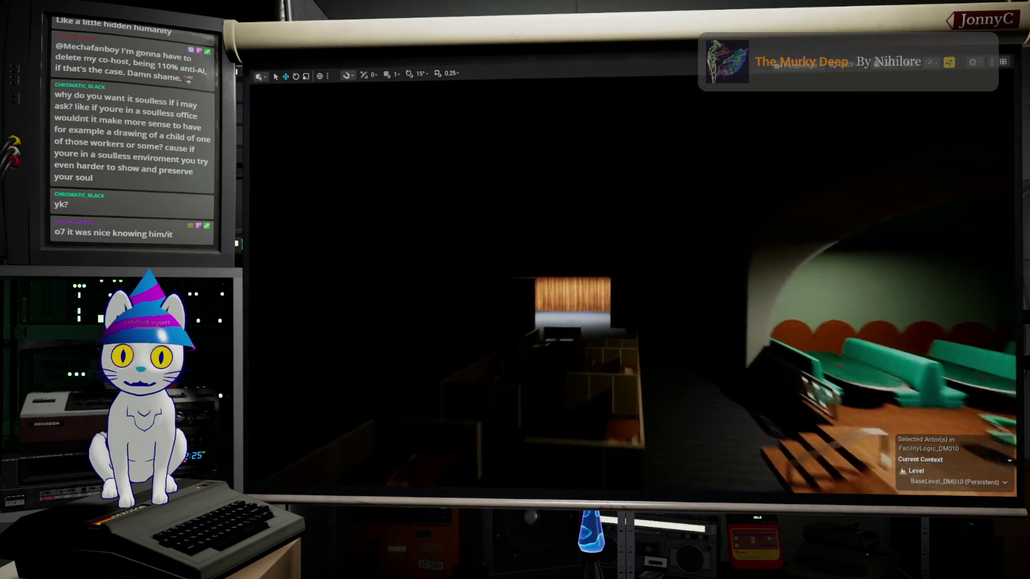
{"action": "mouse_move", "coordinate": [643, 181]}
{"action": "right_mouse_down"}
{"action": "mouse_move", "coordinate": [612, 181]}
{"action": "mouse_move", "coordinate": [628, 185]}
{"action": "mouse_move", "coordinate": [628, 290]}
{"action": "right_mouse_up"}
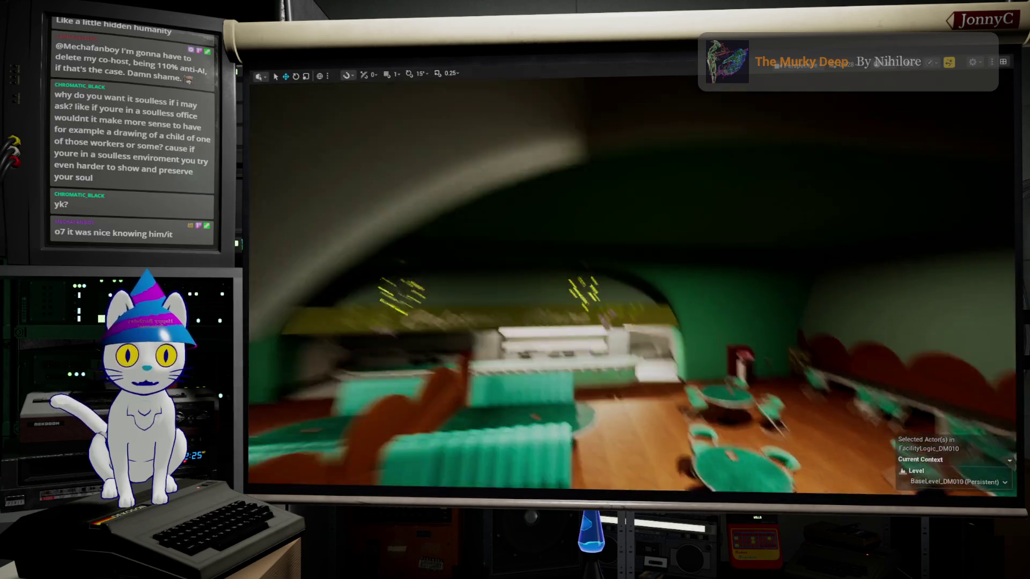
{"action": "right_click_drag", "start_coordinate": [627, 289], "coordinate": [627, 291]}
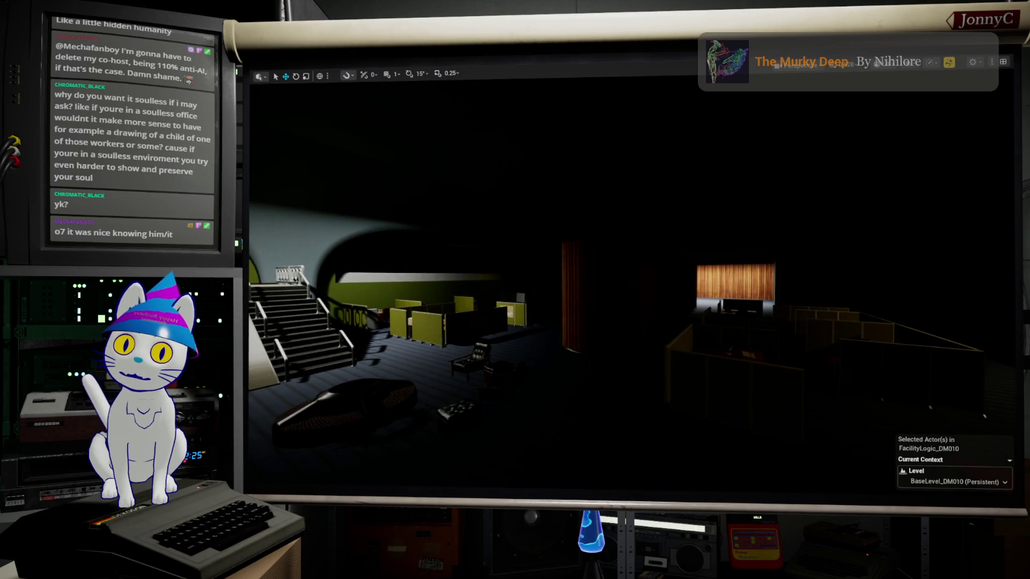
{"action": "right_click_drag", "start_coordinate": [628, 290], "coordinate": [628, 289]}
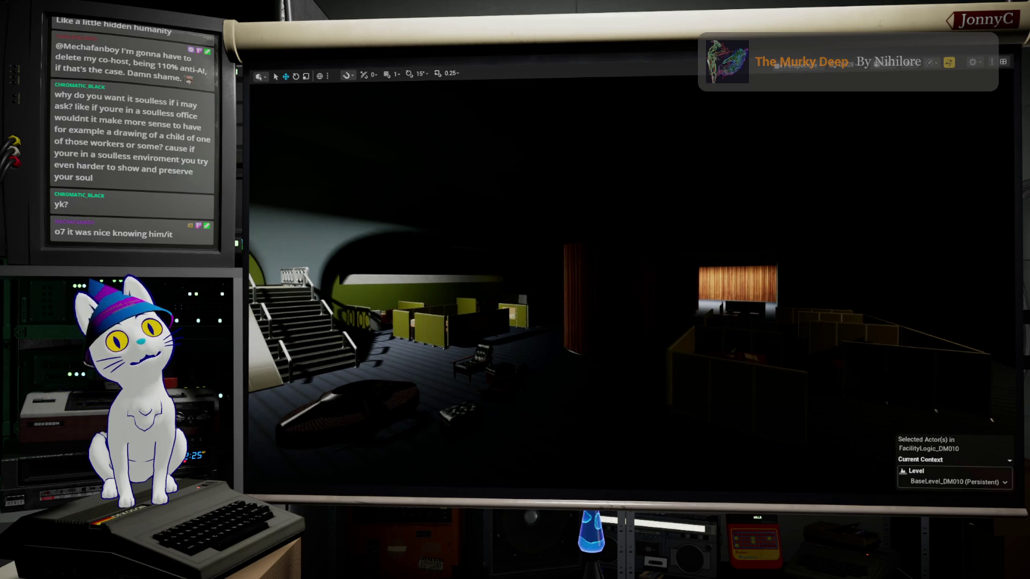
{"action": "key", "text": "d"}
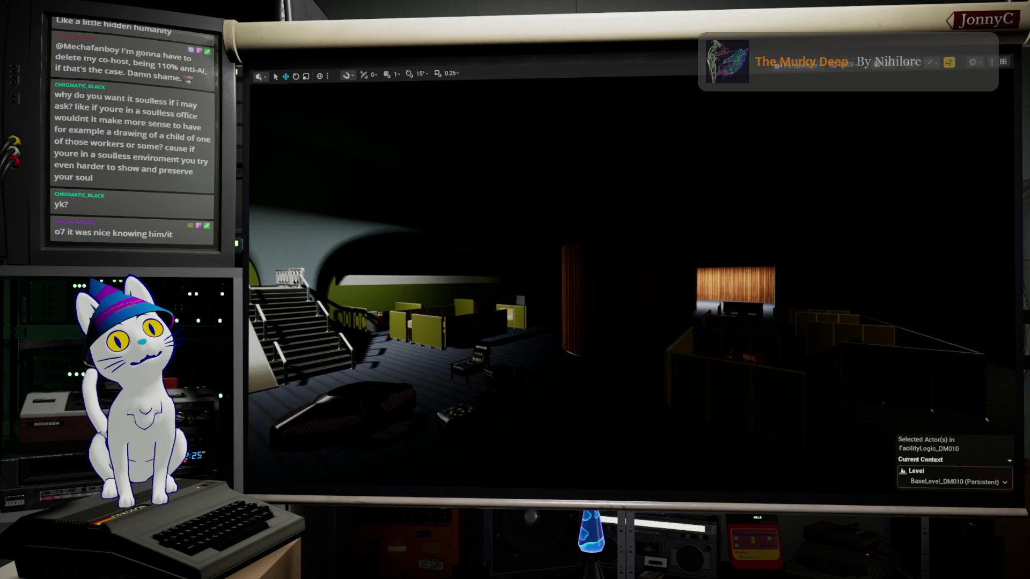
{"action": "key", "text": "d"}
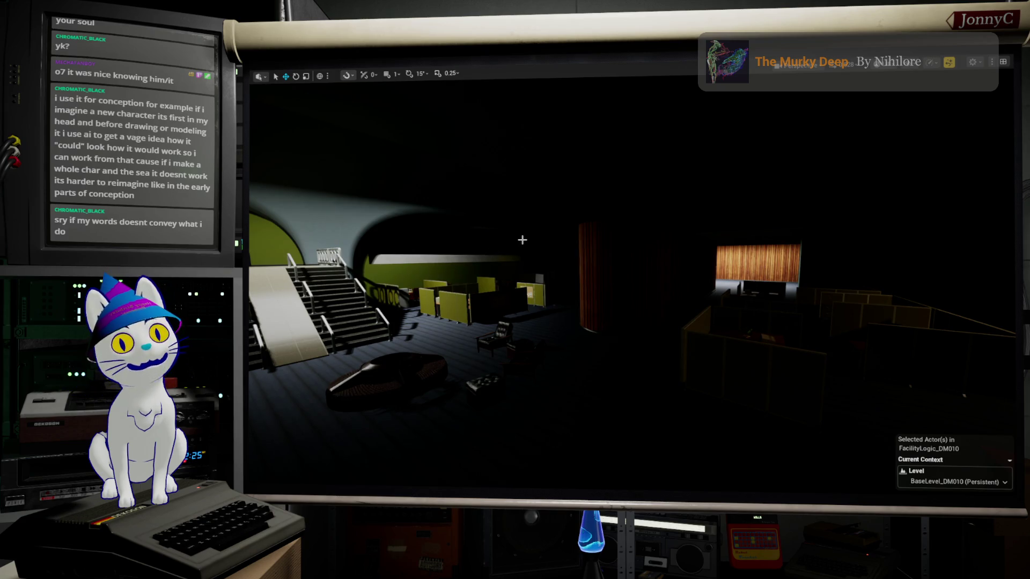
Fly past the world-map wall and seating room to a corridor, then restore the full editor layout.
{"action": "right_click_drag", "start_coordinate": [506, 220], "coordinate": [506, 220]}
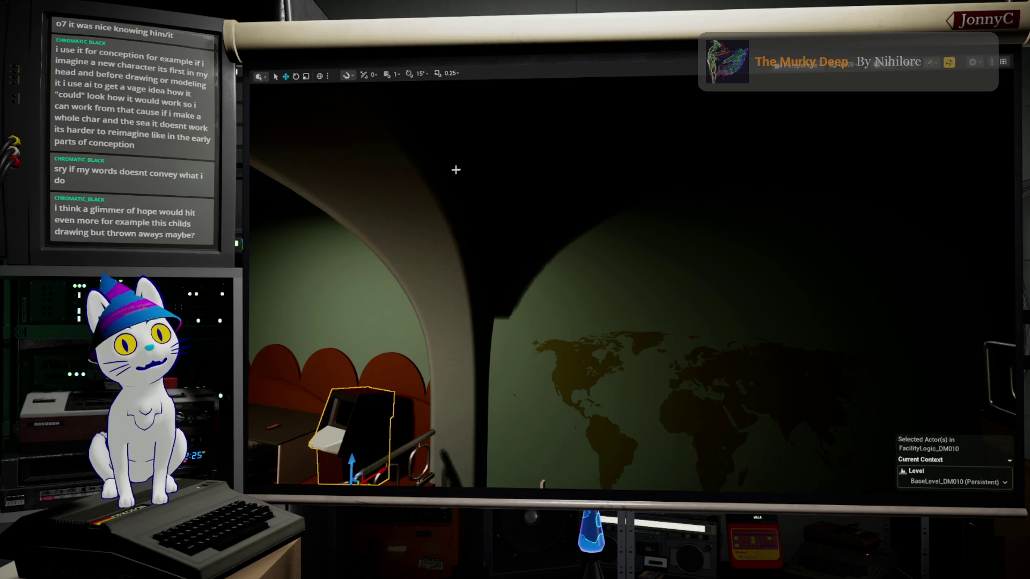
{"action": "right_click_drag", "start_coordinate": [557, 361], "coordinate": [557, 362]}
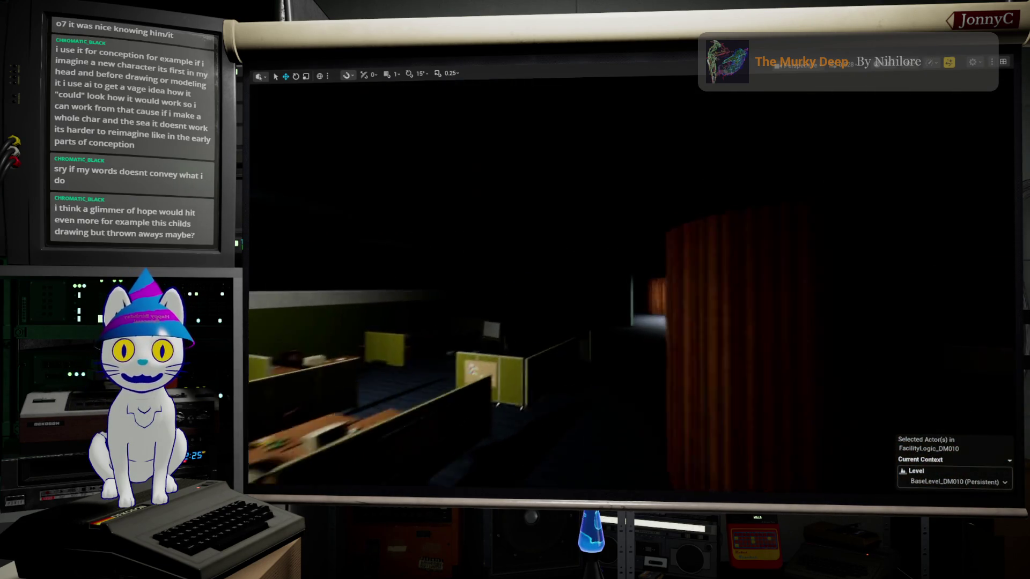
{"action": "right_click_drag", "start_coordinate": [267, 375], "coordinate": [268, 375]}
{"action": "right_click_drag", "start_coordinate": [636, 259], "coordinate": [635, 260]}
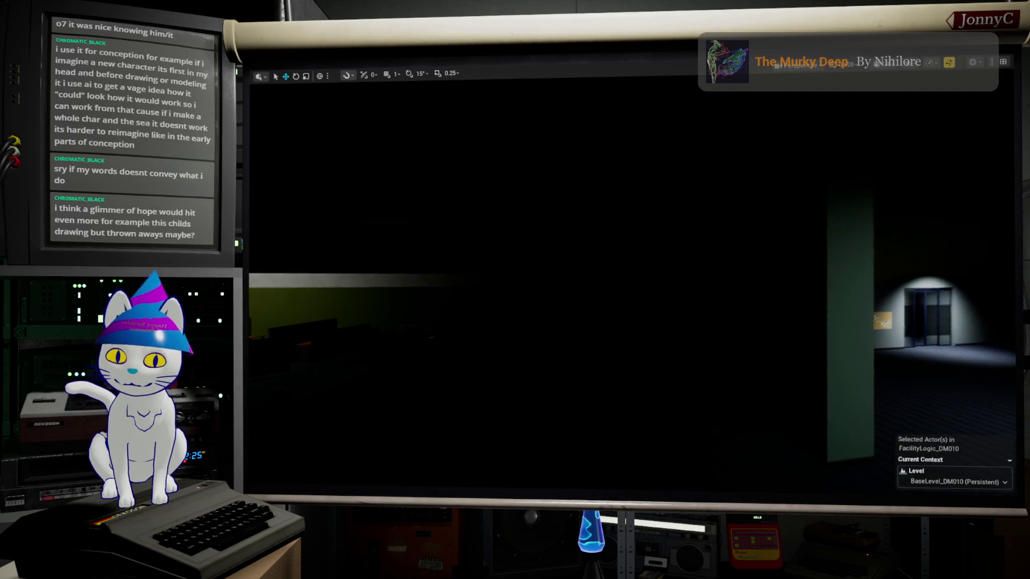
{"action": "key", "text": "F11"}
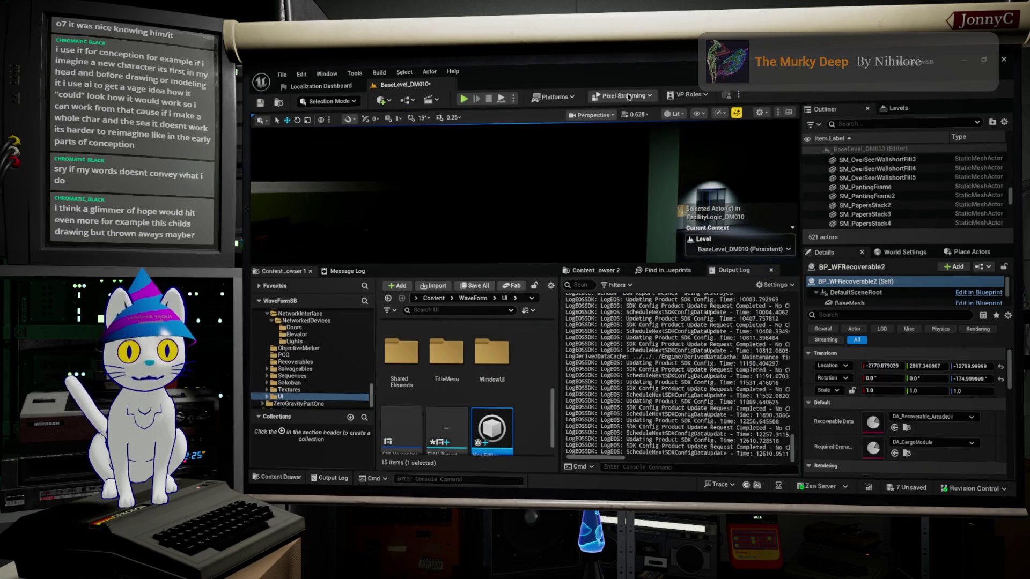
Check the Platforms menu and set the viewport view mode from Lit to Unlit.
{"action": "right_click_drag", "start_coordinate": [523, 193], "coordinate": [499, 193]}
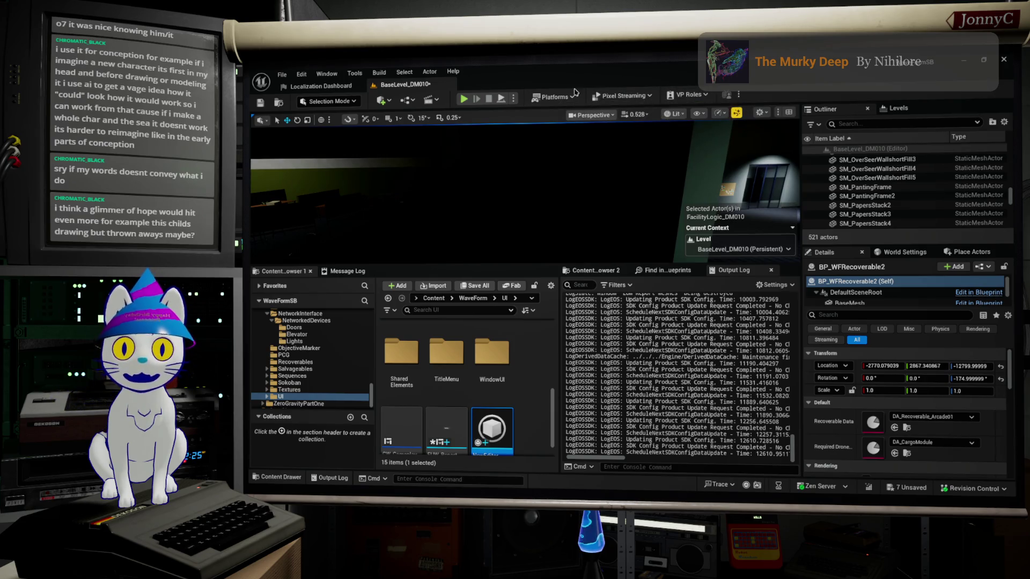
{"action": "left_click", "coordinate": [563, 98]}
{"action": "left_click", "coordinate": [596, 84]}
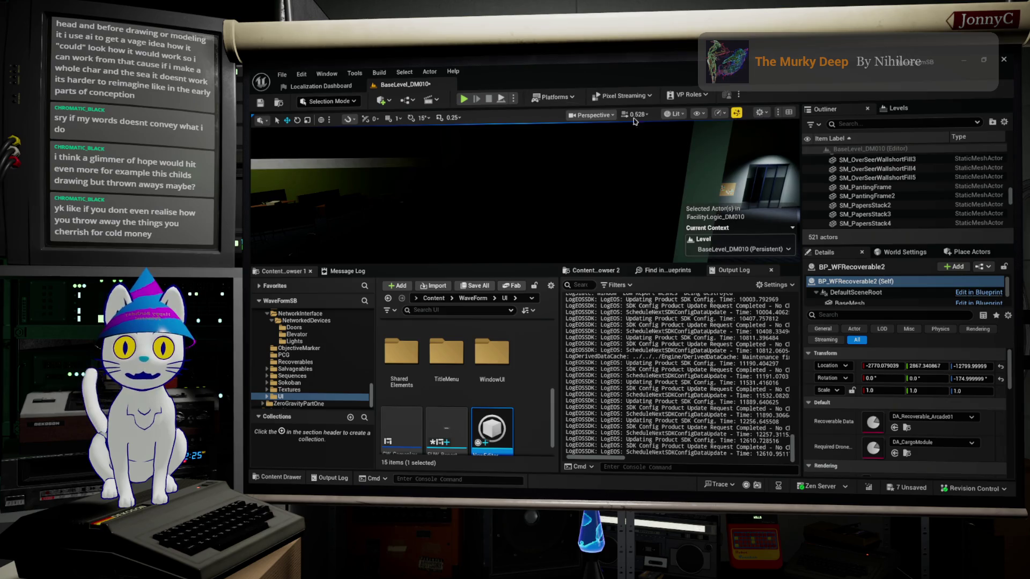
{"action": "left_click", "coordinate": [672, 113]}
{"action": "left_click", "coordinate": [691, 136]}
Fly into the warehouse to the shelving by the filing cabinets and select the paper-folder instances.
{"action": "right_click_drag", "start_coordinate": [625, 211], "coordinate": [612, 211]}
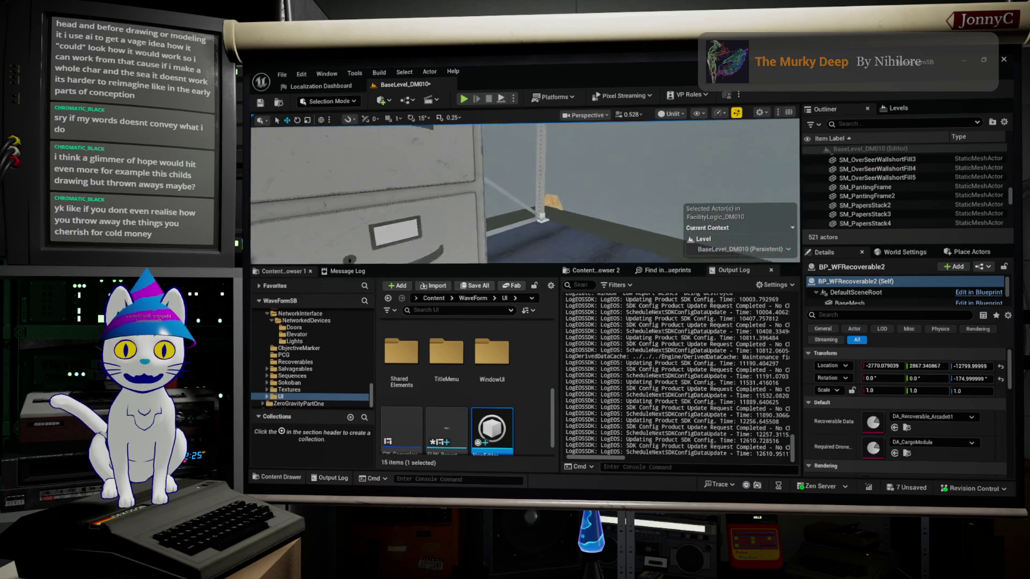
{"action": "right_click_drag", "start_coordinate": [611, 211], "coordinate": [580, 210]}
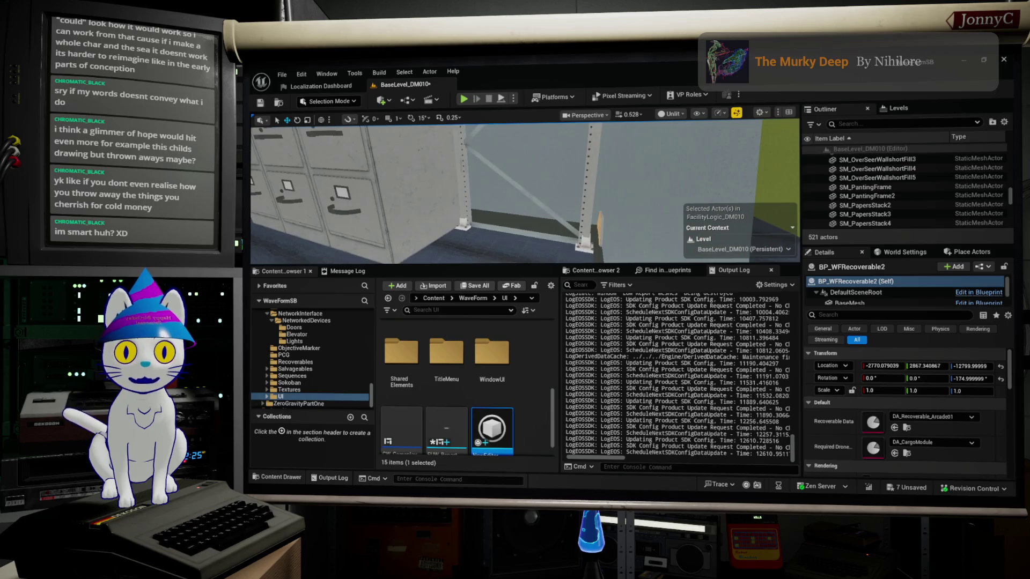
{"action": "right_click_drag", "start_coordinate": [579, 209], "coordinate": [535, 79]}
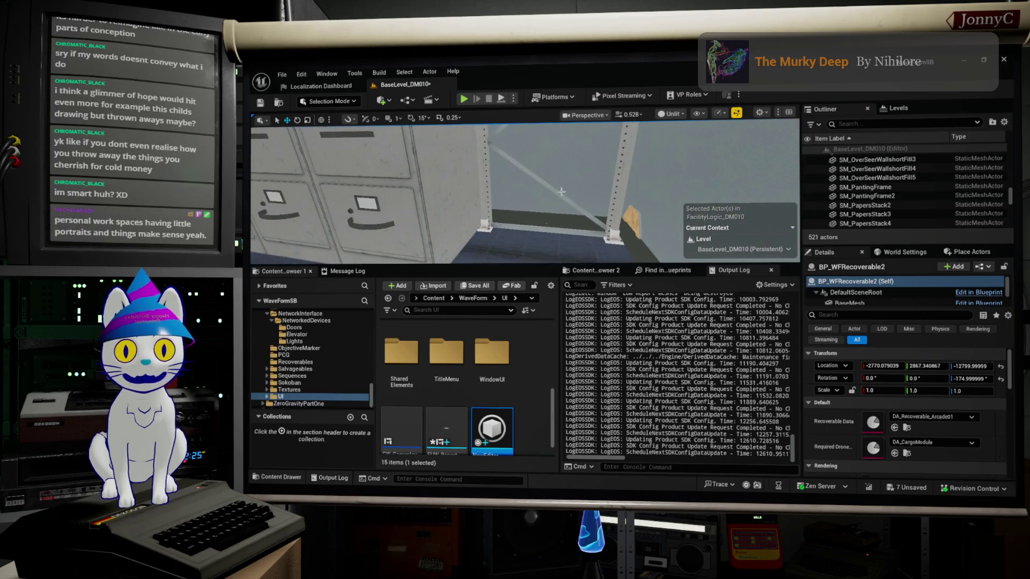
{"action": "right_click_drag", "start_coordinate": [550, 169], "coordinate": [550, 170]}
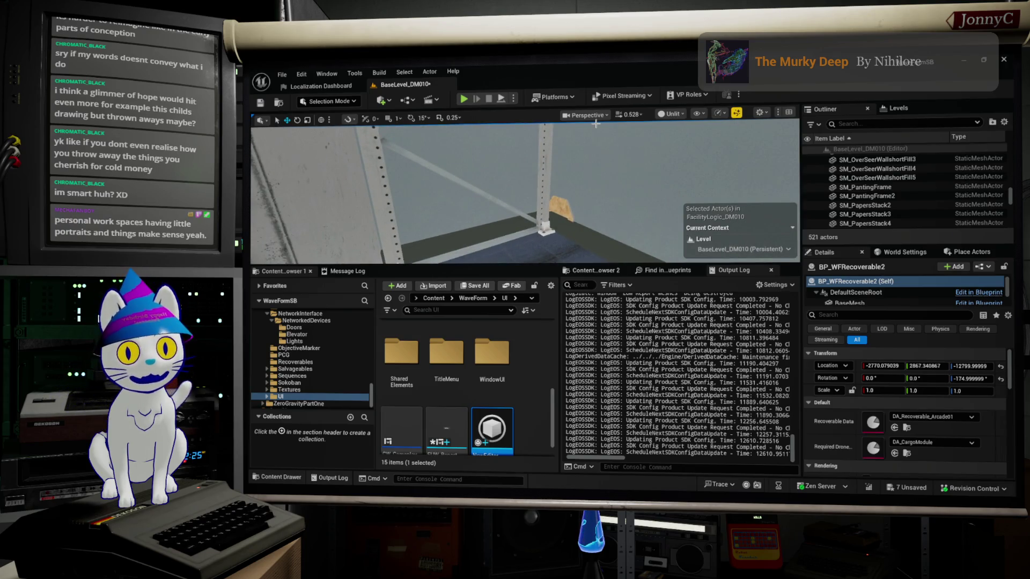
{"action": "right_click_drag", "start_coordinate": [552, 181], "coordinate": [530, 190]}
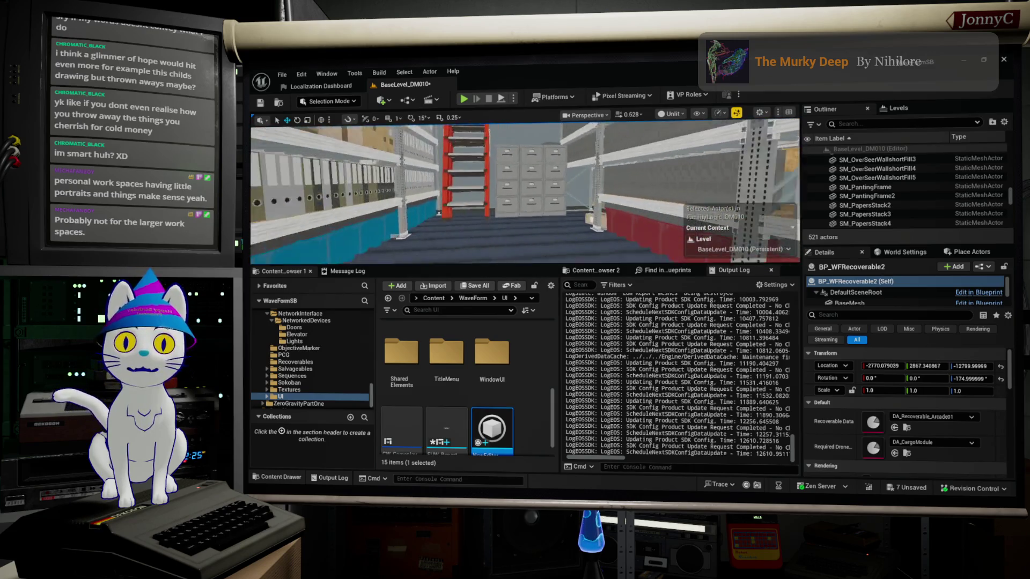
{"action": "right_click_drag", "start_coordinate": [430, 160], "coordinate": [431, 160]}
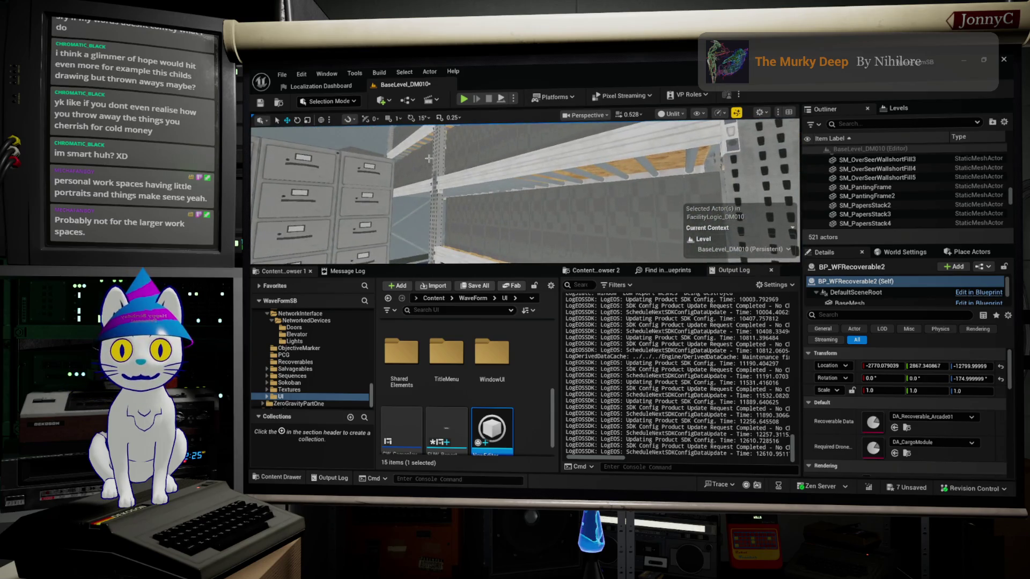
{"action": "left_click", "coordinate": [648, 232]}
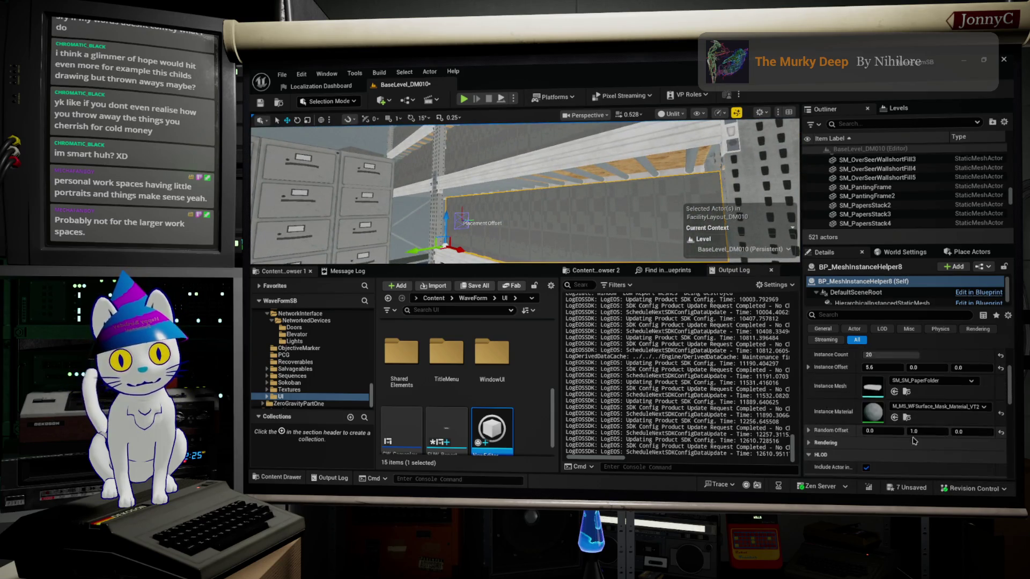
Browse to the shelf instances' M_MS_WFSurface_Mask_Material_VT2 material in the Content Browser.
{"action": "left_click", "coordinate": [904, 417]}
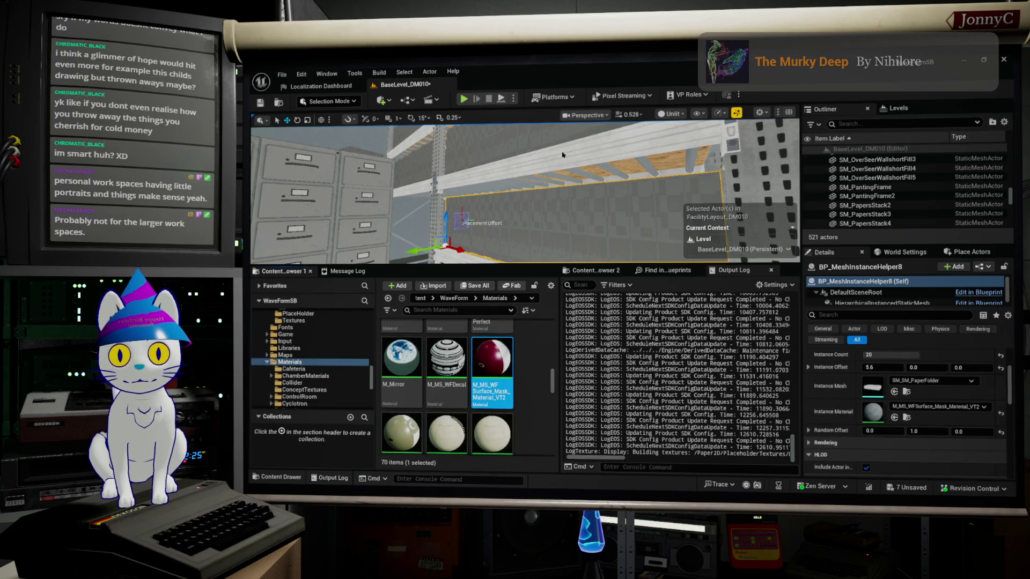
{"action": "scroll", "coordinate": [674, 241], "scroll_direction": "down", "scroll_amount": 6}
{"action": "scroll", "coordinate": [741, 249], "scroll_direction": "up", "scroll_amount": 2}
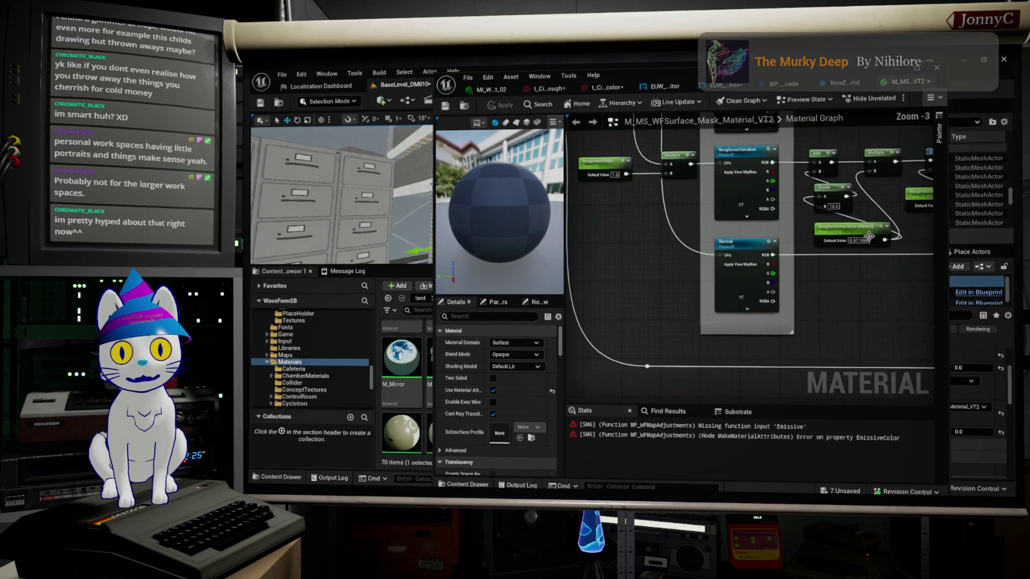
Pan the VT2 mask material graph to the Adjustments node and move the editor window aside.
{"action": "right_click_drag", "start_coordinate": [740, 249], "coordinate": [604, 344]}
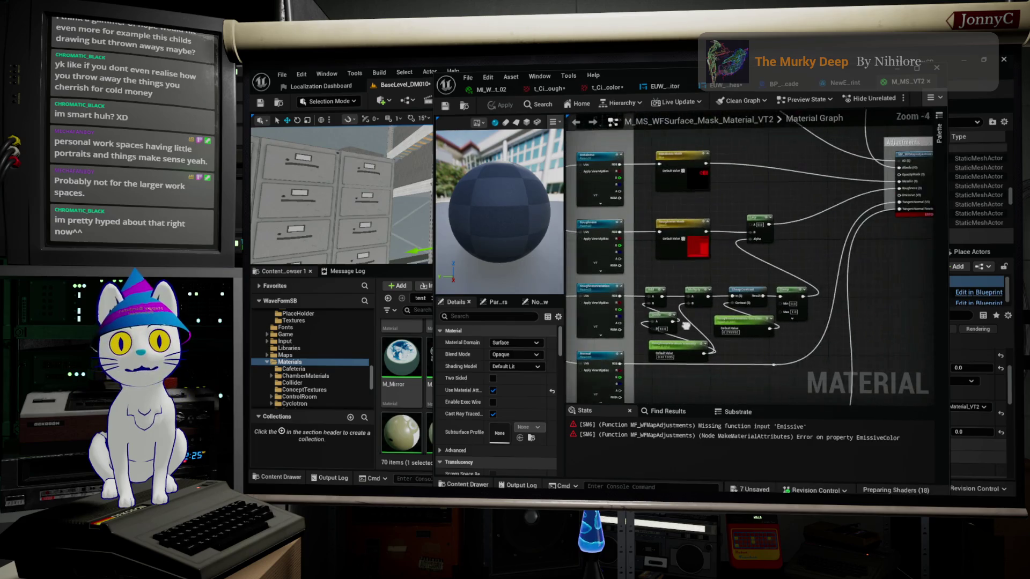
{"action": "right_click_drag", "start_coordinate": [797, 239], "coordinate": [660, 266]}
{"action": "scroll", "coordinate": [773, 245], "scroll_direction": "up", "scroll_amount": 3}
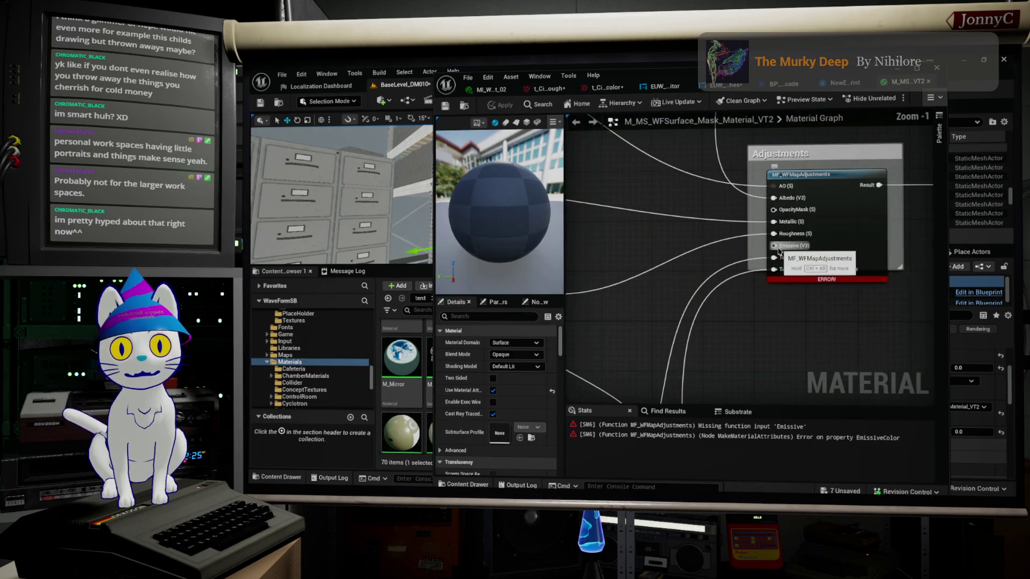
{"action": "scroll", "coordinate": [855, 195], "scroll_direction": "down", "scroll_amount": 5}
{"action": "mouse_move", "coordinate": [886, 311]}
{"action": "left_mouse_down"}
{"action": "mouse_move", "coordinate": [686, 261]}
{"action": "mouse_move", "coordinate": [748, 321]}
{"action": "left_mouse_up"}
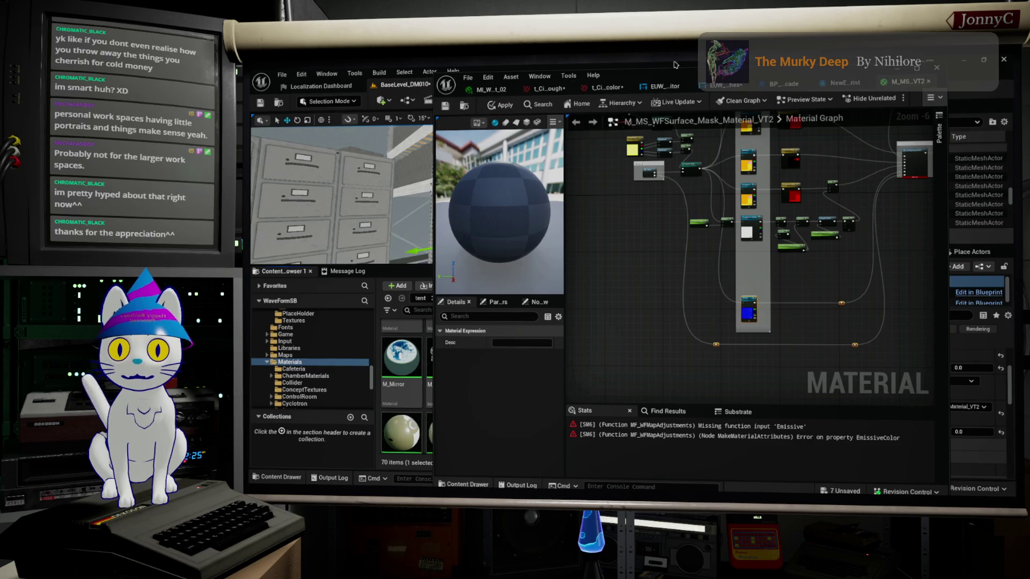
{"action": "left_click_drag", "start_coordinate": [679, 80], "coordinate": [836, 94]}
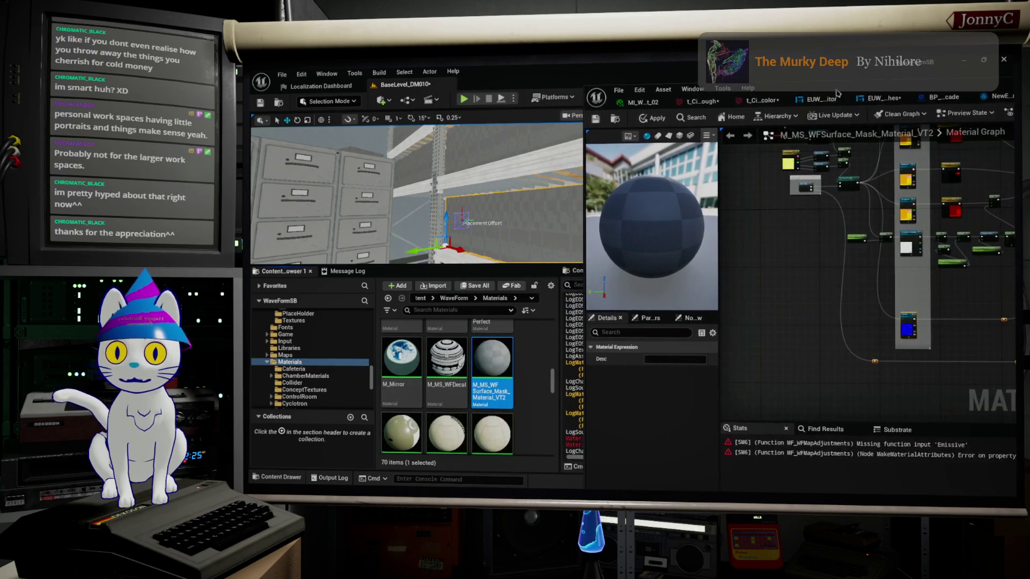
{"action": "scroll", "coordinate": [483, 379], "scroll_direction": "down", "scroll_amount": 2}
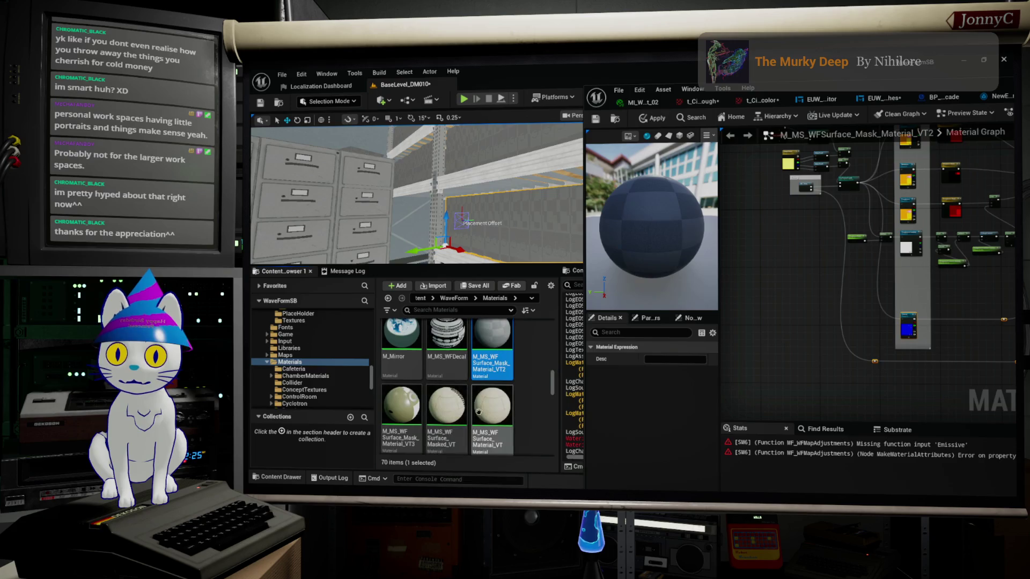
{"action": "scroll", "coordinate": [491, 390], "scroll_direction": "down", "scroll_amount": 1}
Open the M_MS_WFSurface_Material_VT material from the Content Browser.
{"action": "left_click", "coordinate": [495, 371]}
{"action": "double_click", "coordinate": [495, 371]}
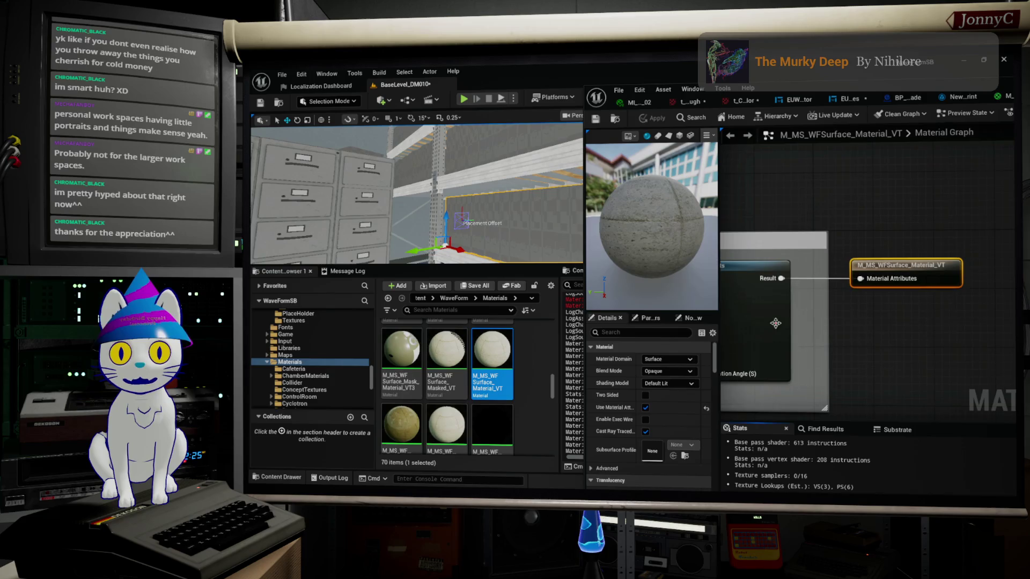
{"action": "scroll", "coordinate": [963, 188], "scroll_direction": "down", "scroll_amount": 3}
Box-select the Emissive and Emissive Mask nodes in M_MS_WFSurface_Material_VT.
{"action": "right_click_drag", "start_coordinate": [885, 209], "coordinate": [840, 265]}
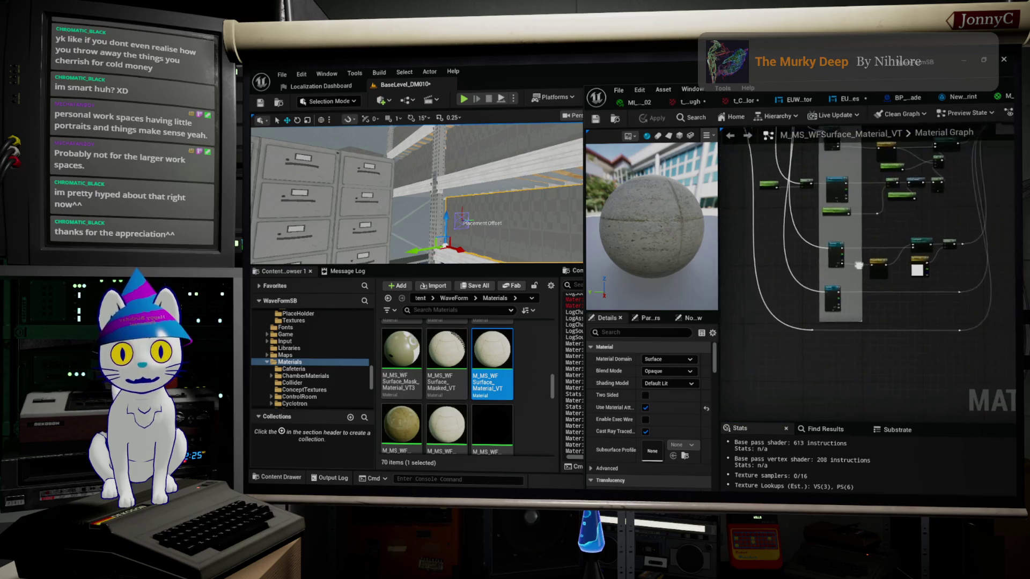
{"action": "scroll", "coordinate": [841, 265], "scroll_direction": "up", "scroll_amount": 3}
{"action": "left_click_drag", "start_coordinate": [777, 197], "coordinate": [918, 273]}
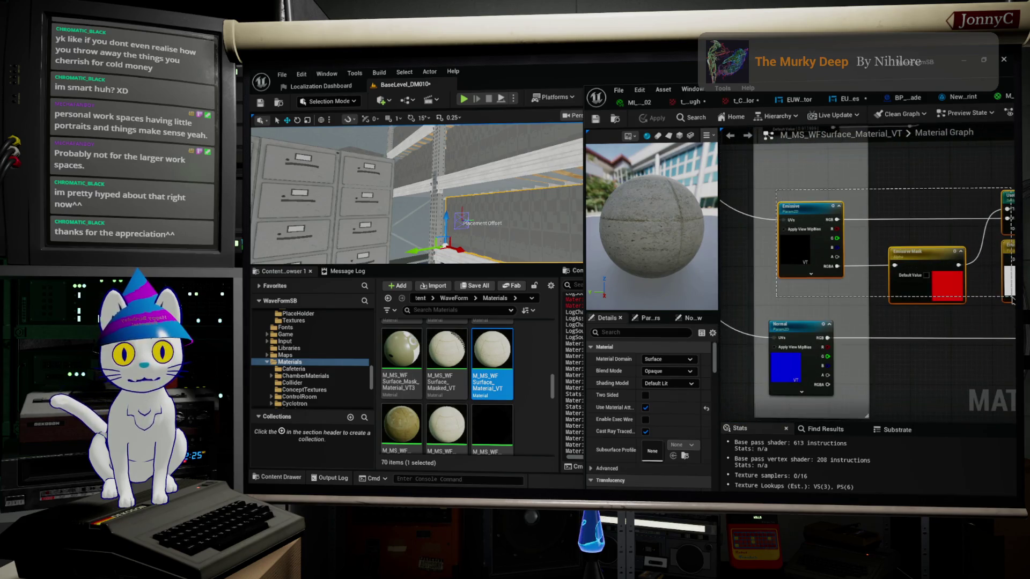
{"action": "scroll", "coordinate": [909, 272], "scroll_direction": "down", "scroll_amount": 2}
{"action": "right_click_drag", "start_coordinate": [909, 272], "coordinate": [859, 288]}
{"action": "left_click_drag", "start_coordinate": [959, 302], "coordinate": [777, 251]}
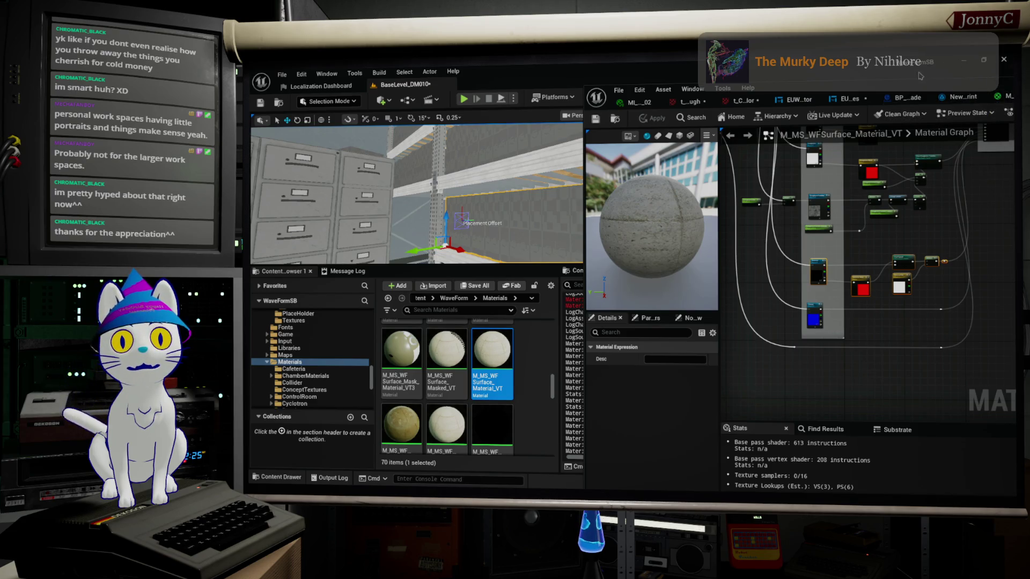
Switch back to the M_MS_WFSurface_Mask_Material_VT2 material tab.
{"action": "left_click_drag", "start_coordinate": [888, 90], "coordinate": [852, 96]}
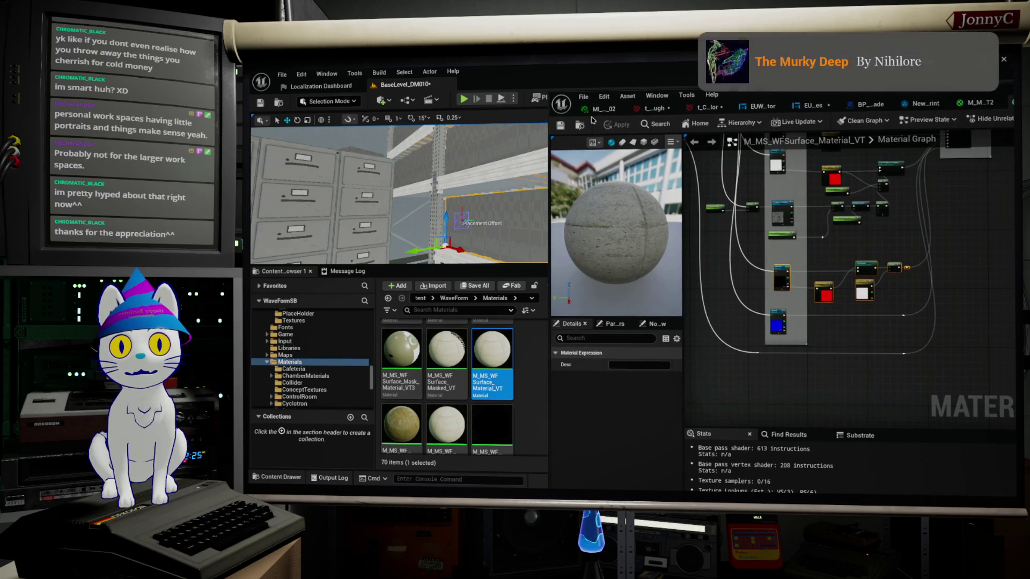
{"action": "left_click", "coordinate": [976, 102]}
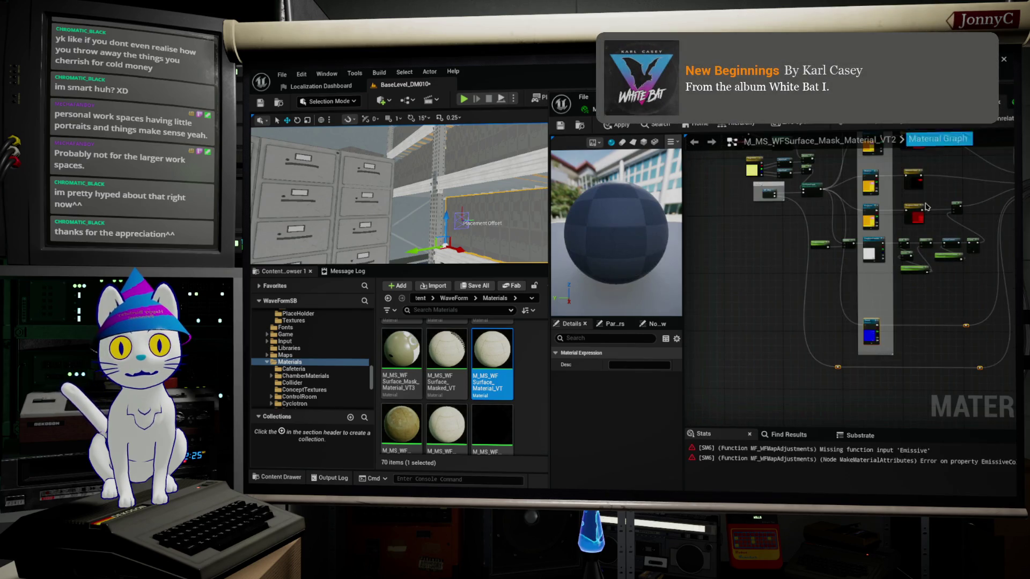
Paste the Emissive nodes, wire them from the UseTextureCoords switch into the Adjustments Emissive input.
{"action": "key", "text": "ctrl+v"}
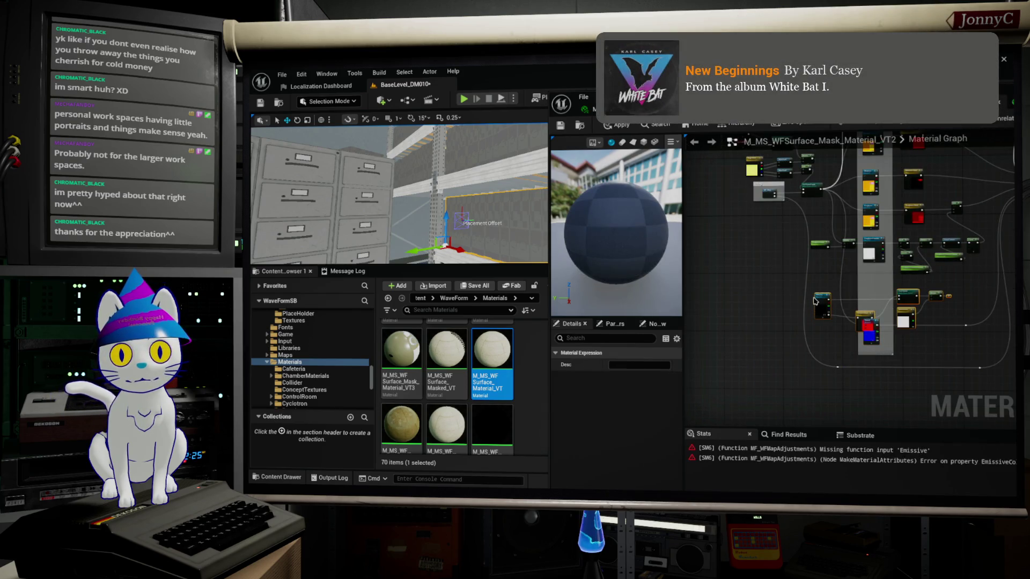
{"action": "scroll", "coordinate": [867, 280], "scroll_direction": "up", "scroll_amount": 2}
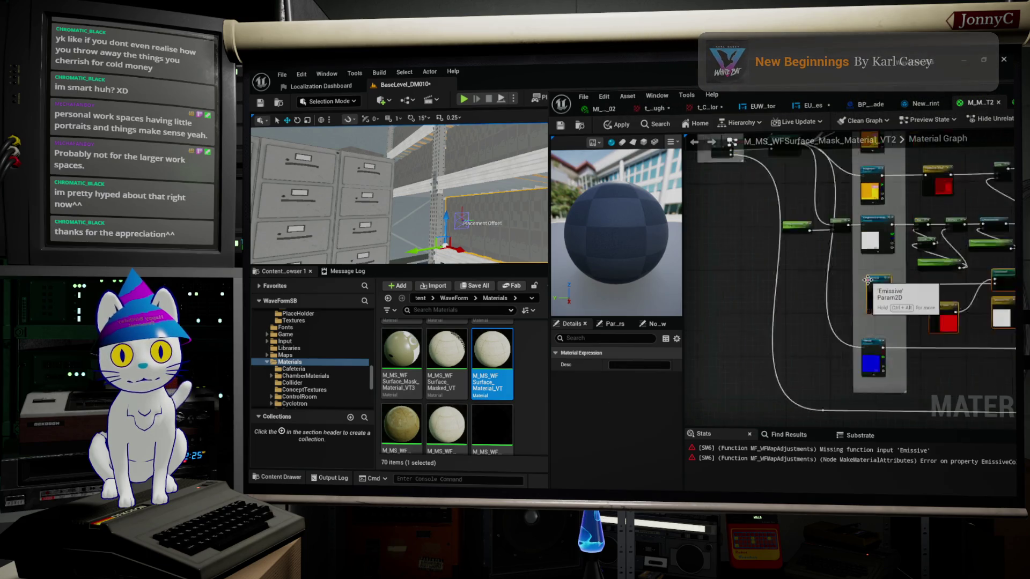
{"action": "scroll", "coordinate": [867, 280], "scroll_direction": "up", "scroll_amount": 2}
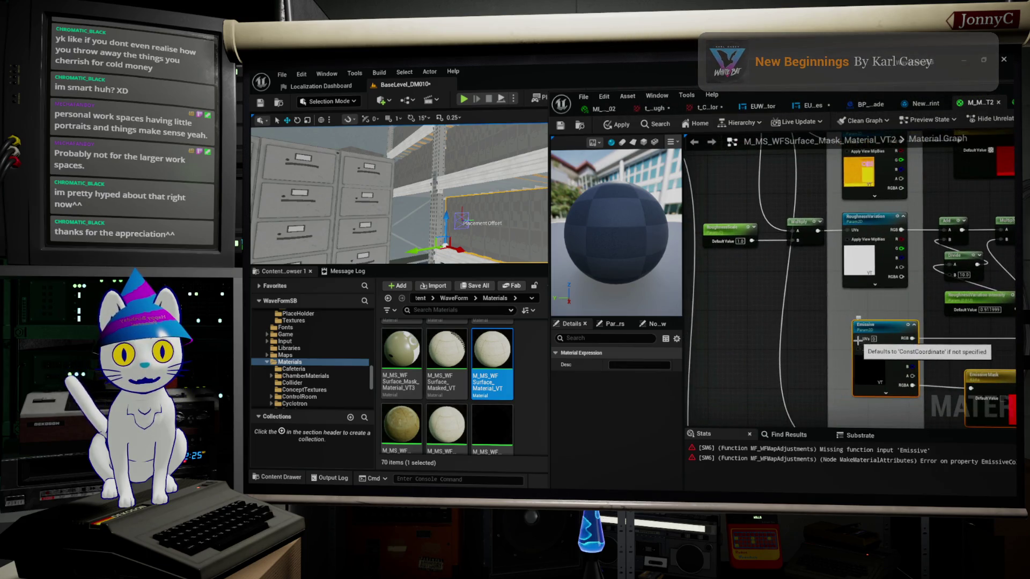
{"action": "right_click_drag", "start_coordinate": [857, 339], "coordinate": [871, 427]}
{"action": "left_click_drag", "start_coordinate": [739, 228], "coordinate": [740, 229]}
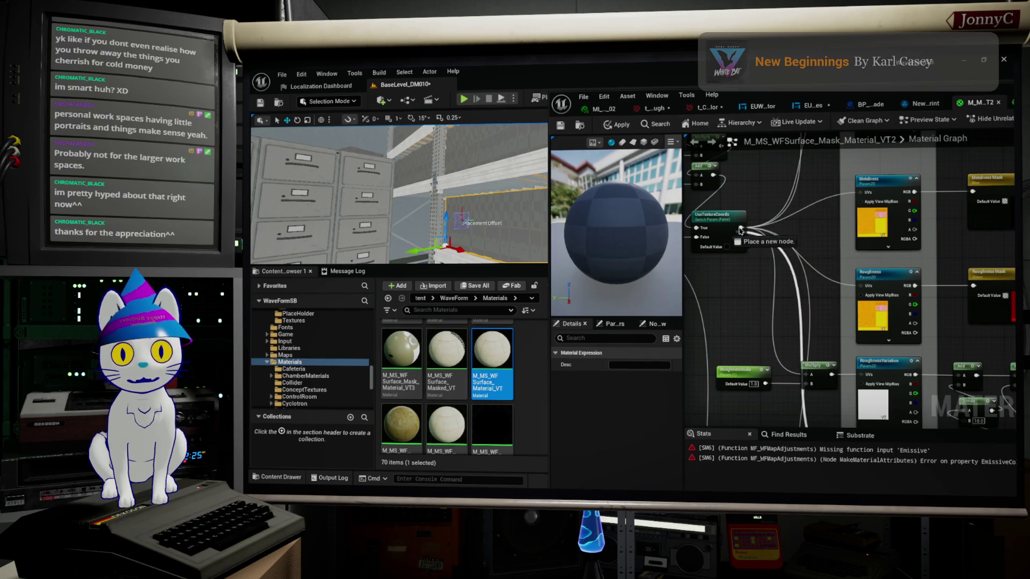
{"action": "right_click_drag", "start_coordinate": [738, 229], "coordinate": [841, 301]}
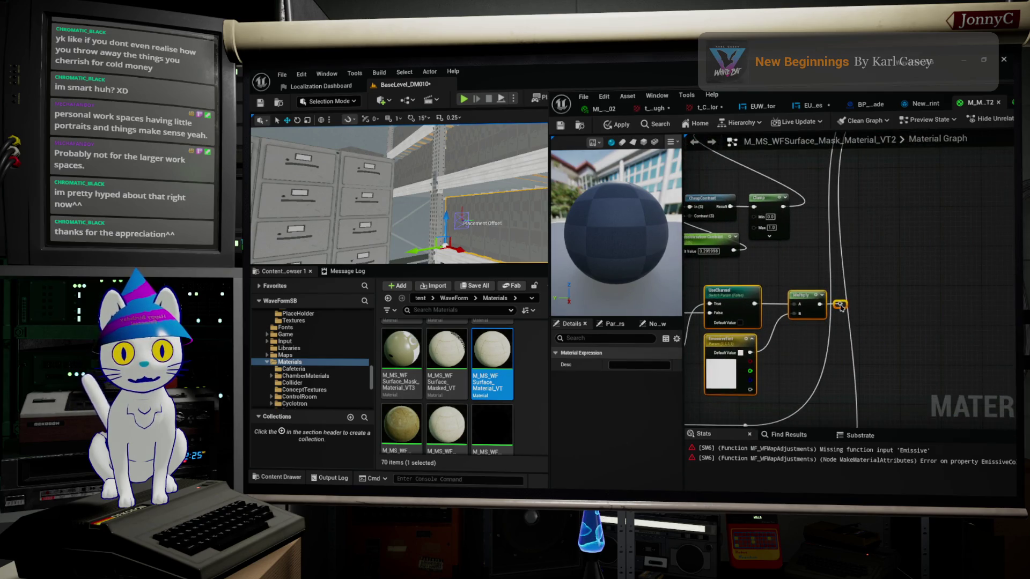
{"action": "left_click_drag", "start_coordinate": [839, 305], "coordinate": [918, 327]}
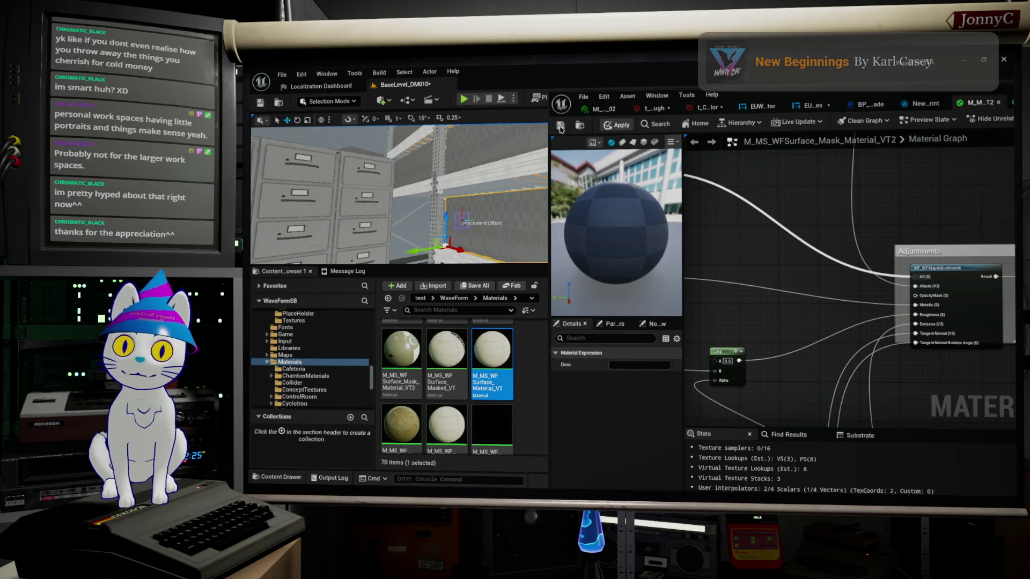
Apply the VT2 mask material, check the preview sphere, close the editor and fly toward the filing cabinet.
{"action": "left_click", "coordinate": [561, 127]}
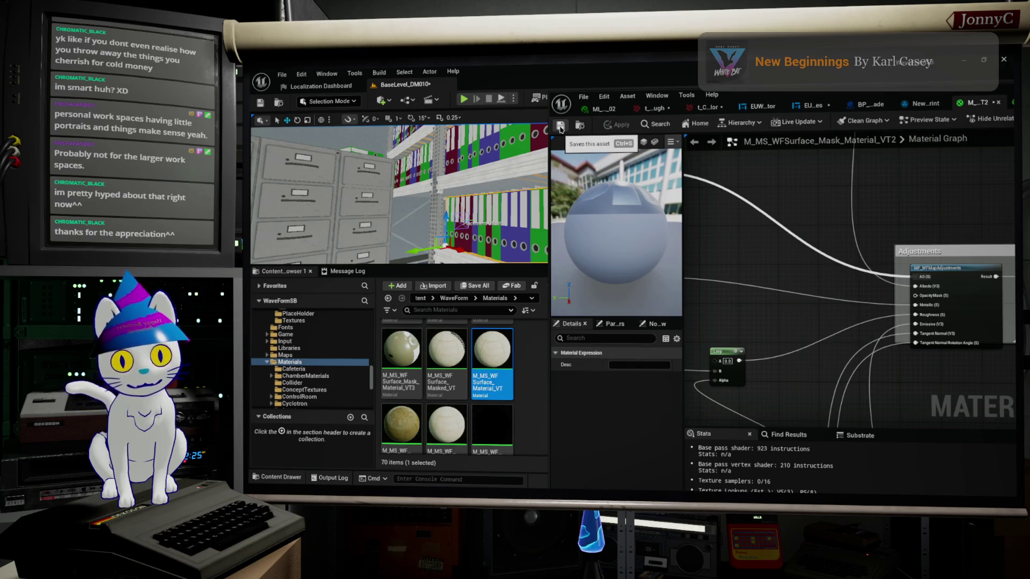
{"action": "mouse_move", "coordinate": [616, 241]}
{"action": "left_mouse_down"}
{"action": "mouse_move", "coordinate": [595, 219]}
{"action": "mouse_move", "coordinate": [611, 225]}
{"action": "left_mouse_up"}
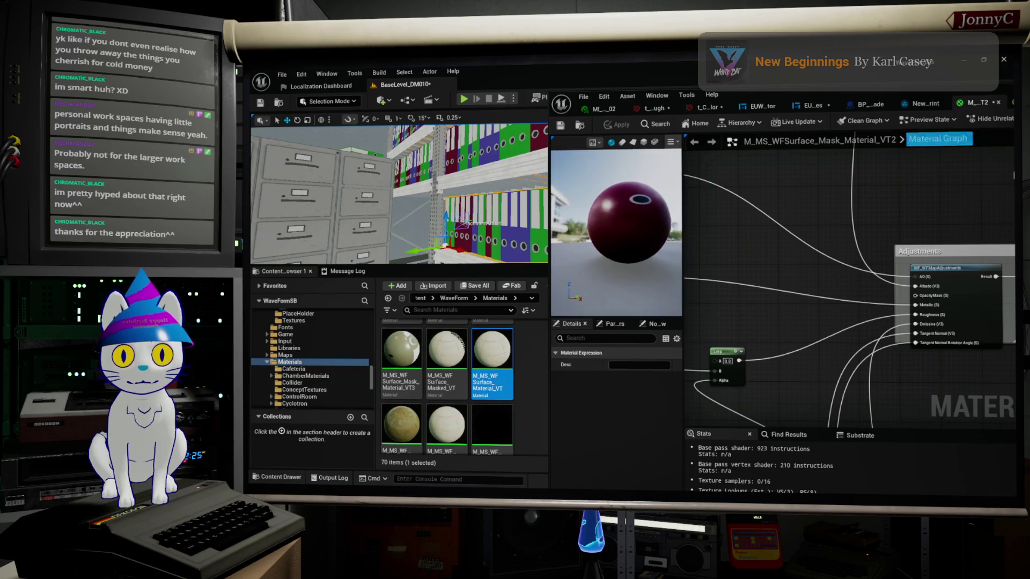
{"action": "scroll", "coordinate": [956, 232], "scroll_direction": "down", "scroll_amount": 5}
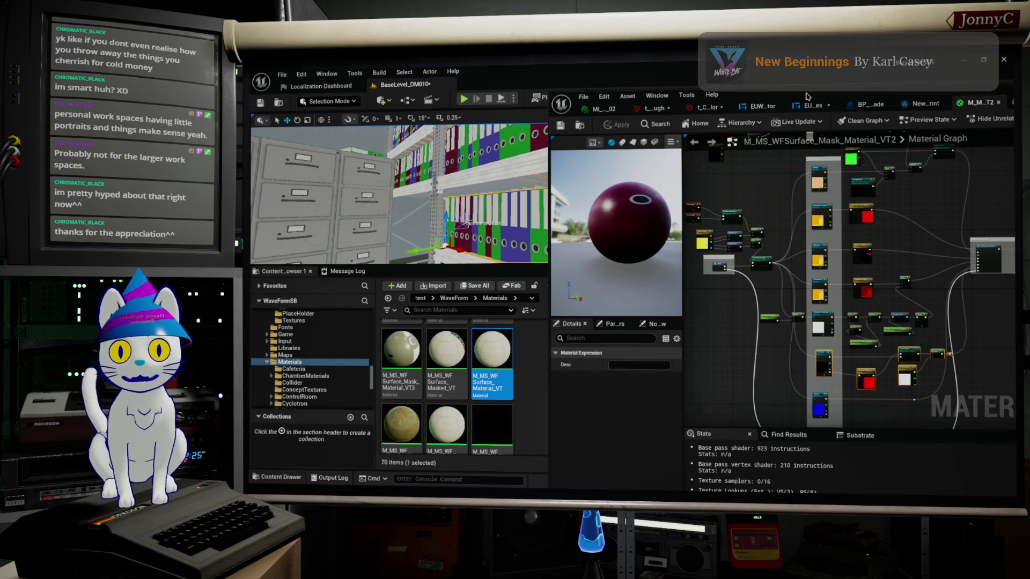
{"action": "left_click", "coordinate": [483, 232]}
{"action": "mouse_move", "coordinate": [484, 232]}
{"action": "right_mouse_down"}
{"action": "mouse_move", "coordinate": [451, 209]}
{"action": "mouse_move", "coordinate": [447, 222]}
{"action": "right_mouse_up"}
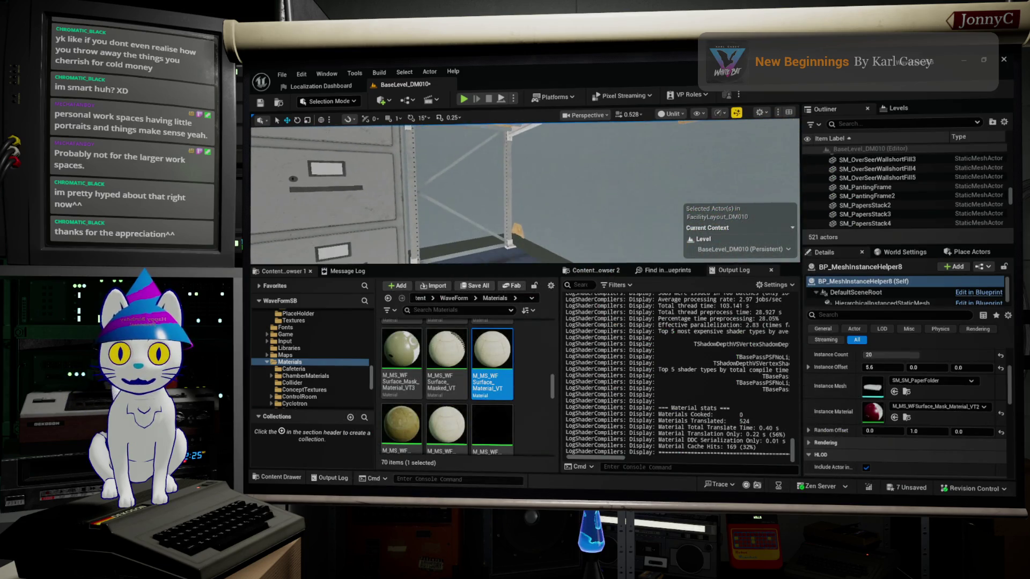
{"action": "right_click_drag", "start_coordinate": [467, 140], "coordinate": [467, 140]}
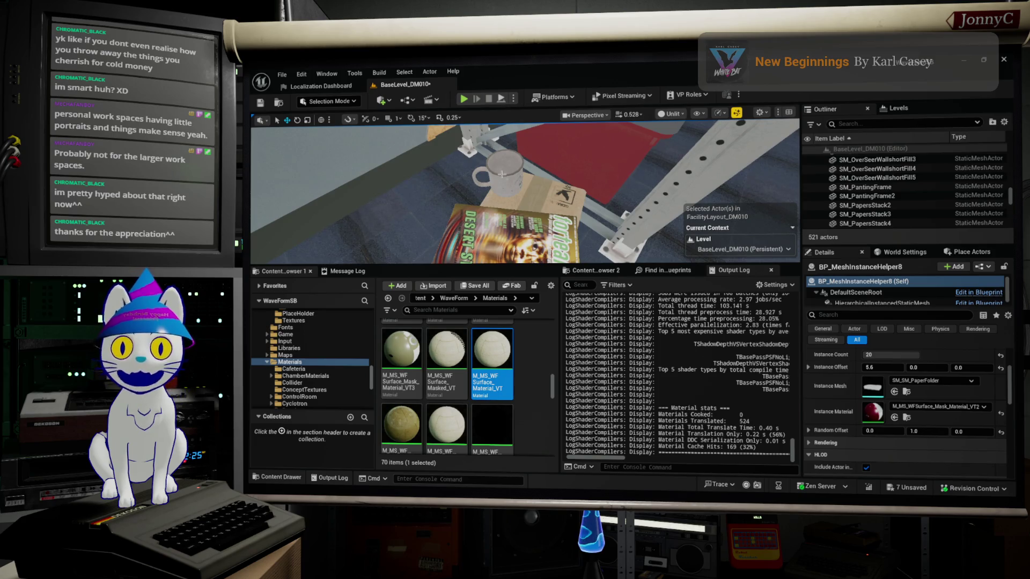
{"action": "right_click_drag", "start_coordinate": [504, 169], "coordinate": [503, 169]}
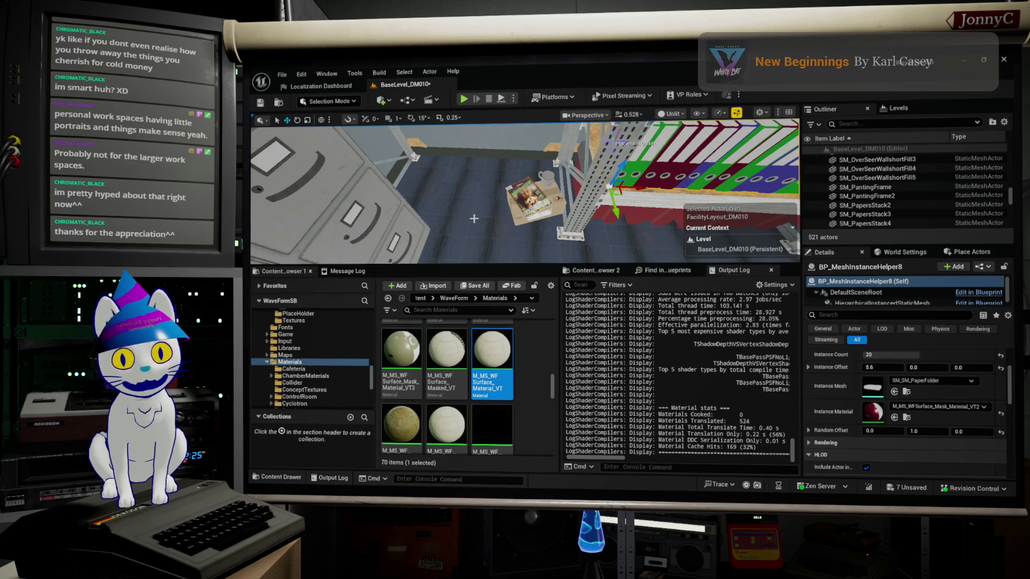
{"action": "right_click_drag", "start_coordinate": [504, 169], "coordinate": [515, 152]}
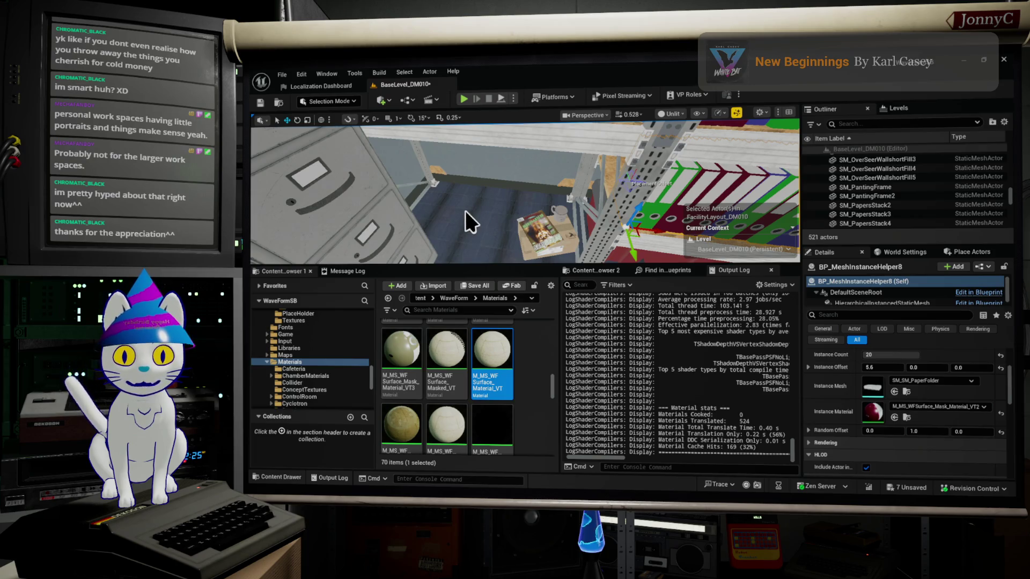
{"action": "mouse_move", "coordinate": [465, 212]}
{"action": "right_mouse_down"}
{"action": "mouse_move", "coordinate": [521, 188]}
{"action": "mouse_move", "coordinate": [464, 162]}
{"action": "right_mouse_up"}
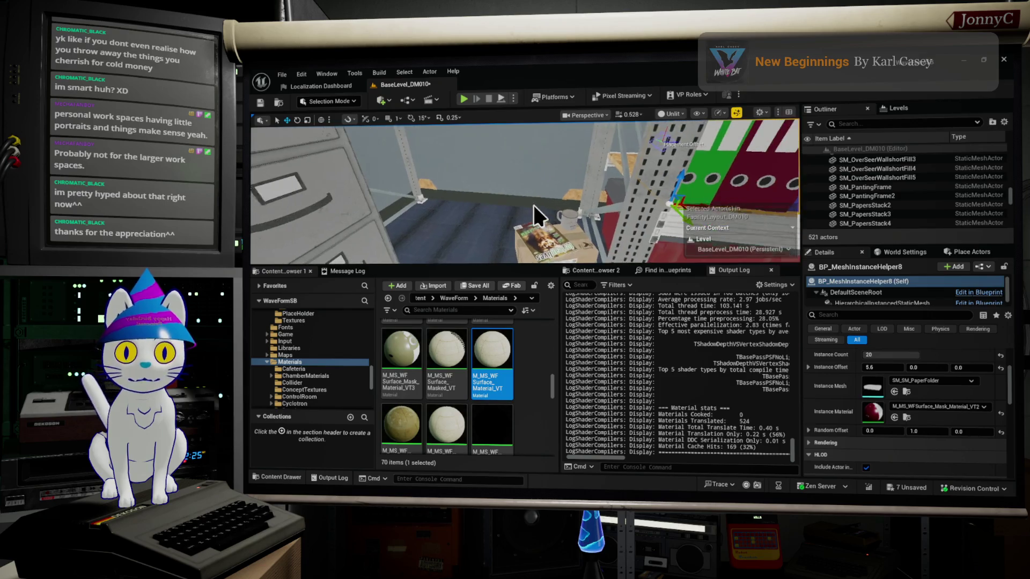
{"action": "right_click_drag", "start_coordinate": [565, 188], "coordinate": [565, 188]}
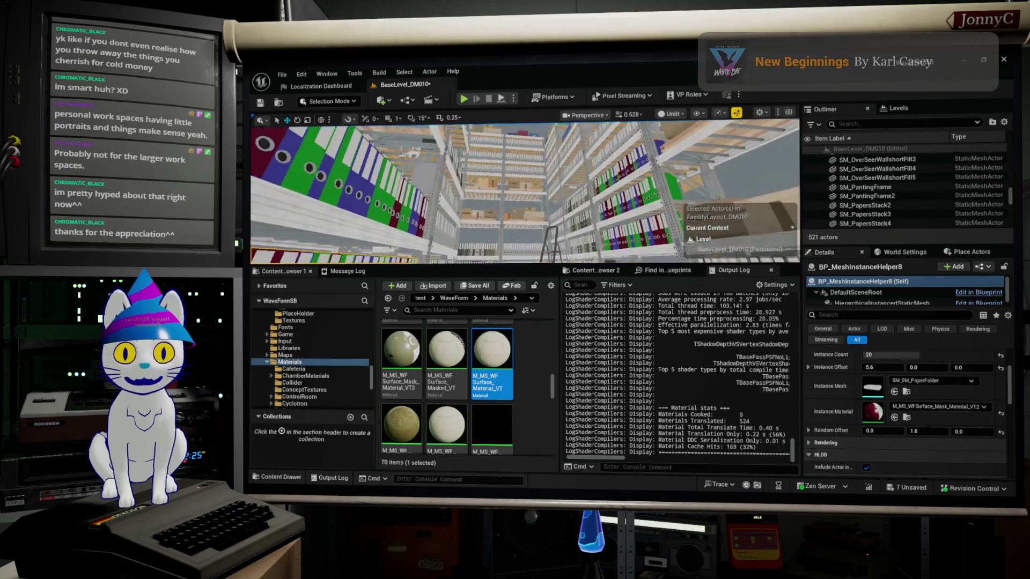
{"action": "right_click_drag", "start_coordinate": [557, 223], "coordinate": [558, 224]}
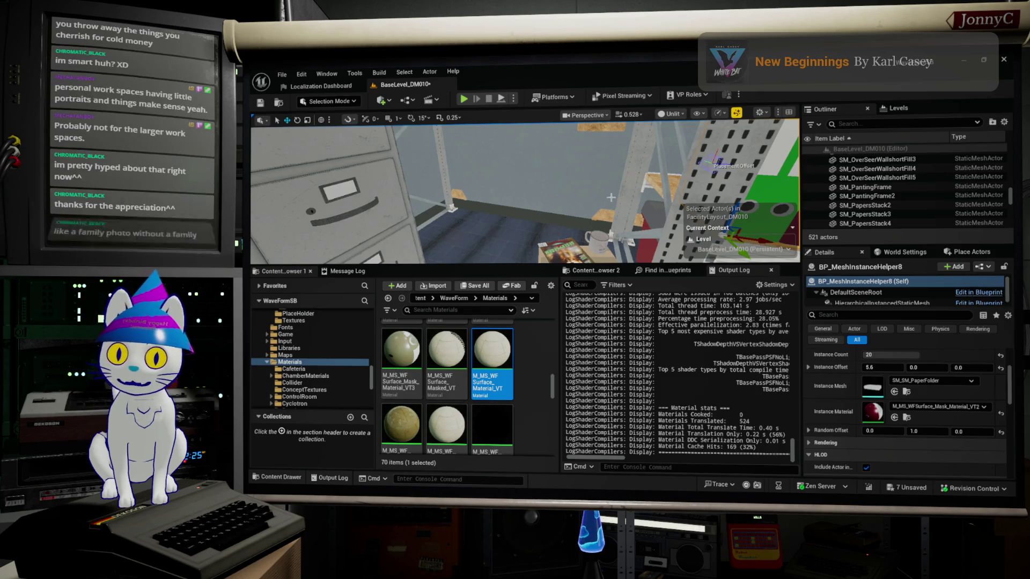
{"action": "right_click_drag", "start_coordinate": [539, 205], "coordinate": [539, 204]}
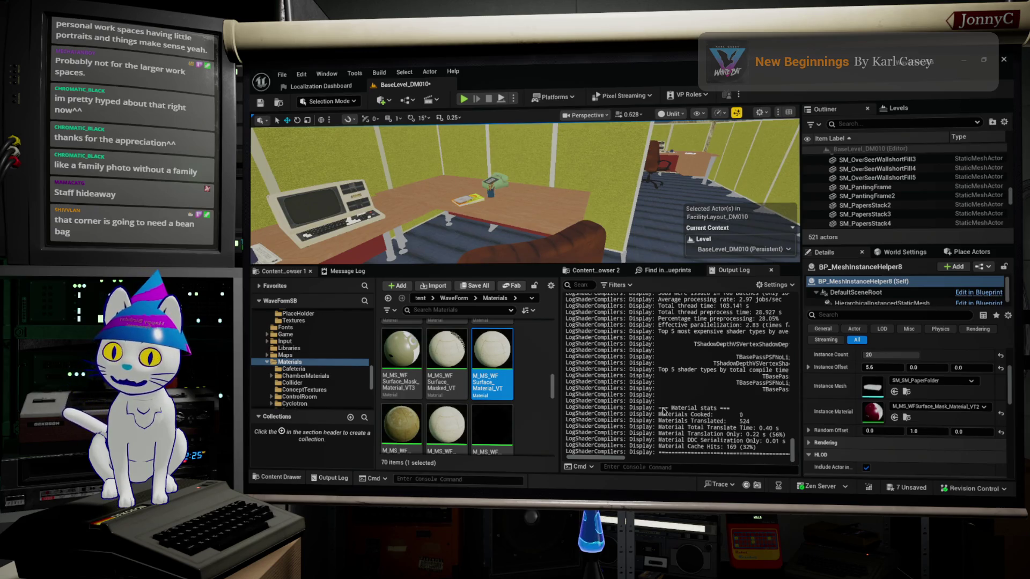
{"action": "key", "text": "alt+Tab"}
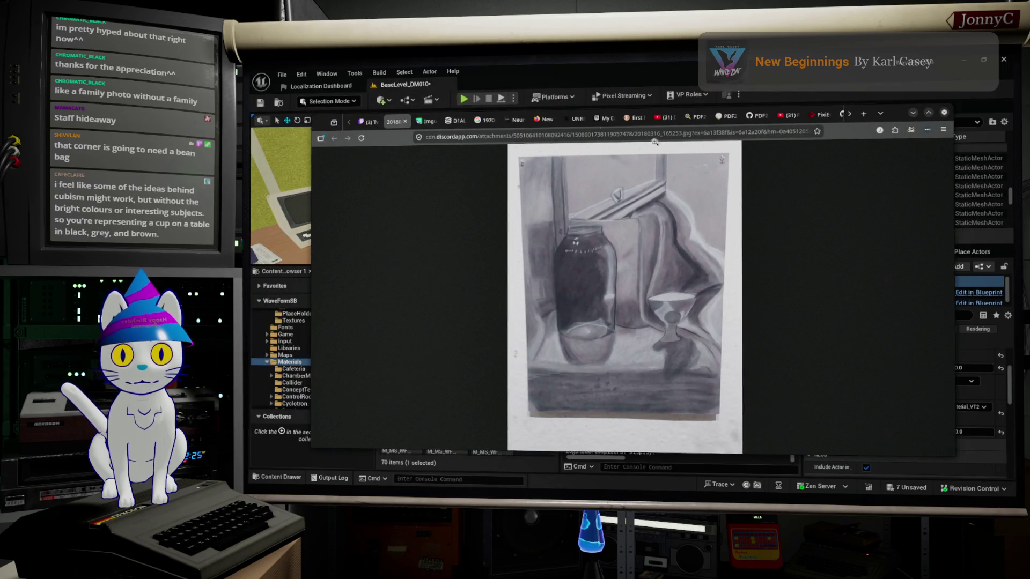
{"action": "left_click", "coordinate": [424, 121]}
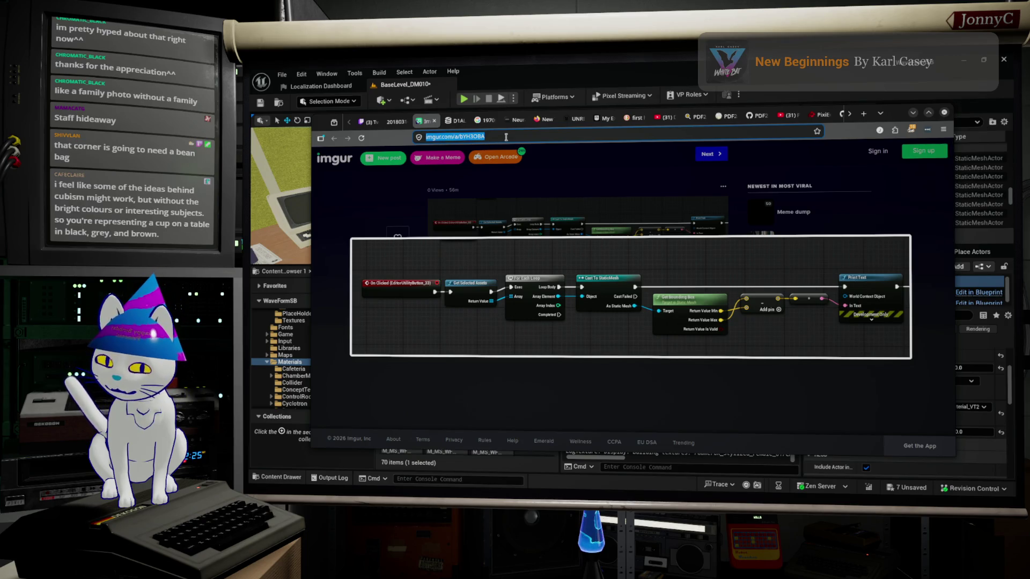
{"action": "type", "text": "google.com"}
{"action": "key", "text": "Return"}
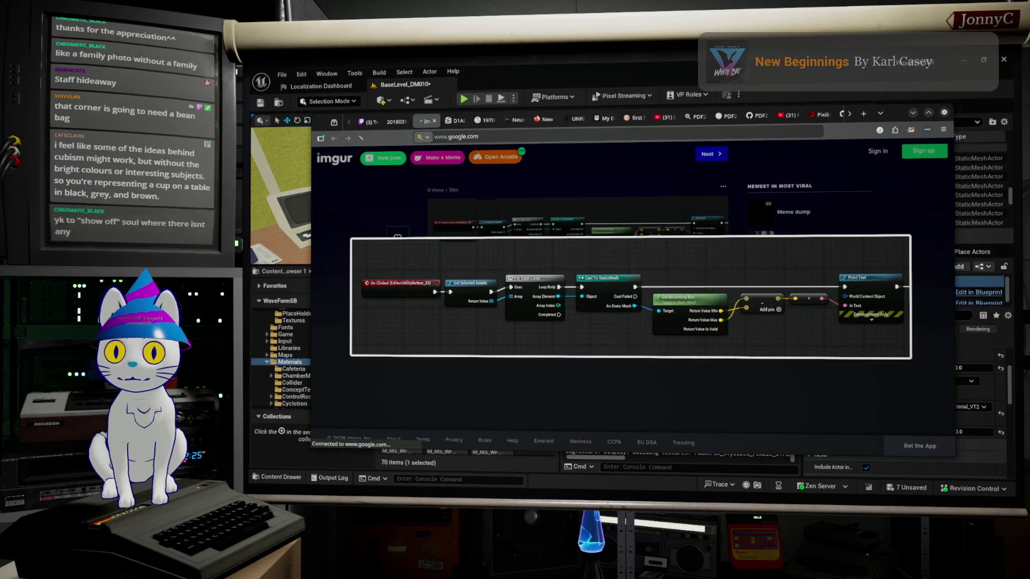
{"action": "left_click", "coordinate": [545, 290]}
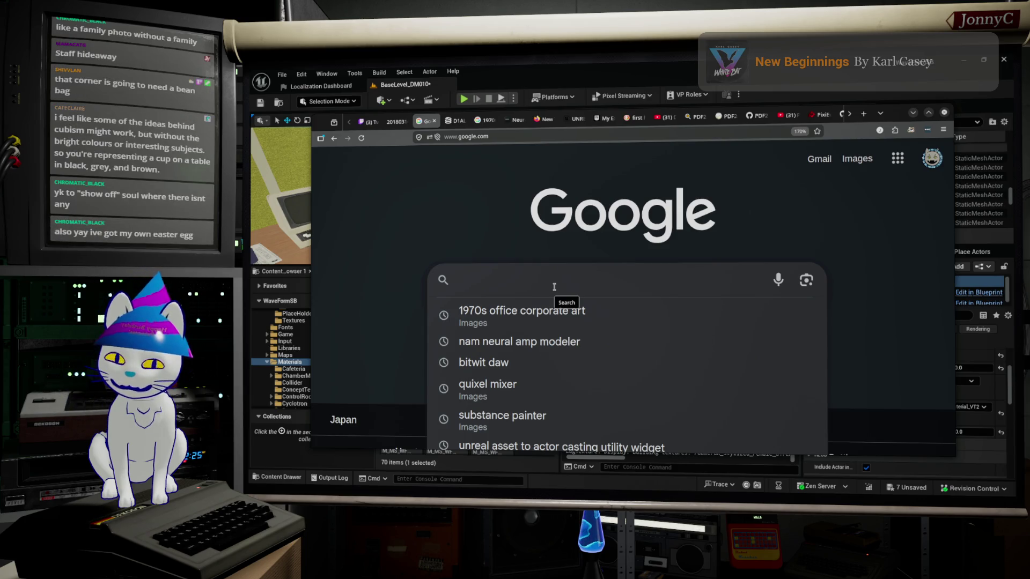
{"action": "type", "text": "lau"}
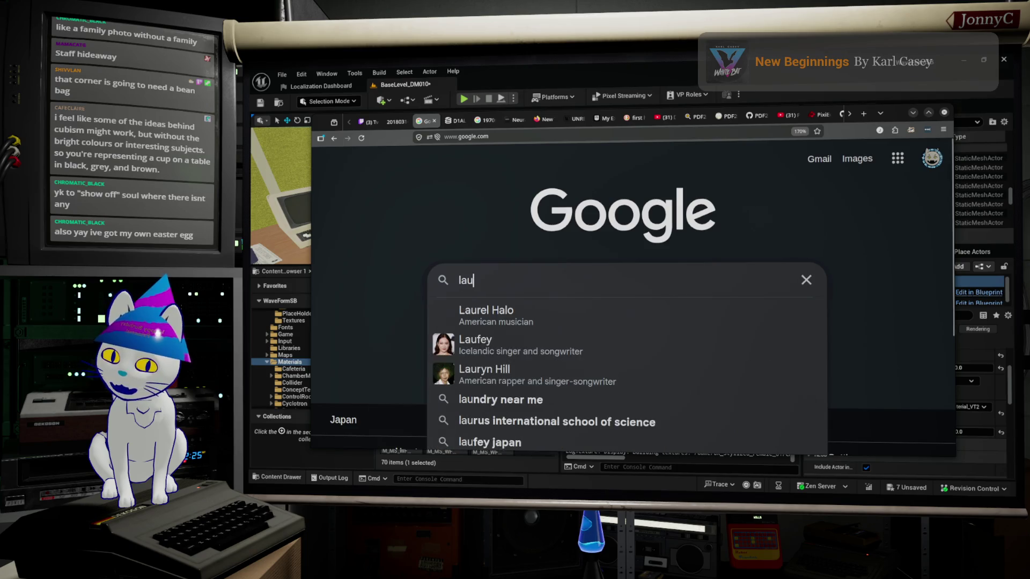
{"action": "type", "text": "ra pal"}
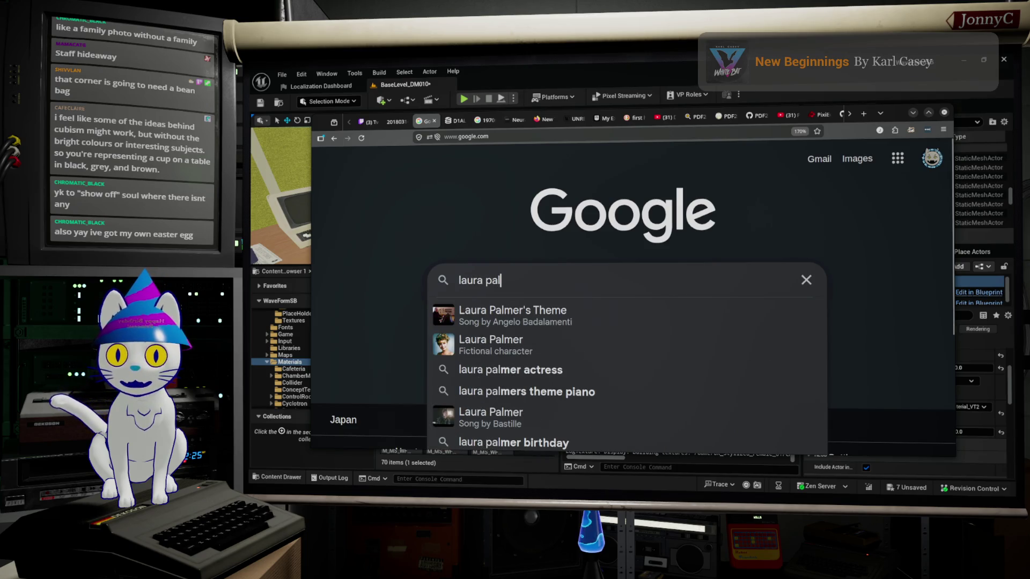
{"action": "type", "text": "mer's theme"}
Search Google for 'laura palmer' and preview two of her image results, including the Wikipedia one.
{"action": "key", "text": "Down"}
{"action": "key", "text": "Down"}
{"action": "key", "text": "Return"}
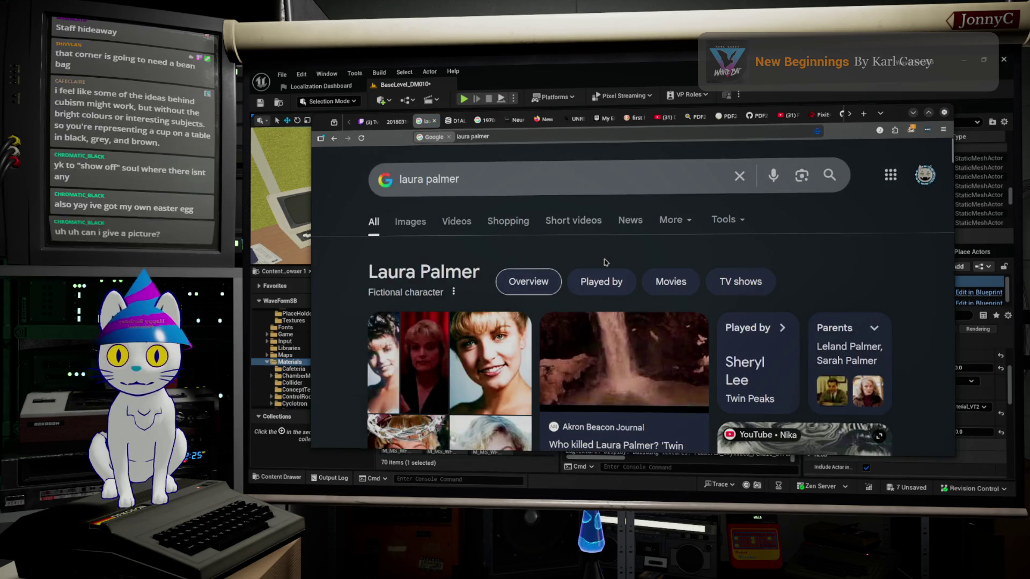
{"action": "scroll", "coordinate": [462, 323], "scroll_direction": "down", "scroll_amount": 3}
{"action": "scroll", "coordinate": [462, 322], "scroll_direction": "up", "scroll_amount": 3}
{"action": "left_click", "coordinate": [511, 363]}
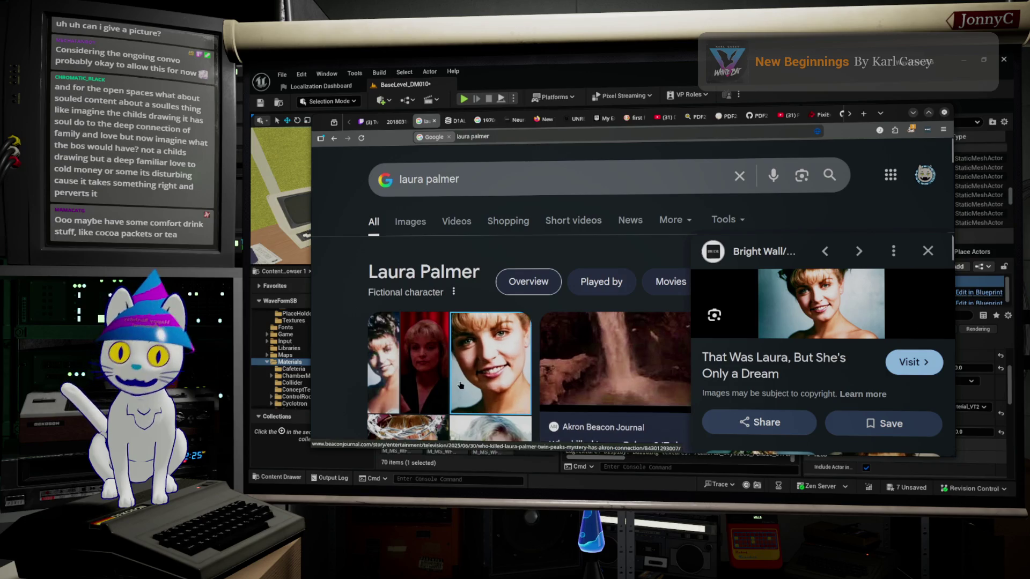
{"action": "scroll", "coordinate": [462, 387], "scroll_direction": "down", "scroll_amount": 1}
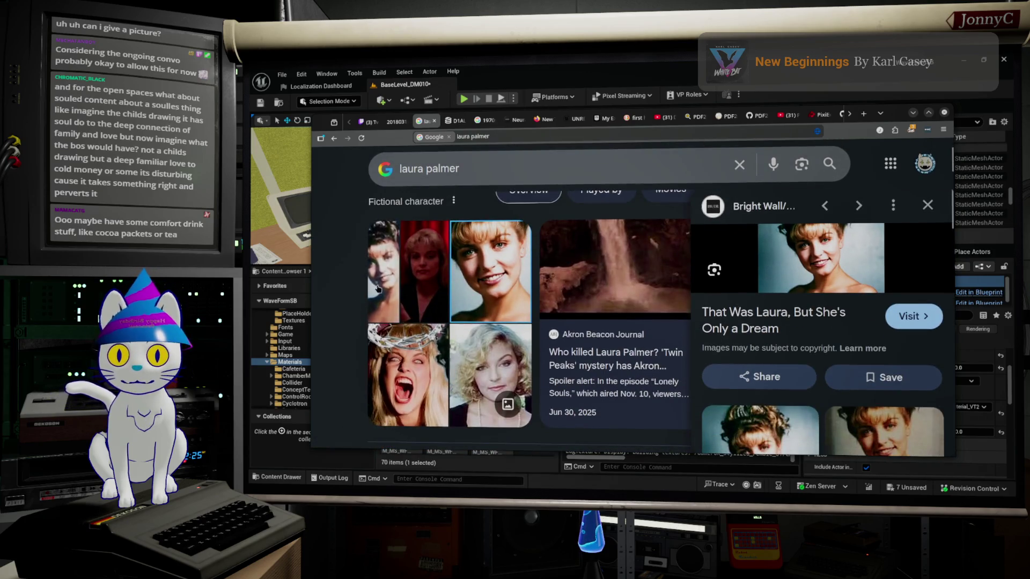
{"action": "left_click", "coordinate": [377, 288]}
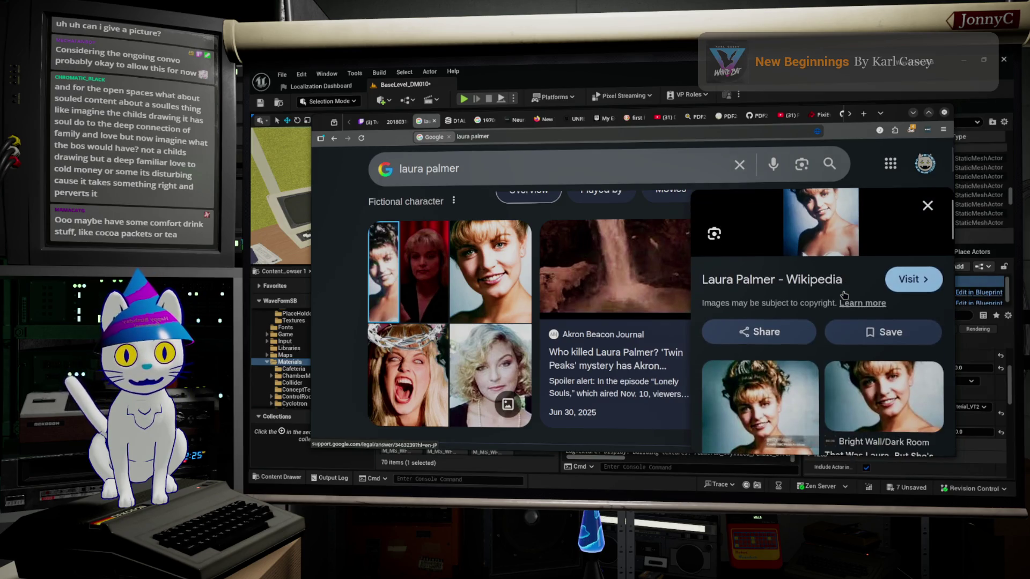
Change the query to 'leland palmer', show his image results, then hide the browser to reveal the level.
{"action": "left_click", "coordinate": [427, 167]}
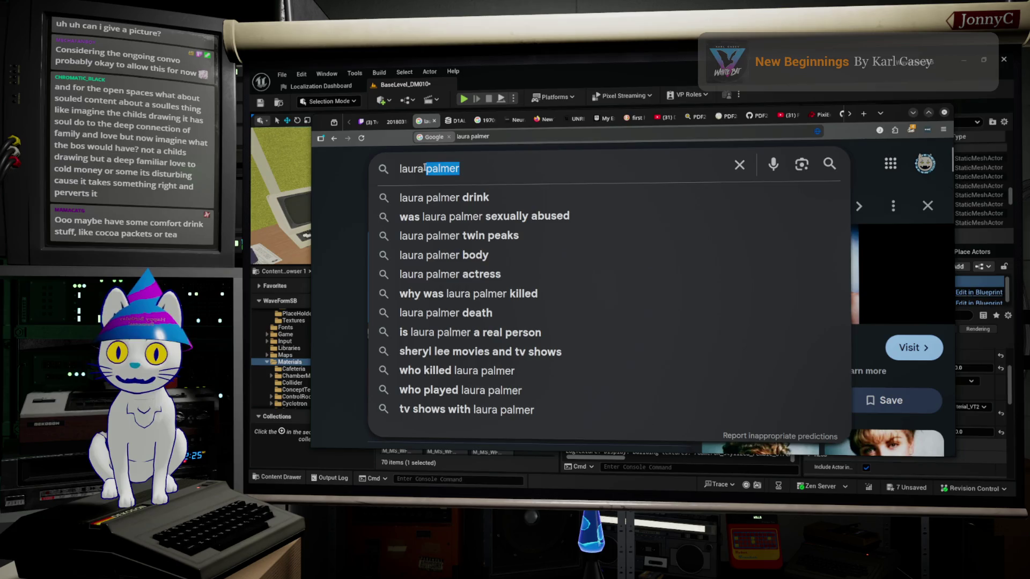
{"action": "double_click", "coordinate": [411, 170]}
{"action": "type", "text": "leland"}
{"action": "key", "text": "Return"}
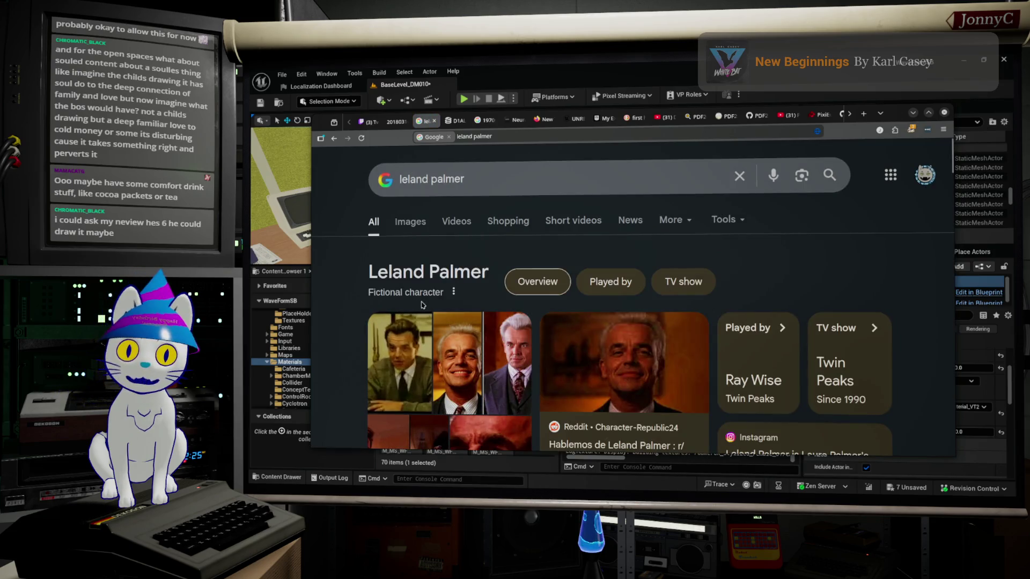
{"action": "left_click", "coordinate": [409, 223]}
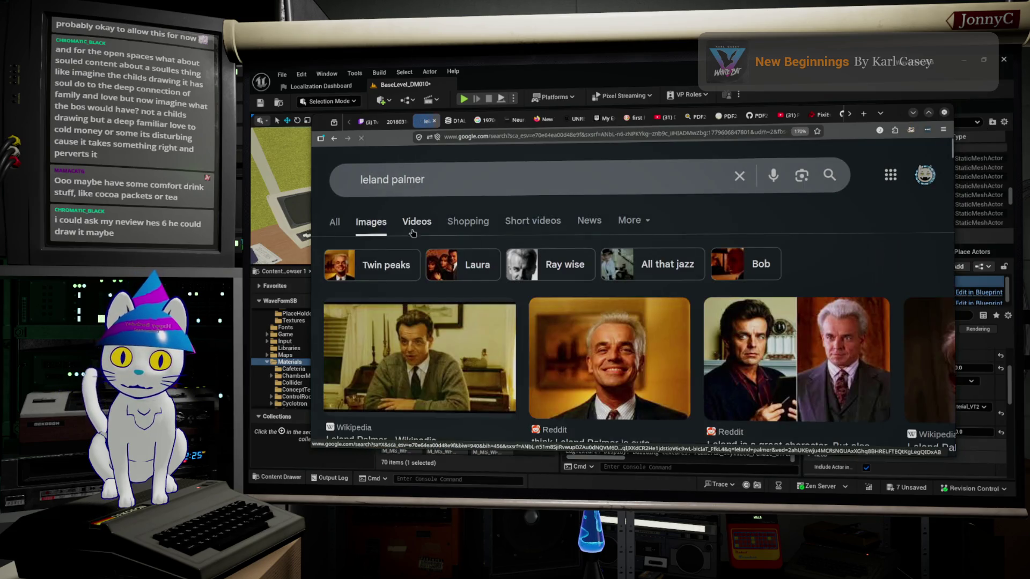
{"action": "scroll", "coordinate": [508, 298], "scroll_direction": "down", "scroll_amount": 2}
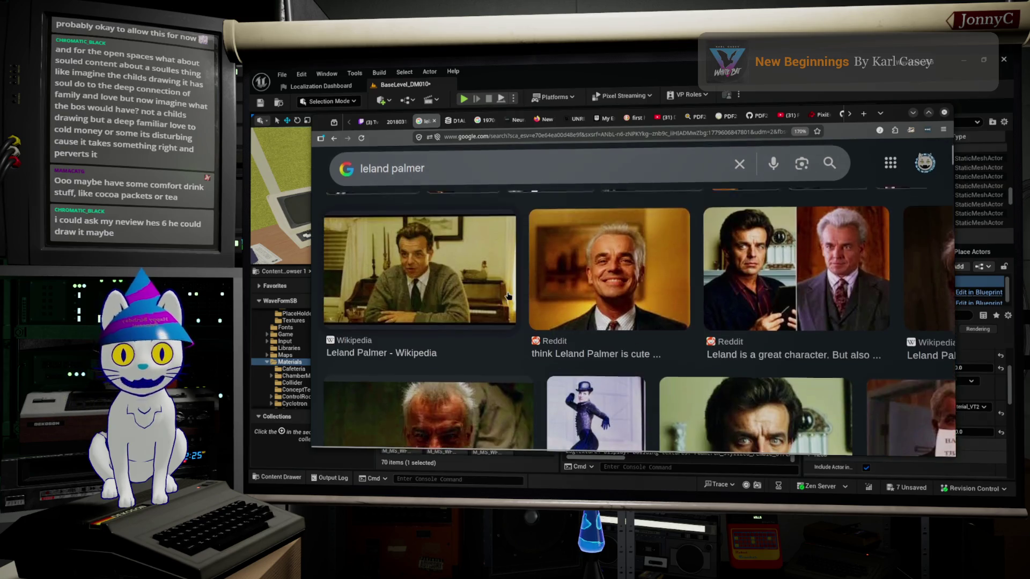
{"action": "scroll", "coordinate": [508, 298], "scroll_direction": "down", "scroll_amount": 2}
{"action": "scroll", "coordinate": [508, 297], "scroll_direction": "up", "scroll_amount": 3}
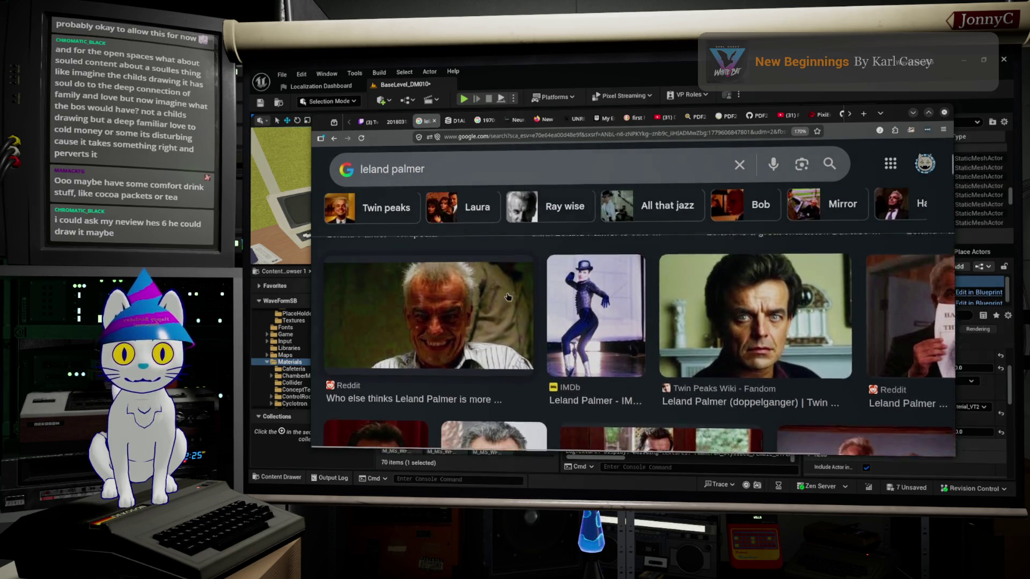
{"action": "scroll", "coordinate": [508, 298], "scroll_direction": "up", "scroll_amount": 1}
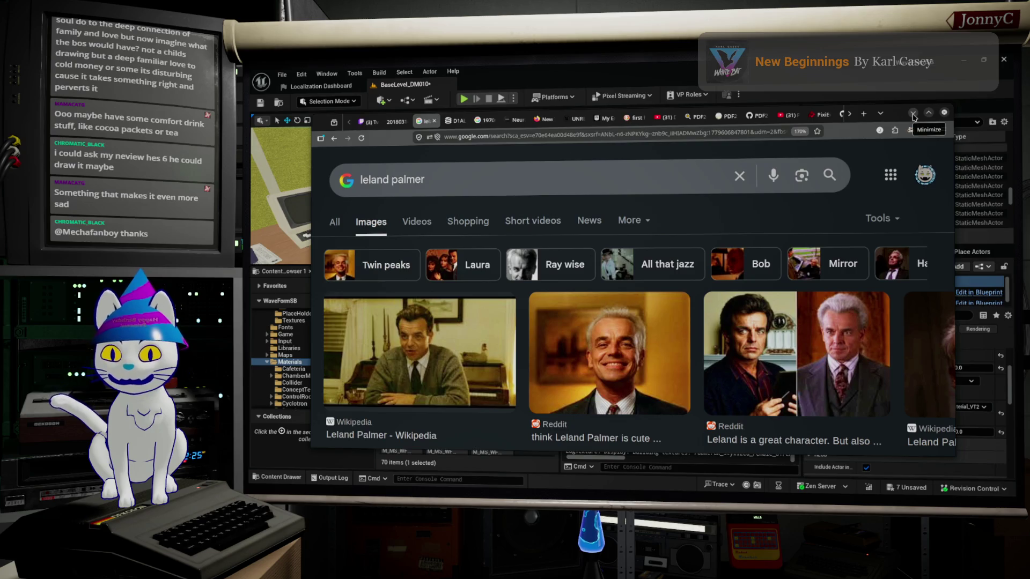
{"action": "left_click", "coordinate": [913, 114]}
Fly through the office rooms to the soldering station, focus an actor, then switch back to the Leland Palmer results.
{"action": "right_click_drag", "start_coordinate": [661, 231], "coordinate": [661, 230]}
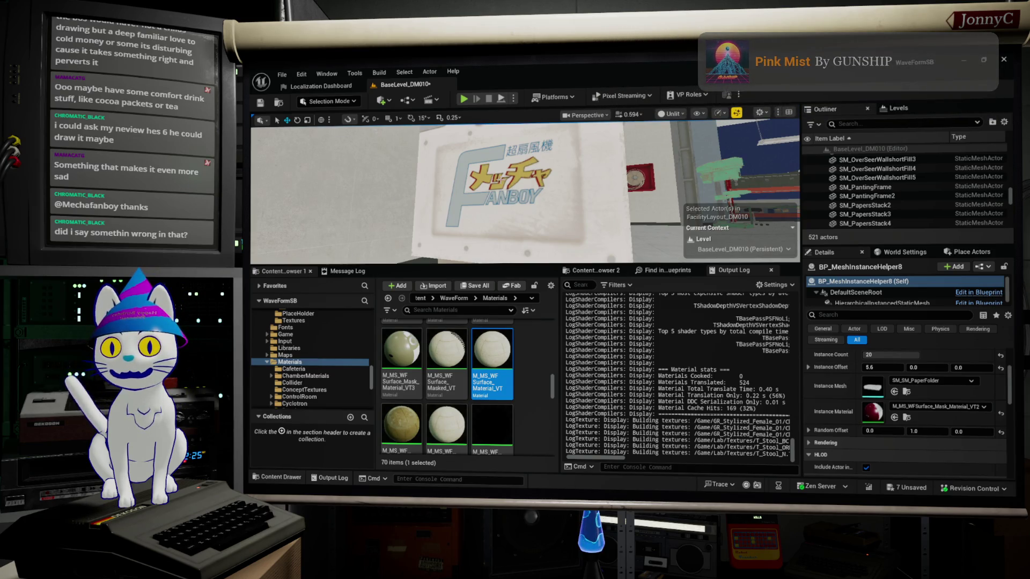
{"action": "right_click_drag", "start_coordinate": [541, 207], "coordinate": [586, 184]}
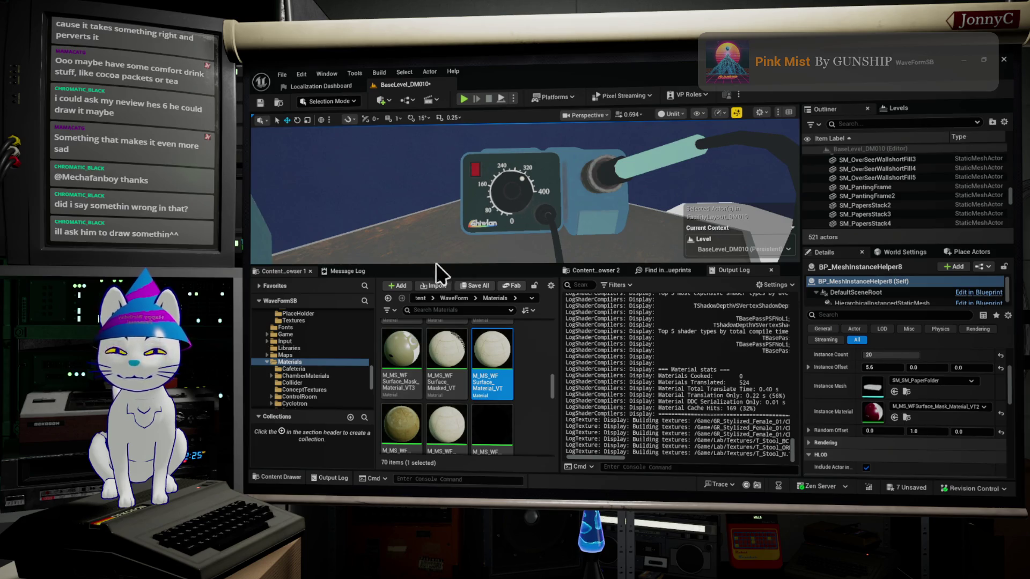
{"action": "right_click_drag", "start_coordinate": [345, 168], "coordinate": [346, 169]}
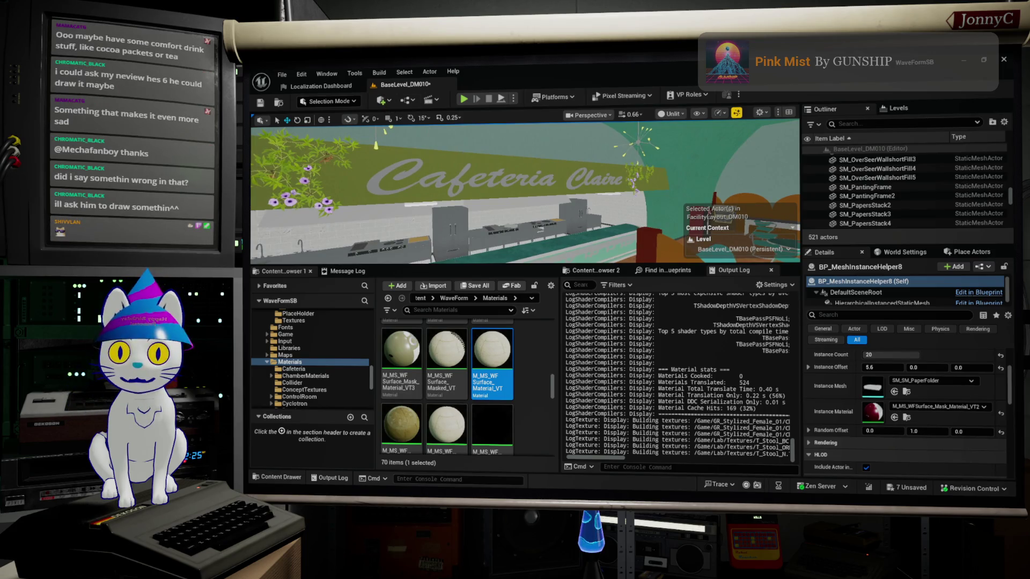
{"action": "key", "text": "f"}
{"action": "right_click_drag", "start_coordinate": [524, 190], "coordinate": [515, 193]}
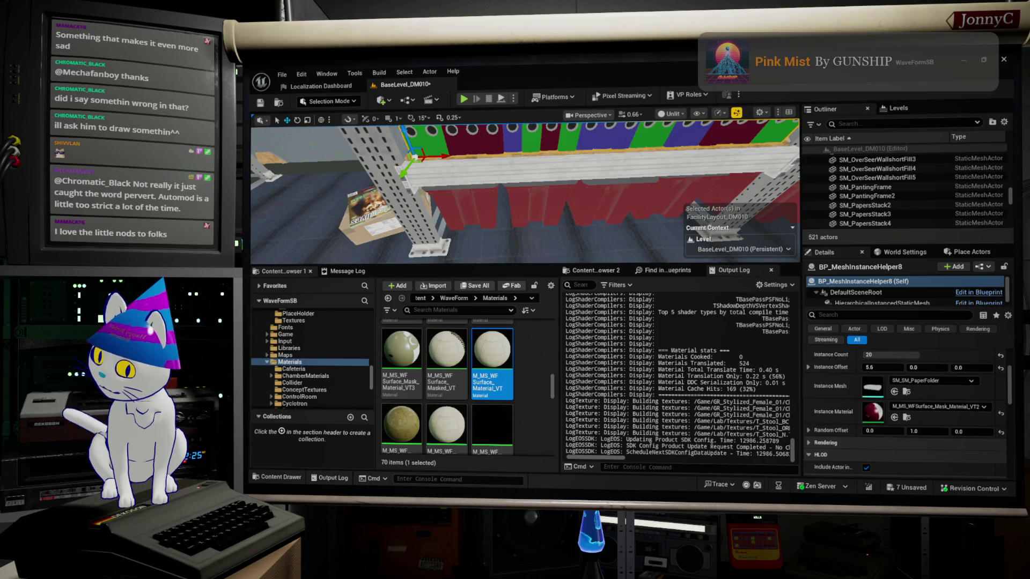
{"action": "key", "text": "alt+Tab"}
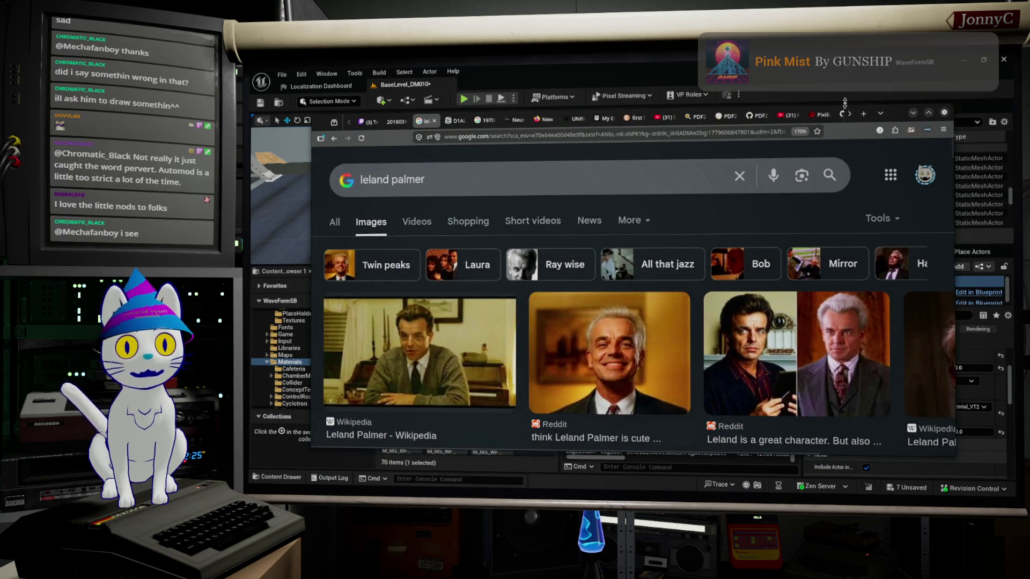
Save a copy of the graphite drawing via Save Image As, minimize the browser and switch over to Krita.
{"action": "double_click", "coordinate": [894, 117]}
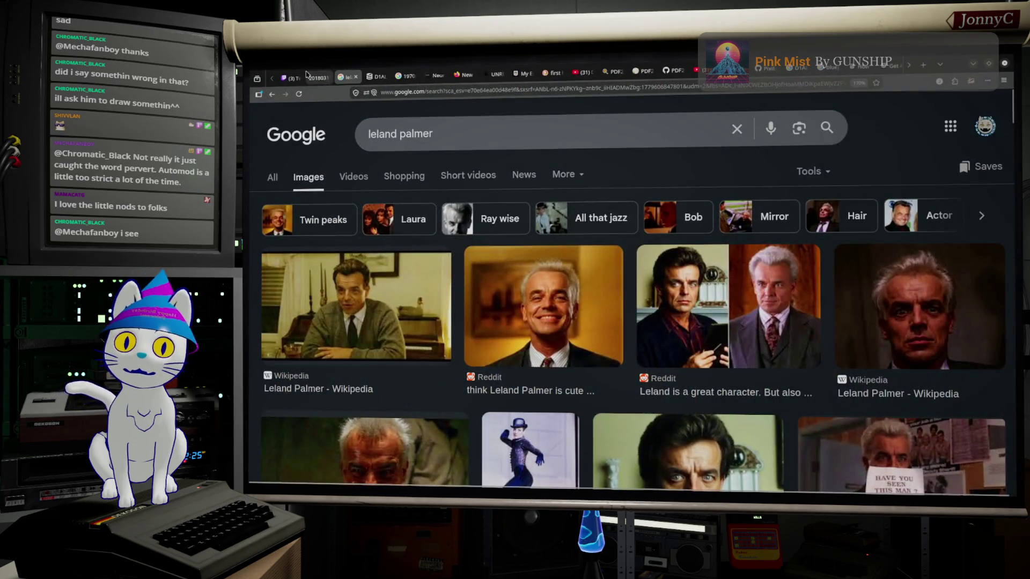
{"action": "left_click", "coordinate": [322, 79]}
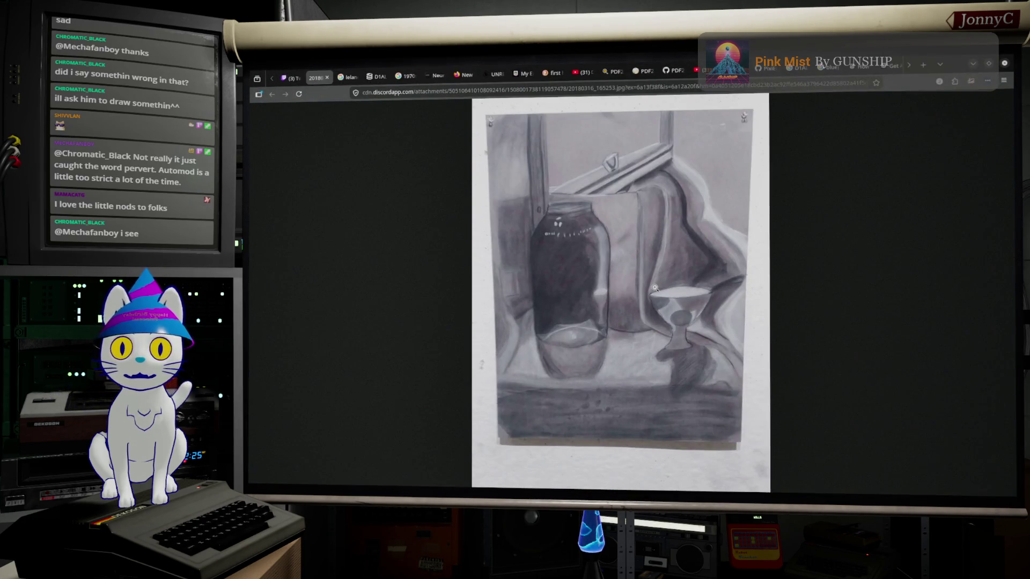
{"action": "right_click", "coordinate": [639, 266]}
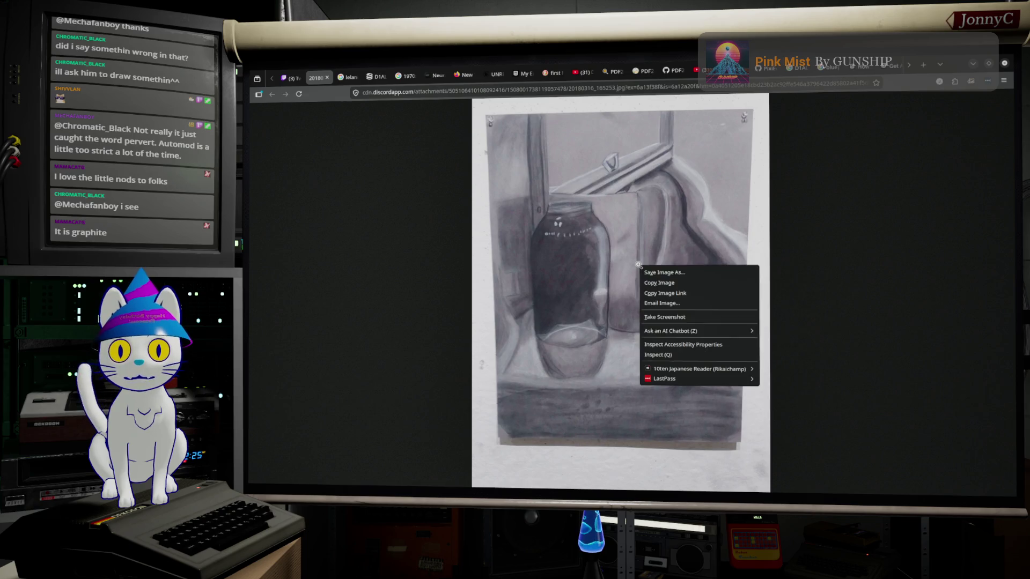
{"action": "left_click", "coordinate": [701, 273]}
{"action": "left_click", "coordinate": [693, 368]}
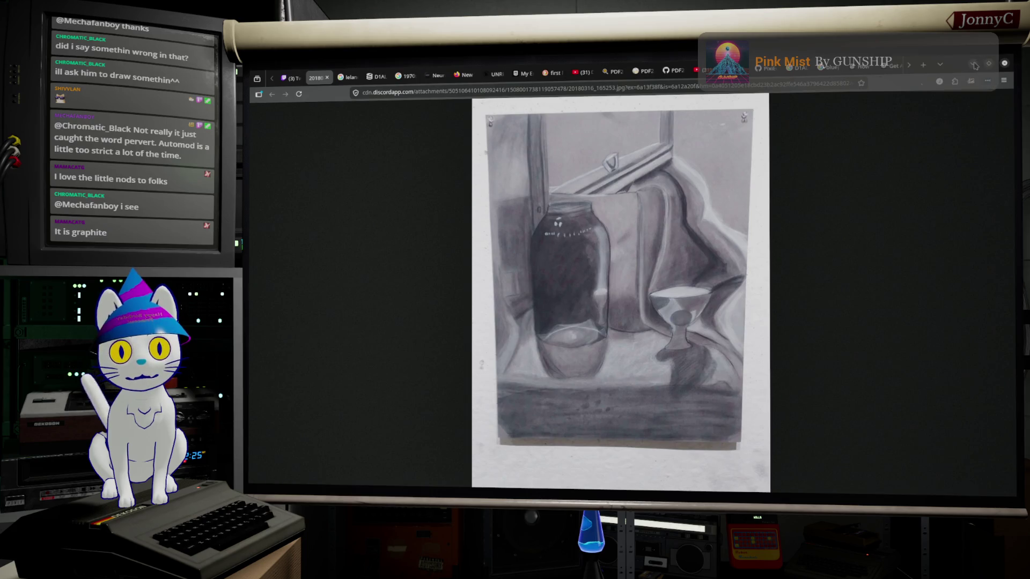
{"action": "left_click", "coordinate": [974, 65]}
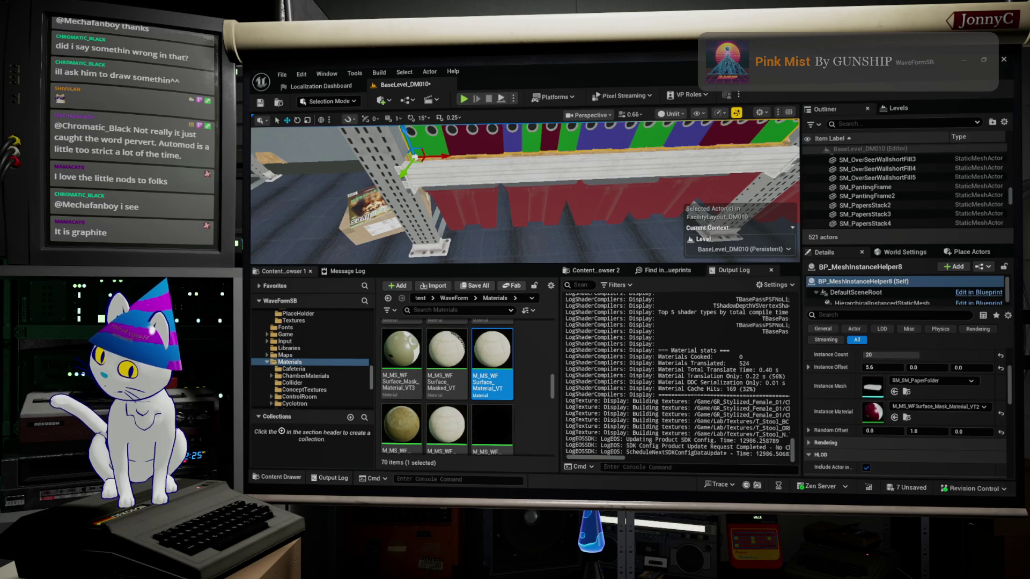
{"action": "key", "text": "alt+Tab"}
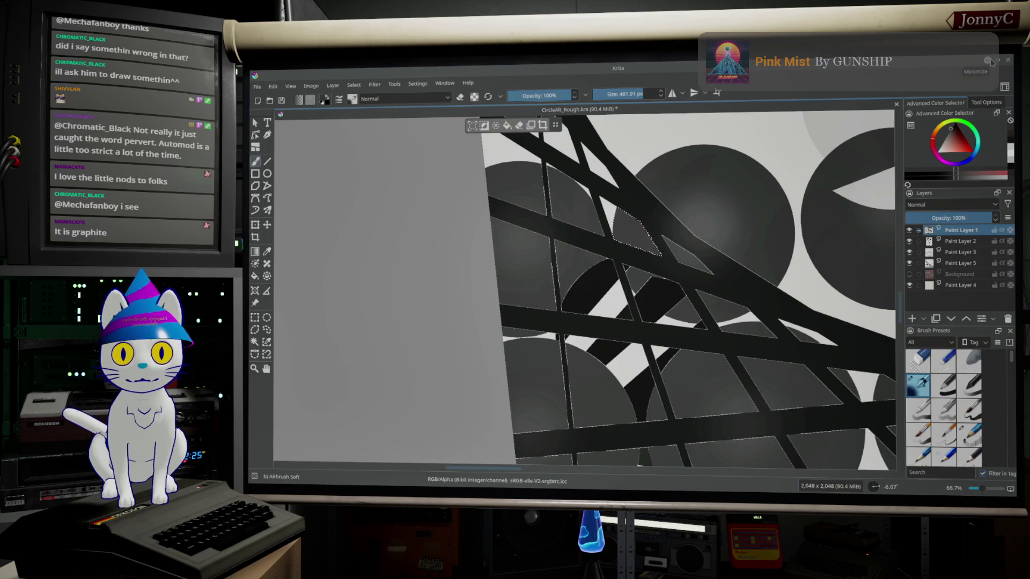
Minimize Krita and the Unreal Editor so Blender's FakeArt scene shows.
{"action": "left_click", "coordinate": [987, 61]}
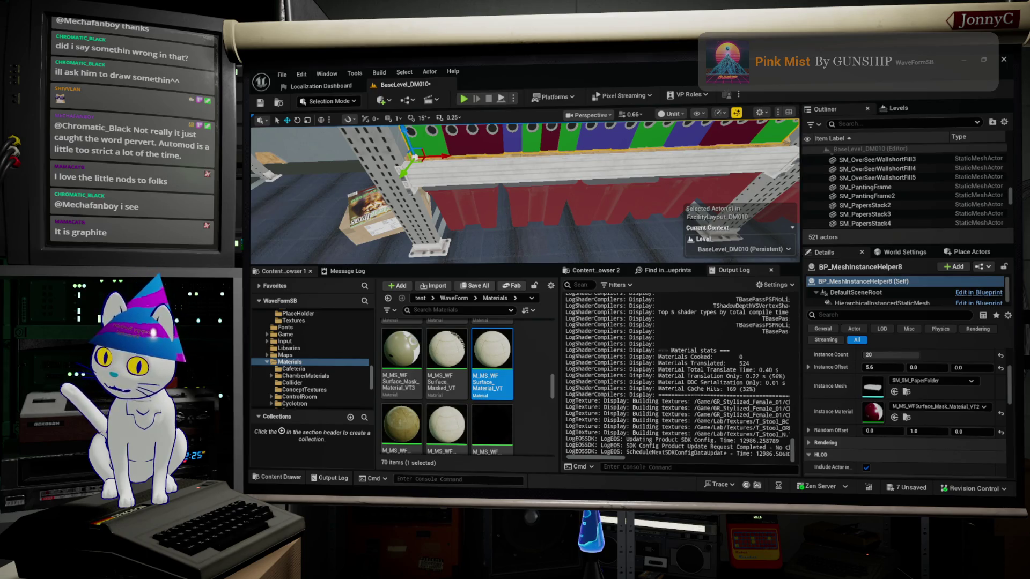
{"action": "left_click", "coordinate": [987, 62]}
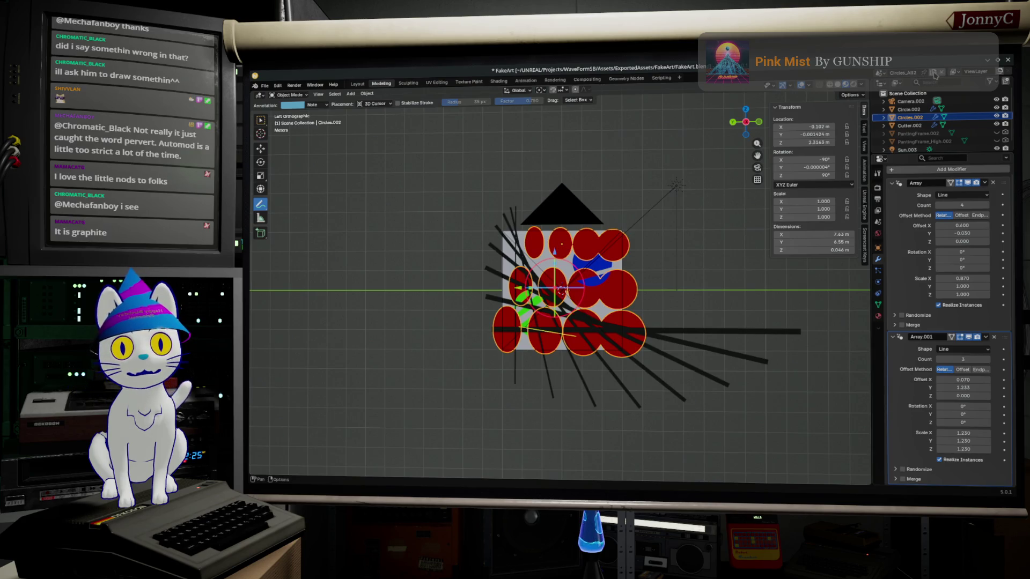
Delete every object in the FakeArt scene, orbit to perspective and bring up the Add menu.
{"action": "key", "text": "Delete"}
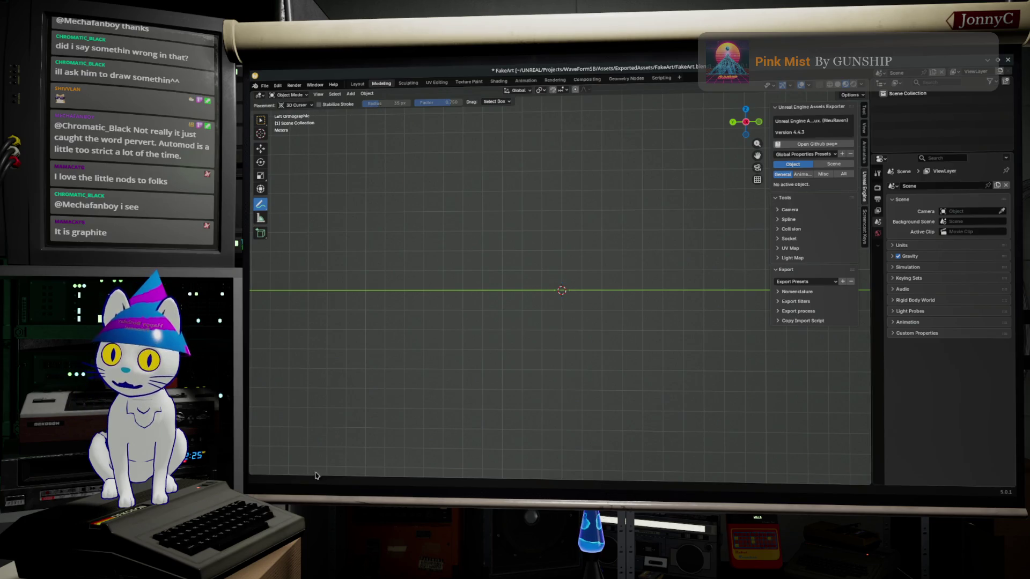
{"action": "middle_click_drag", "start_coordinate": [453, 237], "coordinate": [475, 230]}
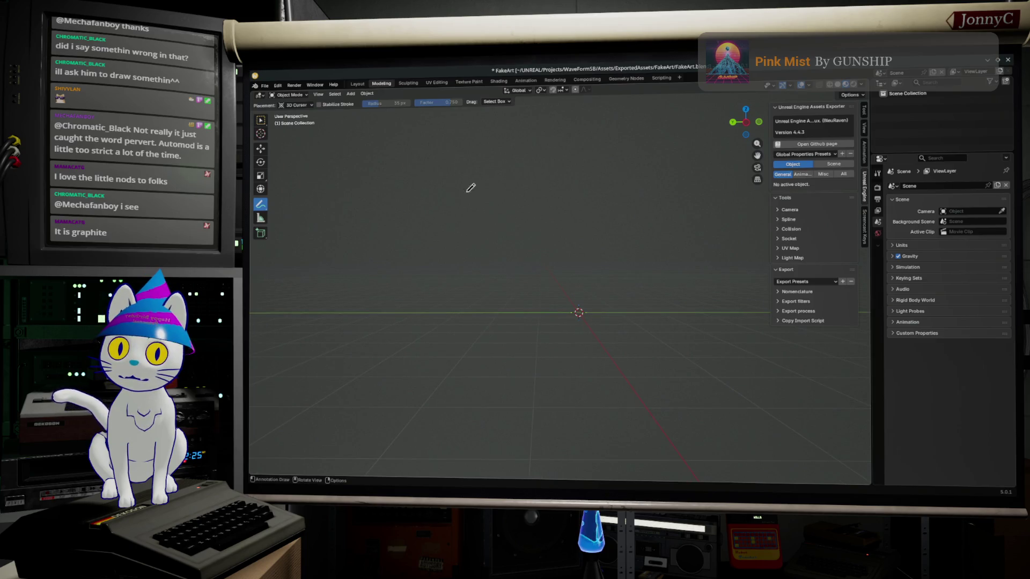
{"action": "left_click", "coordinate": [355, 89]}
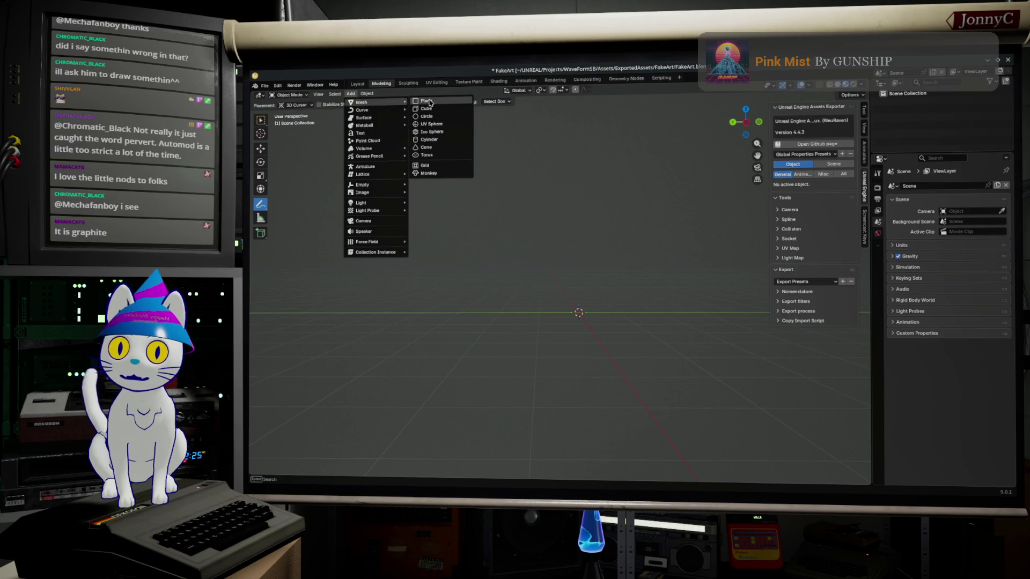
Add a plane, rotate it 90° from the side view to stand upright, then switch to the graphite drawing.
{"action": "mouse_move", "coordinate": [362, 102]}
{"action": "left_click", "coordinate": [430, 103]}
{"action": "left_click", "coordinate": [743, 126]}
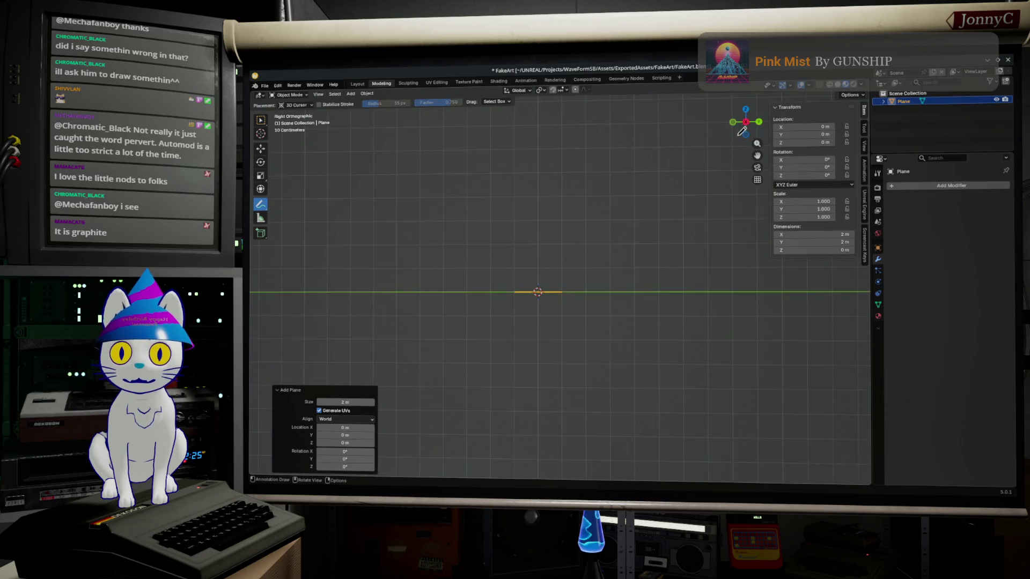
{"action": "scroll", "coordinate": [610, 304], "scroll_direction": "up", "scroll_amount": 2}
{"action": "scroll", "coordinate": [602, 285], "scroll_direction": "up", "scroll_amount": 2}
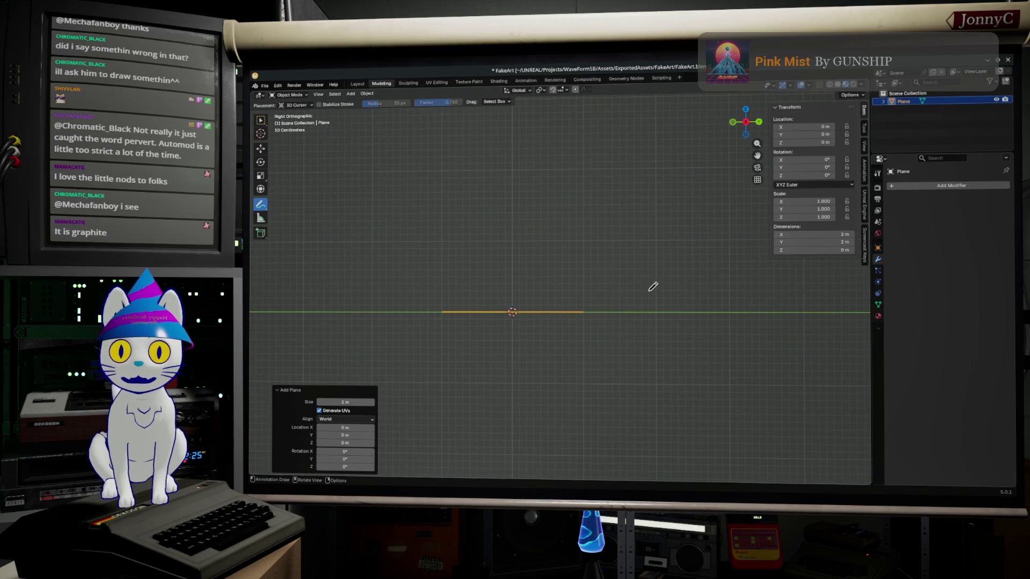
{"action": "key", "text": "r"}
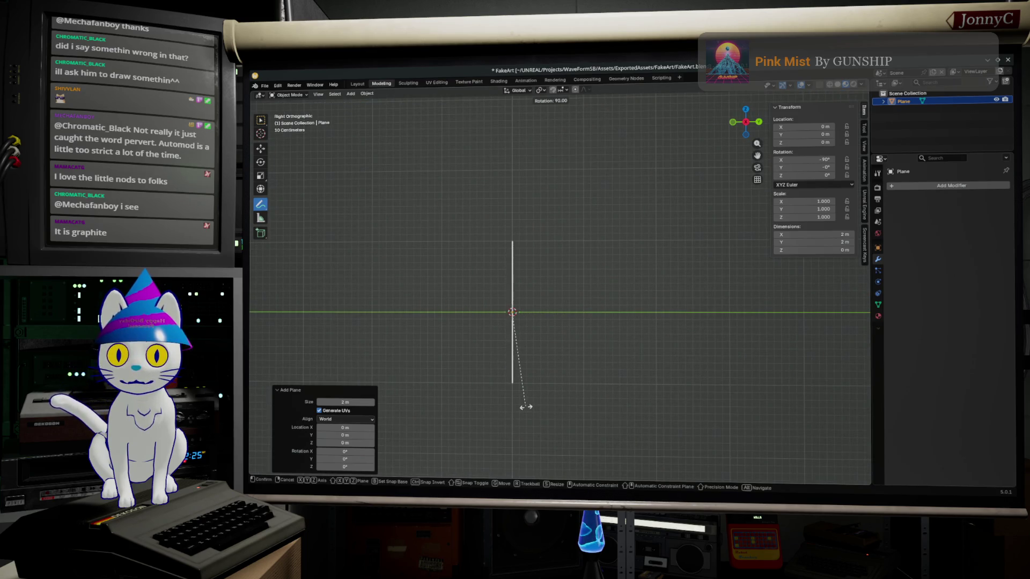
{"action": "left_click", "coordinate": [526, 407]}
{"action": "middle_click_drag", "start_coordinate": [653, 363], "coordinate": [685, 344]}
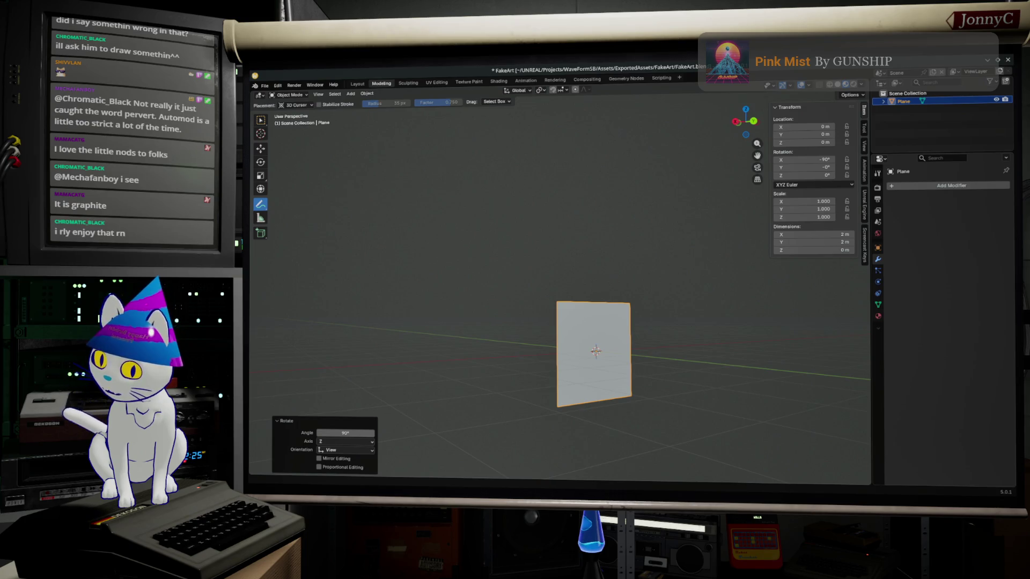
{"action": "key", "text": "alt+Tab"}
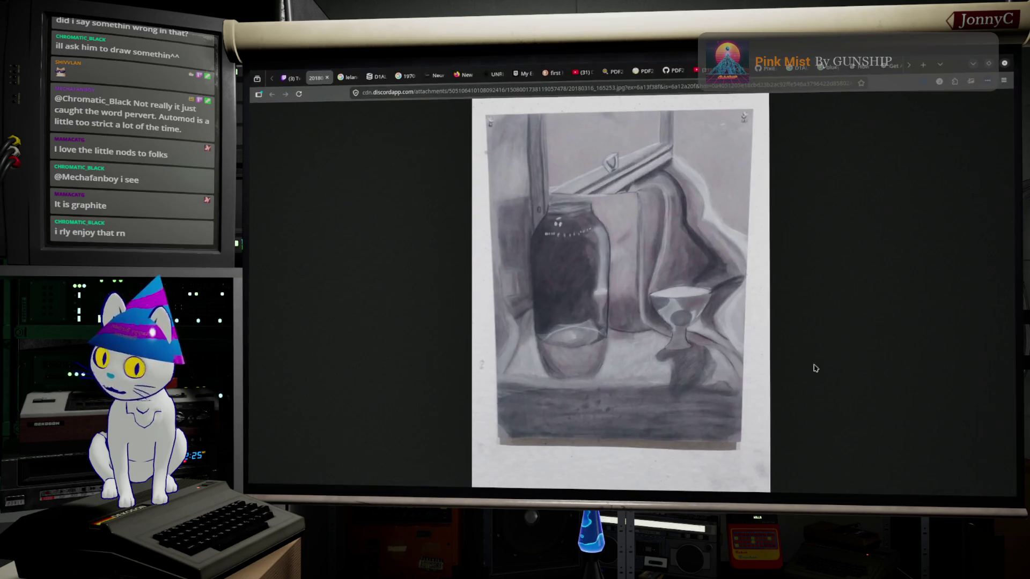
Save the graphite drawing into ExportedAssets > FakeArt, then minimise Firefox to return to Blender.
{"action": "right_click", "coordinate": [630, 319]}
{"action": "left_click", "coordinate": [703, 325]}
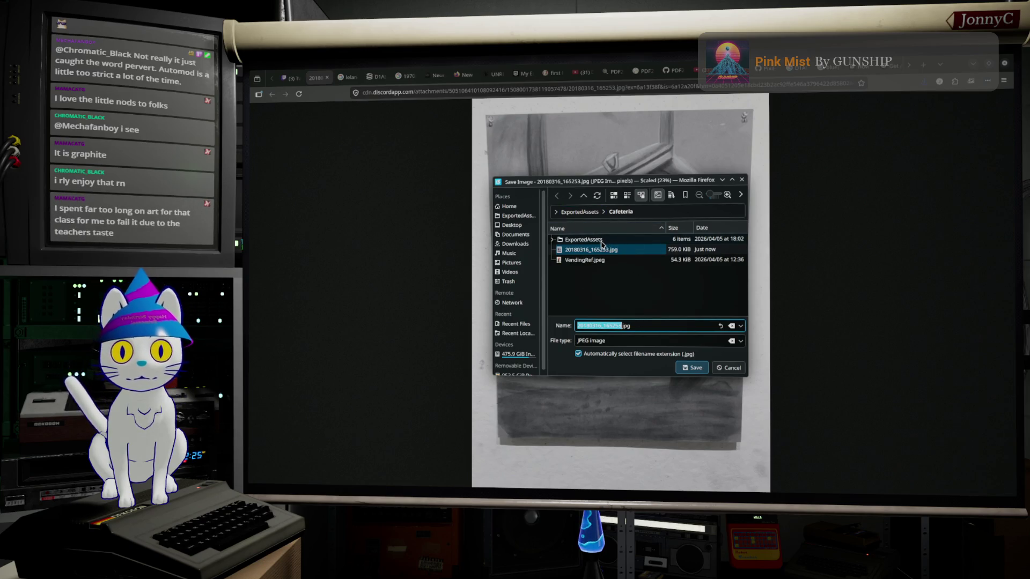
{"action": "left_click", "coordinate": [597, 214]}
{"action": "scroll", "coordinate": [597, 251], "scroll_direction": "down", "scroll_amount": 2}
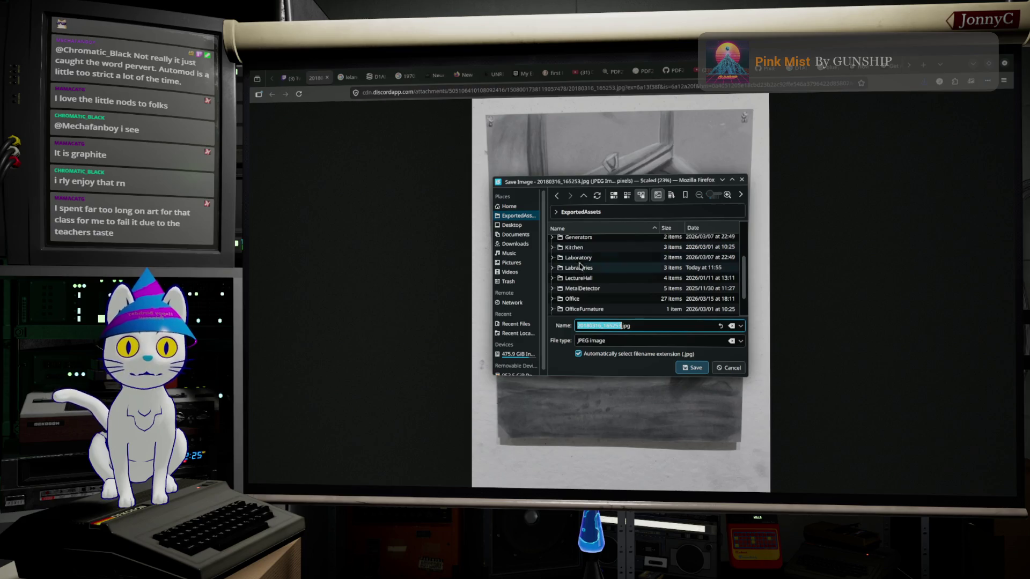
{"action": "scroll", "coordinate": [579, 280], "scroll_direction": "up", "scroll_amount": 2}
{"action": "scroll", "coordinate": [583, 278], "scroll_direction": "down", "scroll_amount": 2}
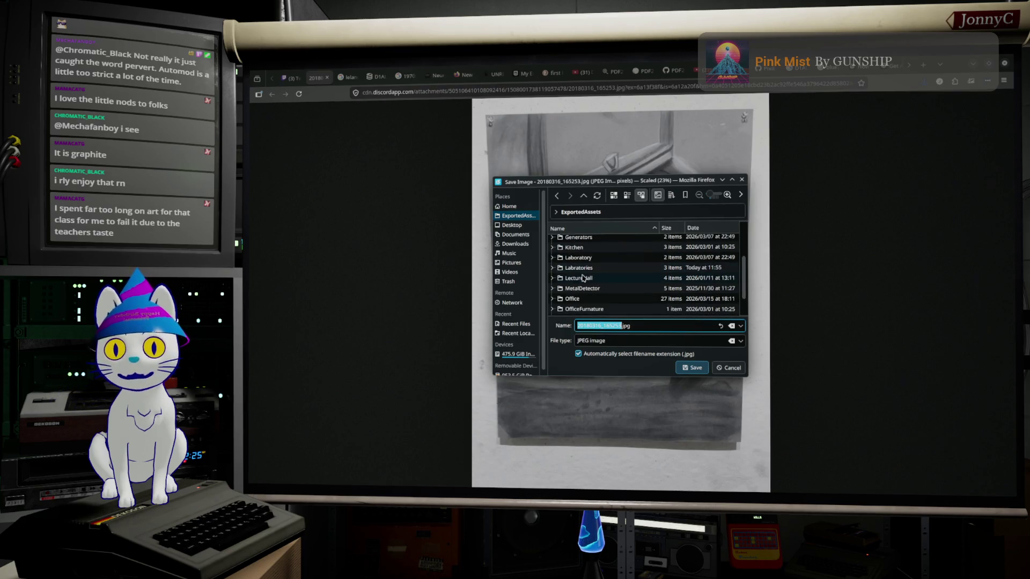
{"action": "scroll", "coordinate": [582, 279], "scroll_direction": "up", "scroll_amount": 2}
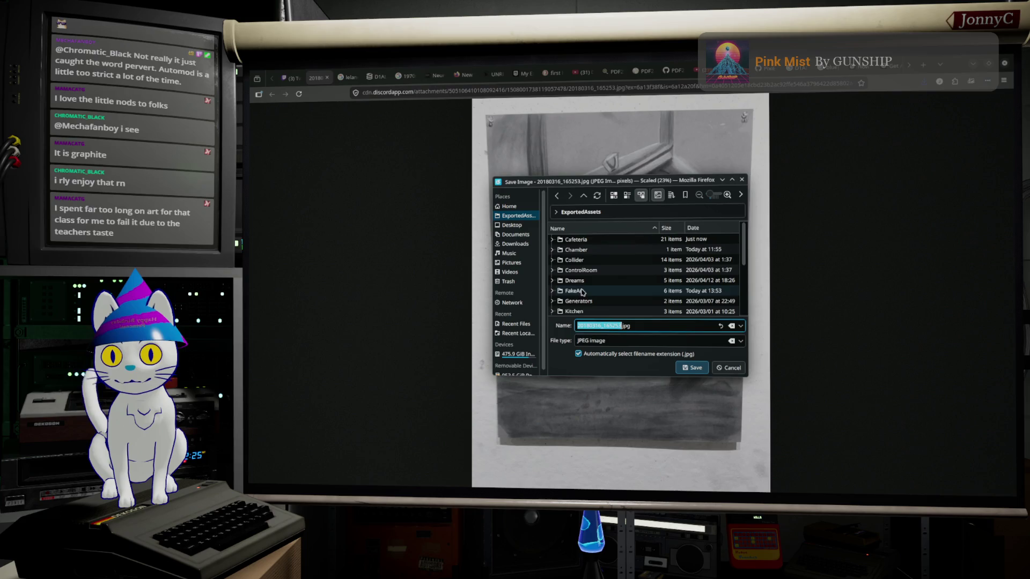
{"action": "double_click", "coordinate": [583, 291]}
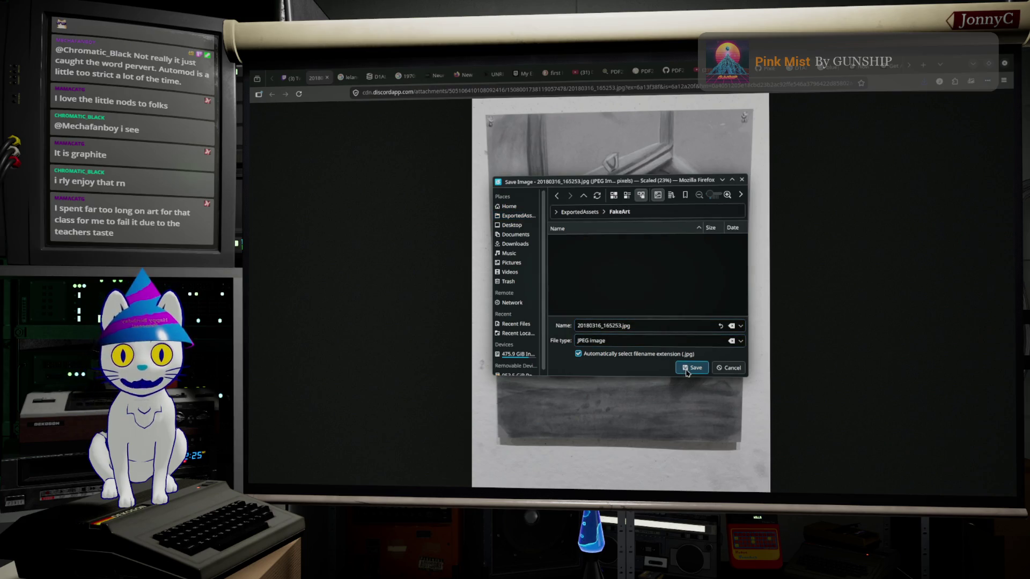
{"action": "left_click", "coordinate": [686, 368]}
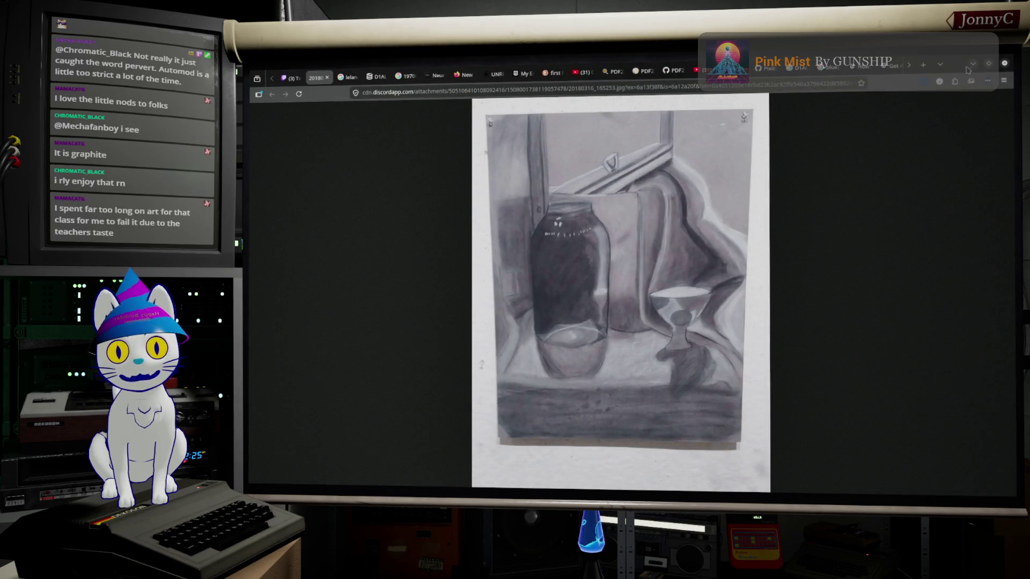
{"action": "left_click", "coordinate": [971, 65]}
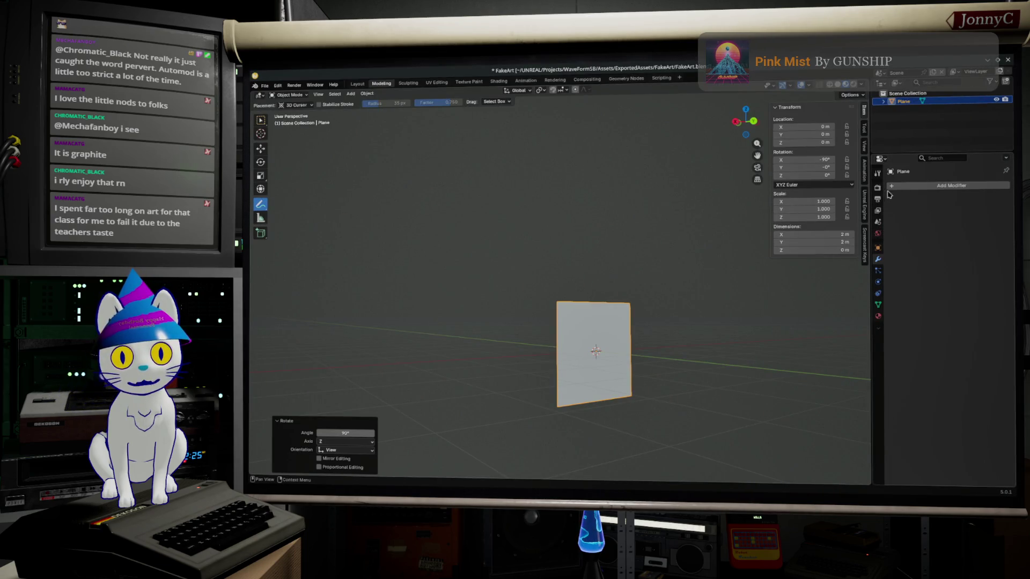
Create a new material in a fresh slot on the upright plane.
{"action": "left_click", "coordinate": [879, 316]}
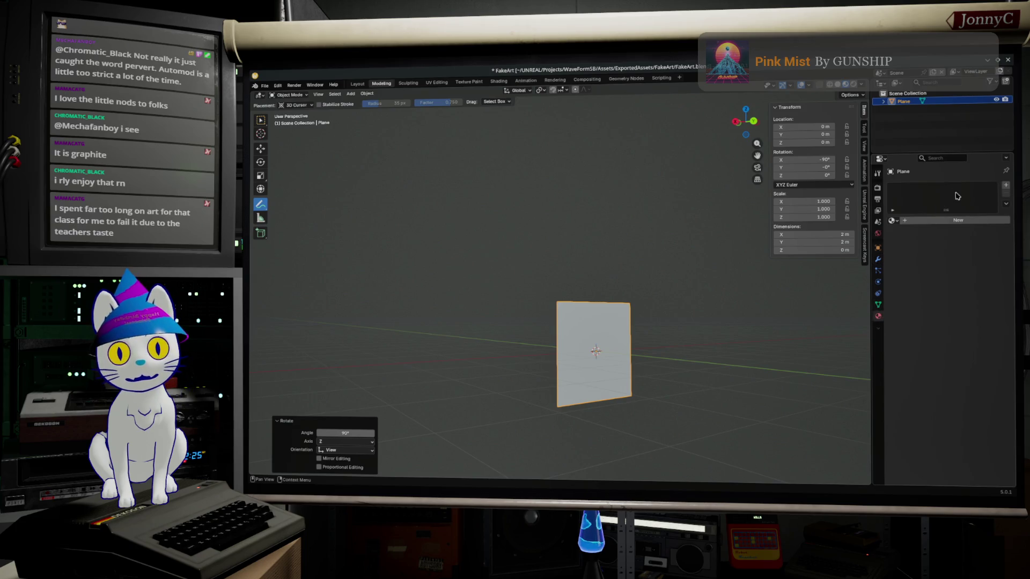
{"action": "left_click", "coordinate": [1006, 185]}
{"action": "left_click", "coordinate": [936, 222]}
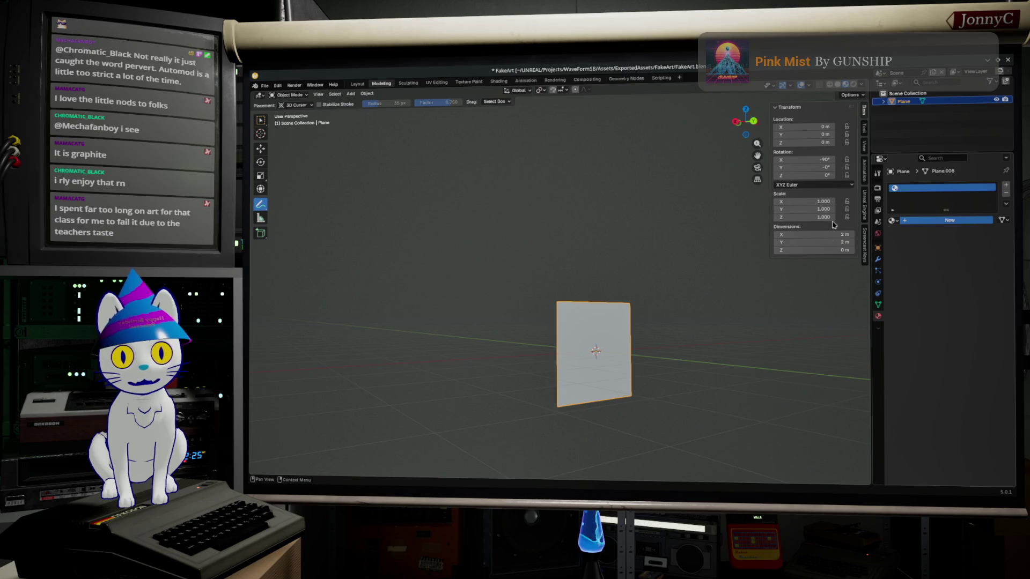
{"action": "double_click", "coordinate": [936, 221]}
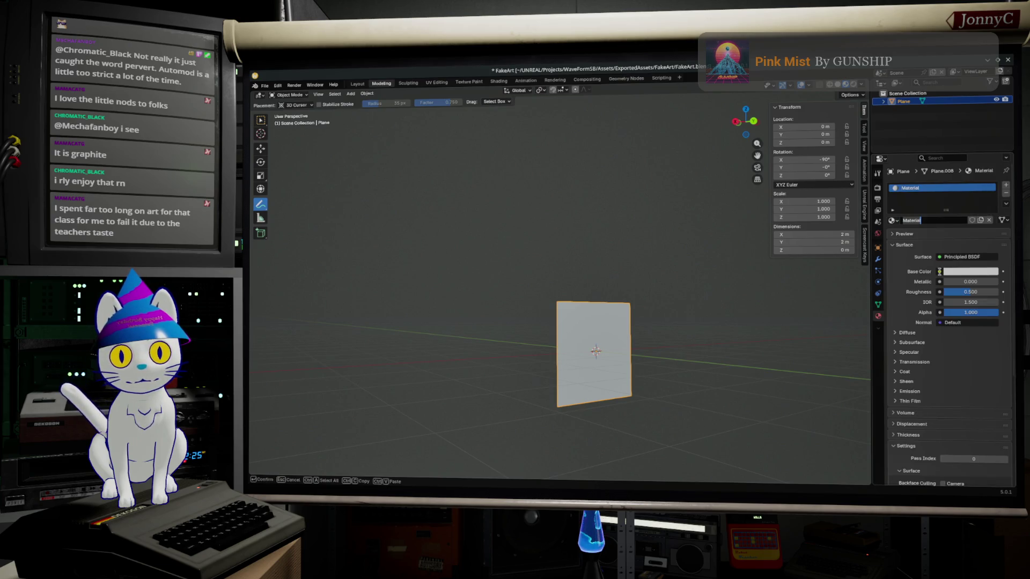
Drive the material's Base Color with a Magic Texture, then switch it to an Image Texture.
{"action": "left_click", "coordinate": [993, 270]}
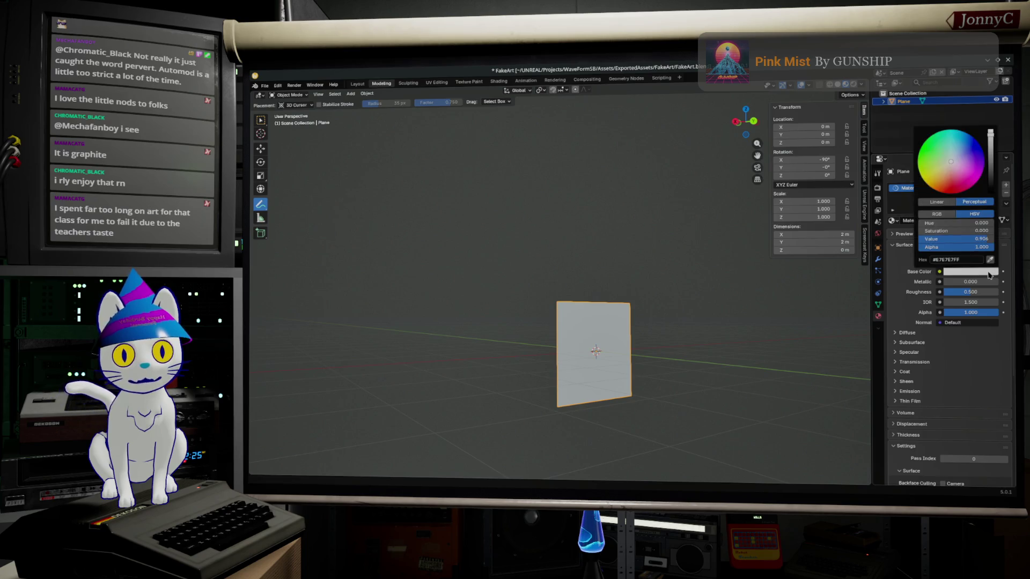
{"action": "left_click", "coordinate": [938, 273]}
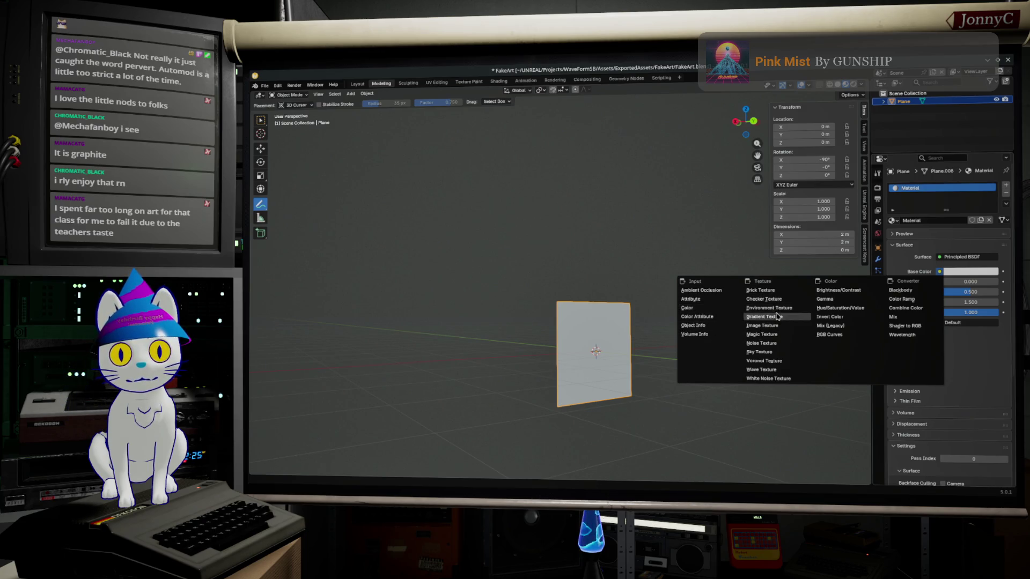
{"action": "left_click", "coordinate": [773, 333]}
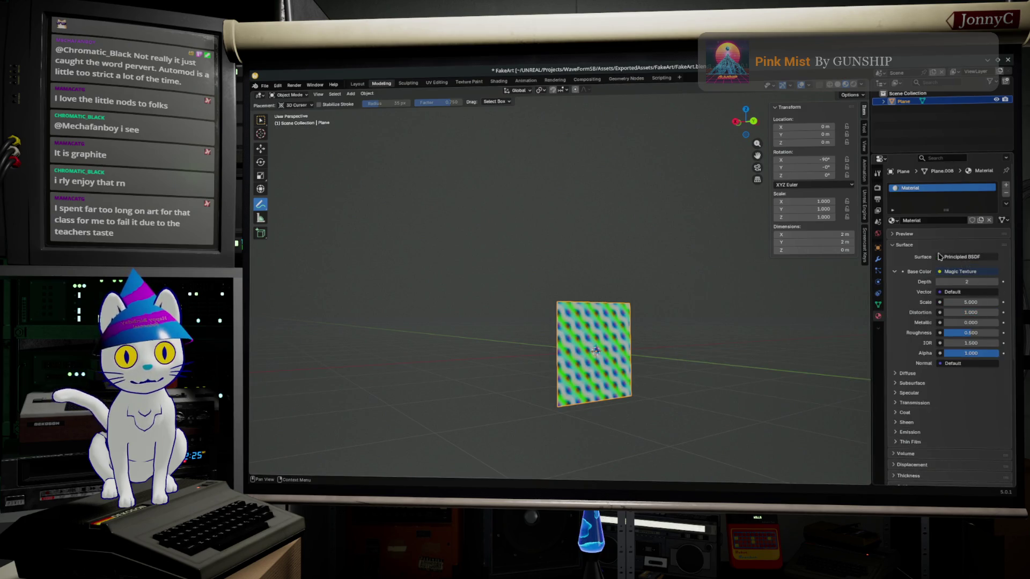
{"action": "left_click", "coordinate": [977, 274]}
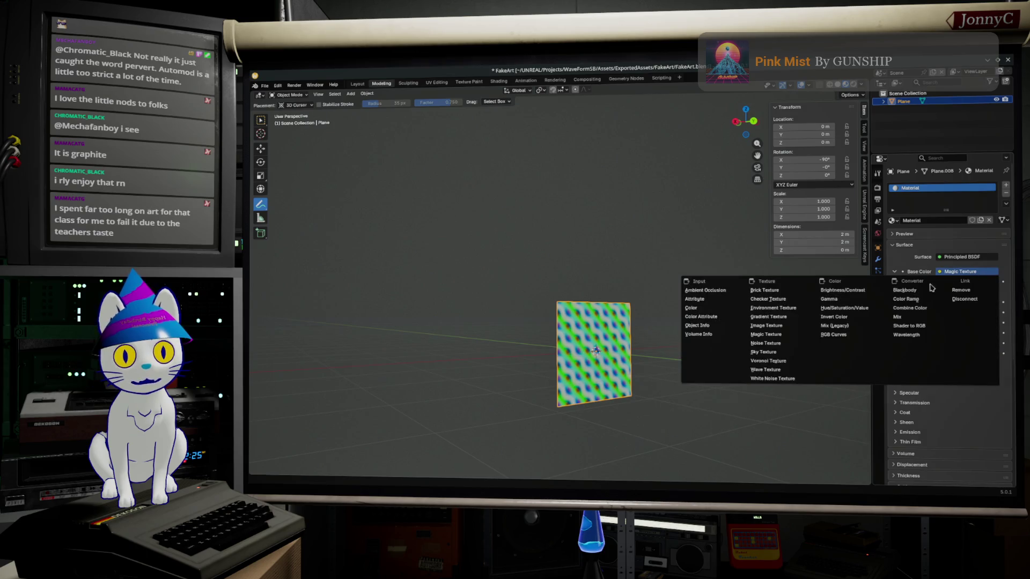
{"action": "left_click", "coordinate": [787, 328]}
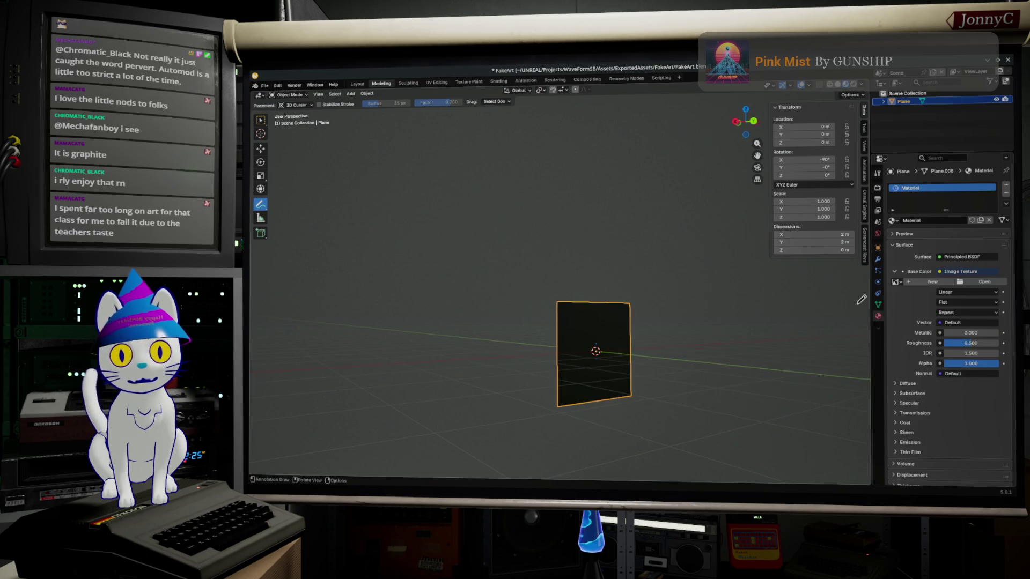
Load the saved drawing 20180316_165253.jpg as the plane's image texture.
{"action": "left_click", "coordinate": [990, 283]}
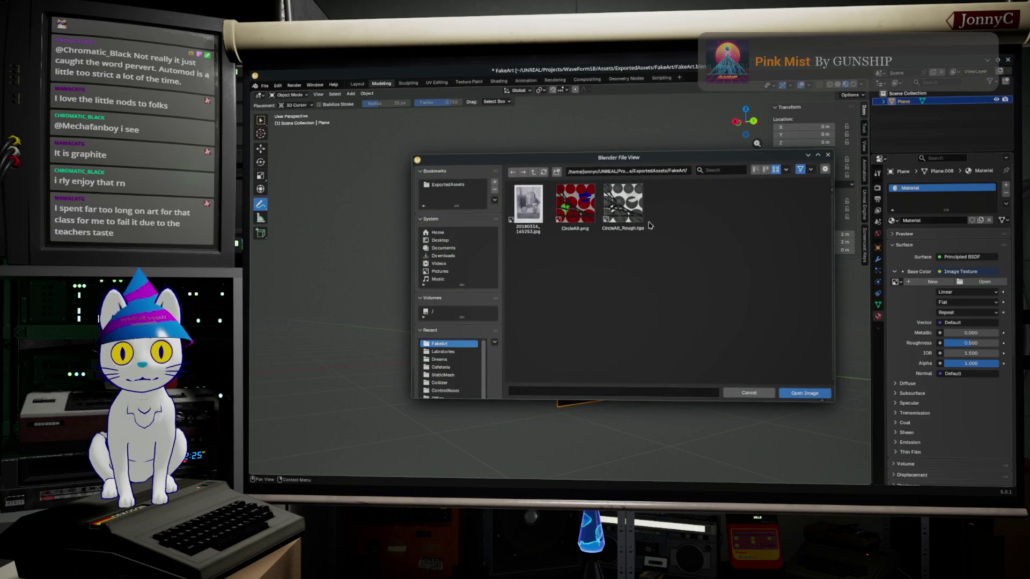
{"action": "left_click", "coordinate": [529, 208]}
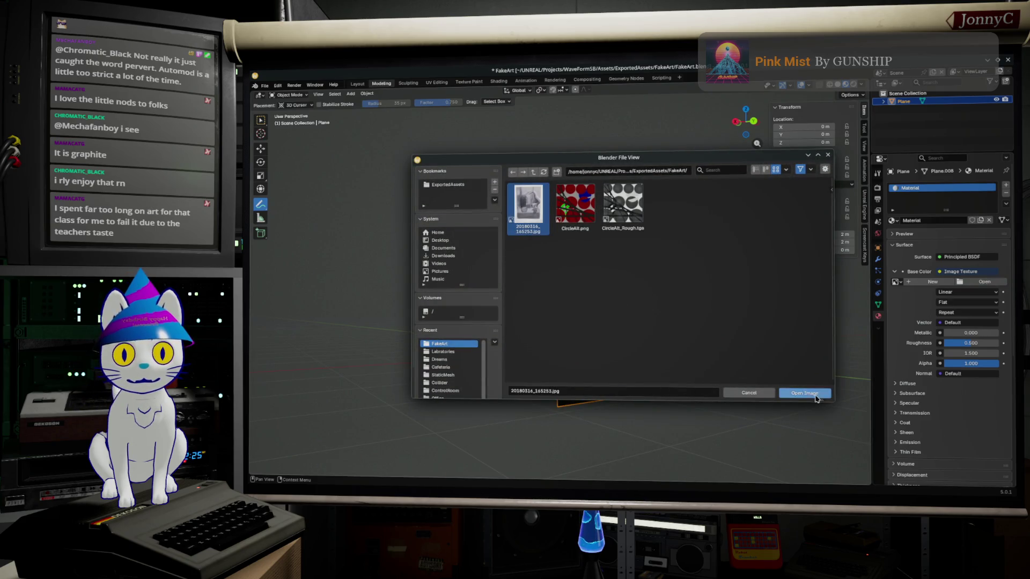
{"action": "left_click", "coordinate": [815, 397]}
Unwrap the plane's UVs in Edit Mode from Back Ortho and switch to the UV Editing workspace.
{"action": "mouse_move", "coordinate": [685, 387]}
{"action": "middle_mouse_down"}
{"action": "mouse_move", "coordinate": [670, 376]}
{"action": "mouse_move", "coordinate": [708, 338]}
{"action": "middle_mouse_up"}
{"action": "left_click", "coordinate": [751, 122]}
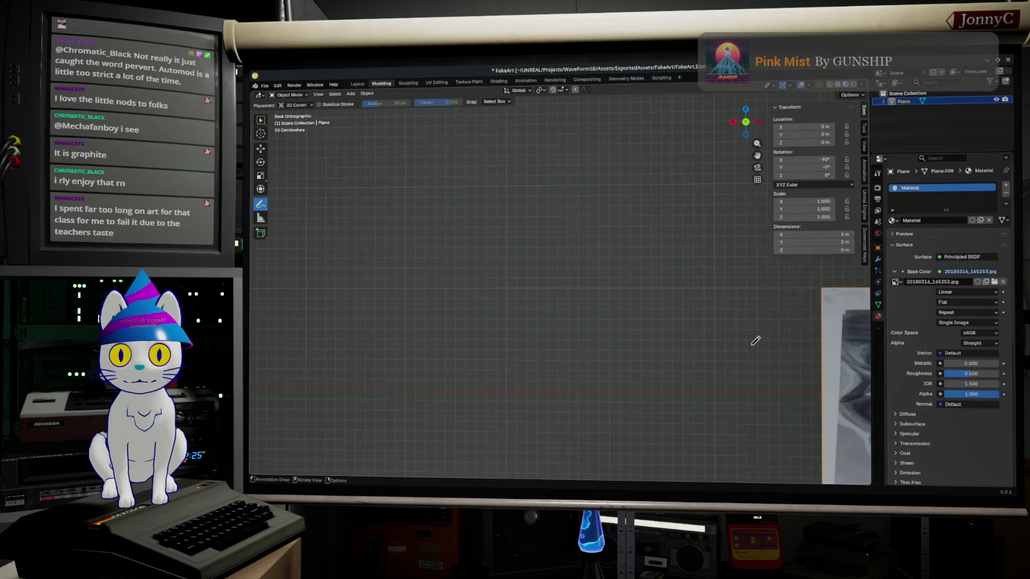
{"action": "scroll", "coordinate": [628, 321], "scroll_direction": "up", "scroll_amount": 2}
{"action": "key", "text": "Tab"}
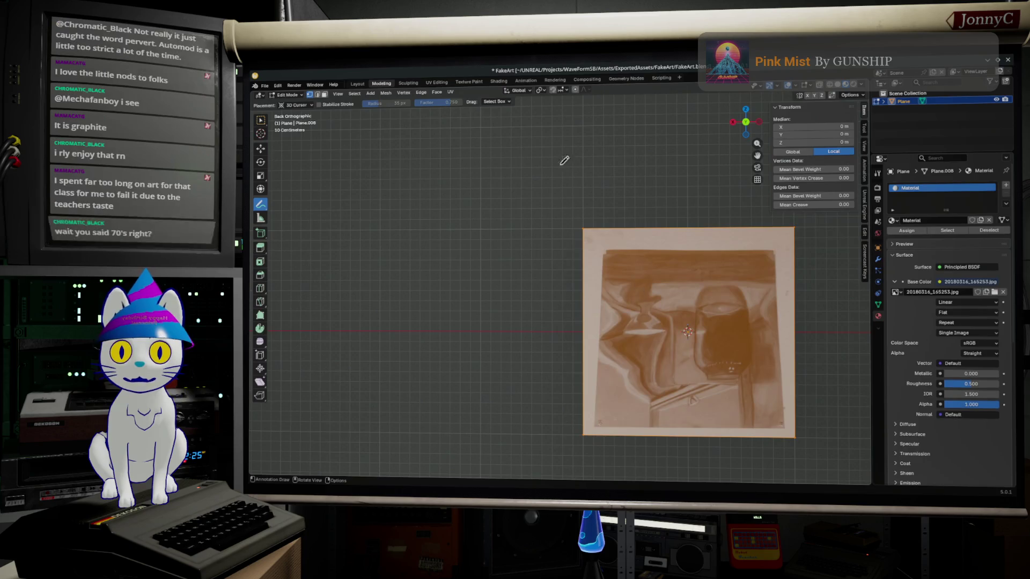
{"action": "left_click", "coordinate": [451, 92]}
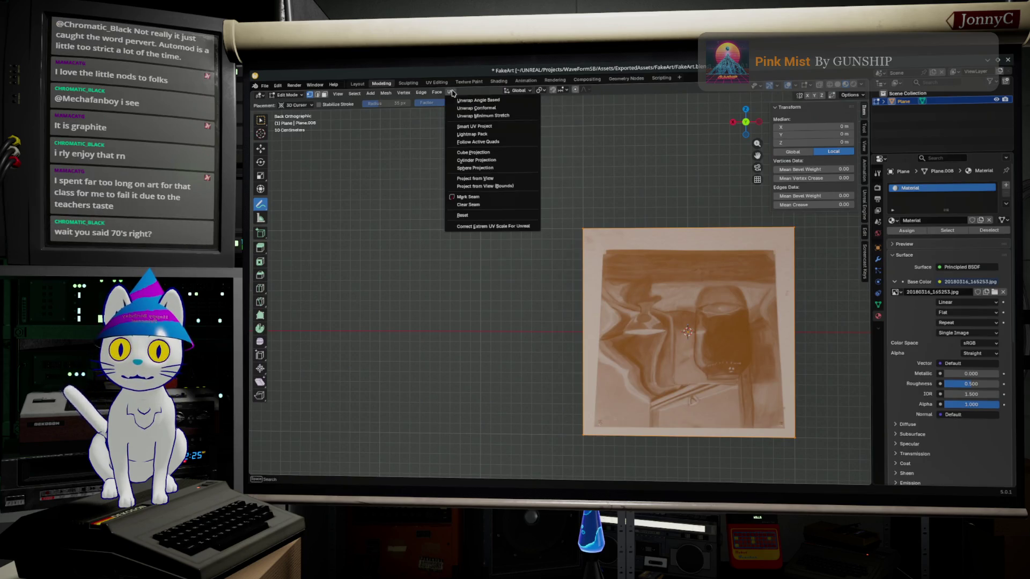
{"action": "left_click", "coordinate": [479, 100]}
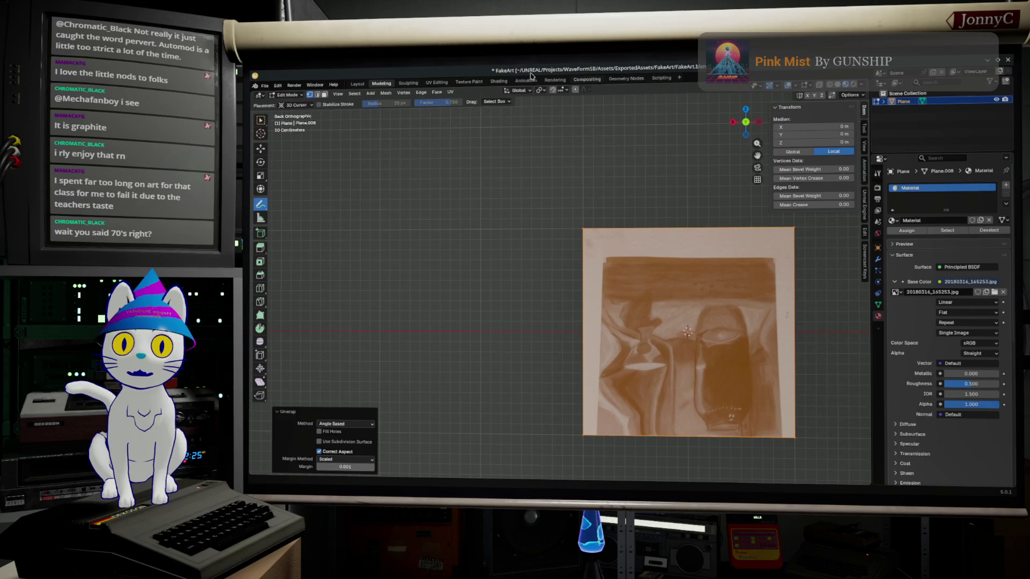
{"action": "left_click", "coordinate": [436, 83]}
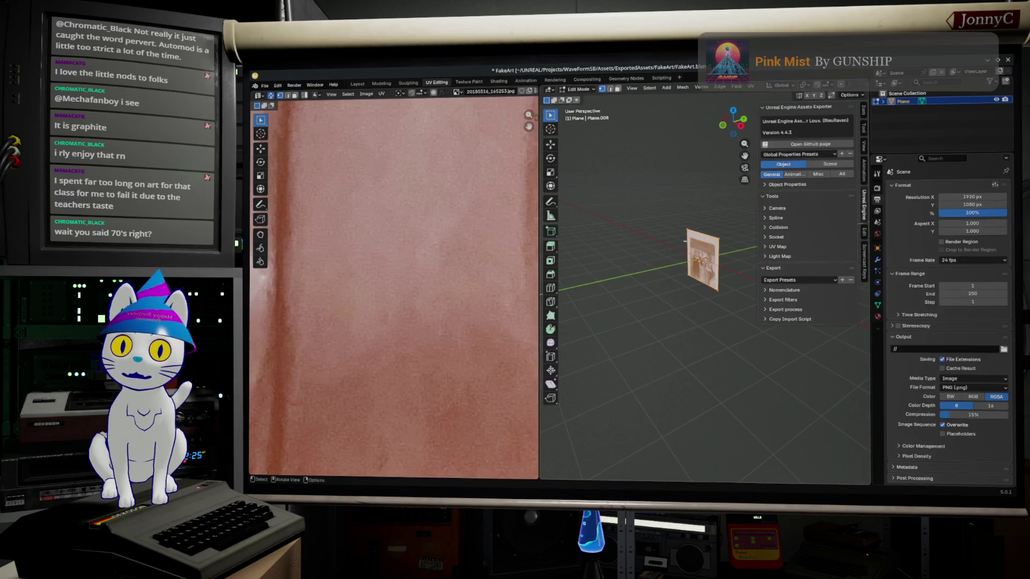
{"action": "scroll", "coordinate": [437, 267], "scroll_direction": "down", "scroll_amount": 3}
{"action": "scroll", "coordinate": [437, 268], "scroll_direction": "down", "scroll_amount": 5}
{"action": "scroll", "coordinate": [437, 274], "scroll_direction": "up", "scroll_amount": 3}
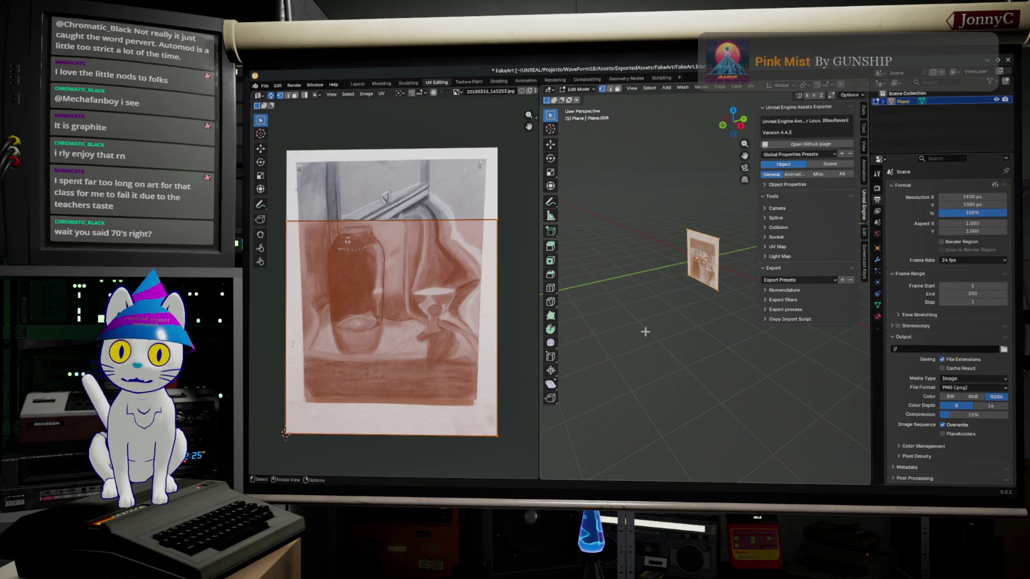
Rotate the plane's UV island 180° so the drawing reads upright, then deselect.
{"action": "mouse_move", "coordinate": [693, 299]}
{"action": "middle_mouse_down"}
{"action": "mouse_move", "coordinate": [630, 324]}
{"action": "mouse_move", "coordinate": [662, 322]}
{"action": "middle_mouse_up"}
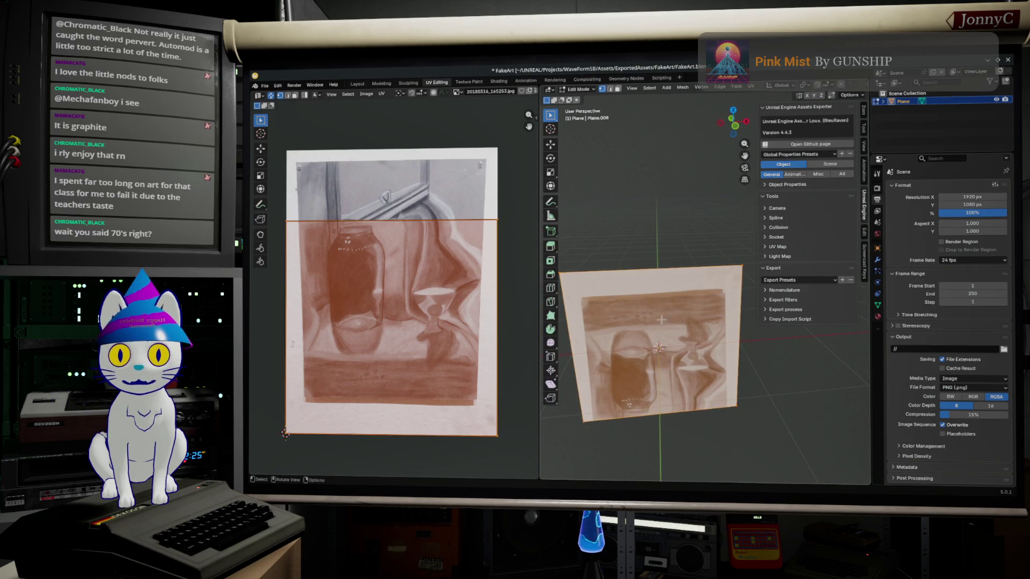
{"action": "key", "text": "r"}
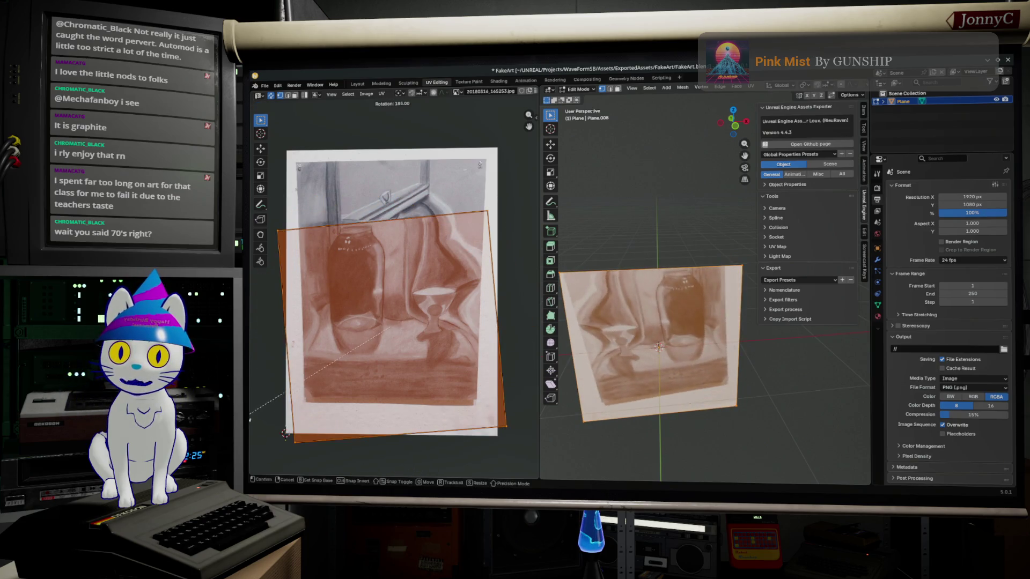
{"action": "left_click", "coordinate": [259, 400]}
{"action": "key", "text": "alt+a"}
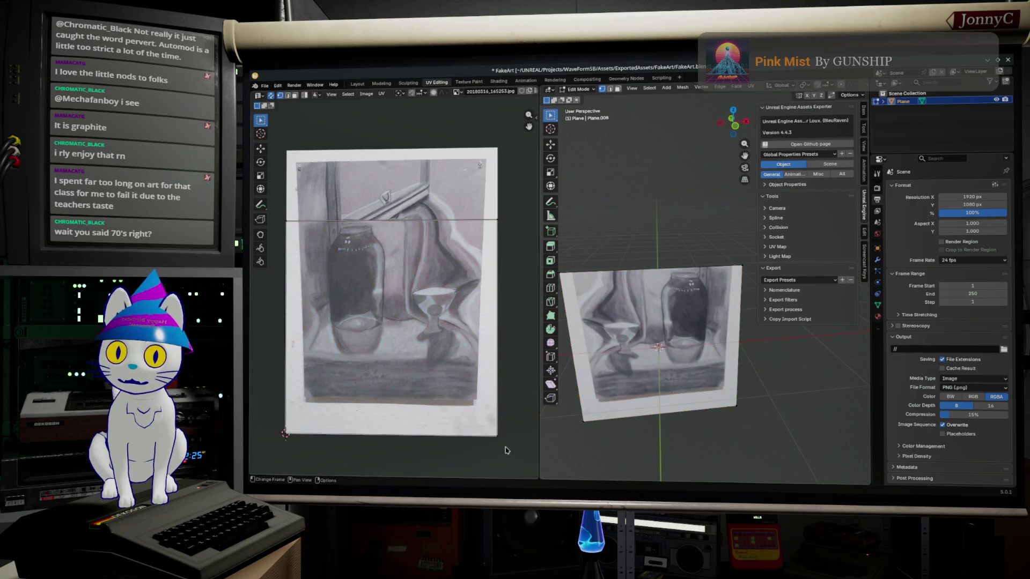
Drag the top-left, top-right and bottom-left UV corners onto the drawing's paper corners.
{"action": "left_click_drag", "start_coordinate": [287, 218], "coordinate": [306, 159]}
{"action": "middle_click_drag", "start_coordinate": [490, 215], "coordinate": [478, 223]}
{"action": "left_click_drag", "start_coordinate": [490, 233], "coordinate": [472, 165]}
{"action": "left_click_drag", "start_coordinate": [272, 440], "coordinate": [273, 441]}
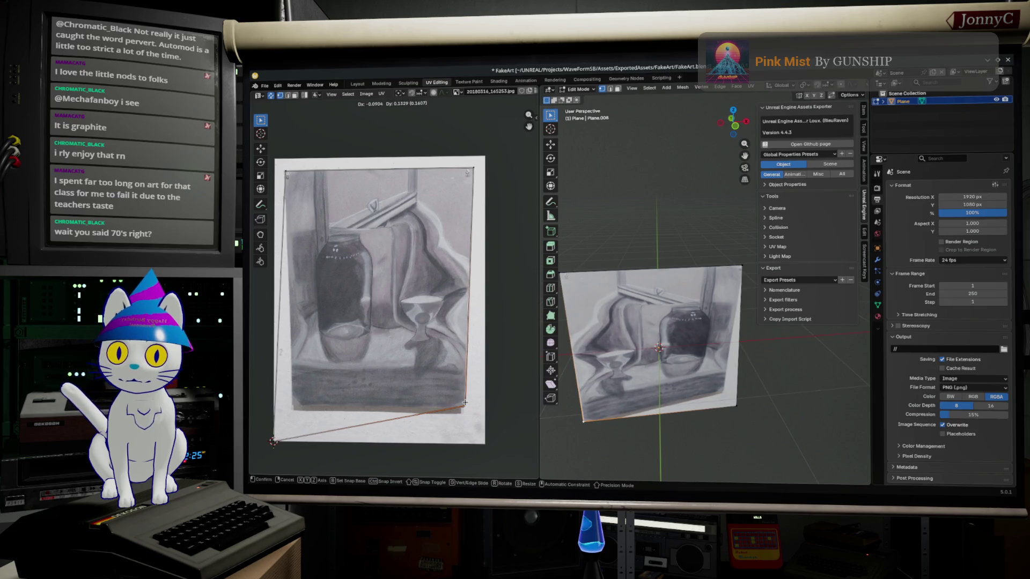
{"action": "left_click_drag", "start_coordinate": [272, 440], "coordinate": [272, 441]}
{"action": "left_click", "coordinate": [258, 450]}
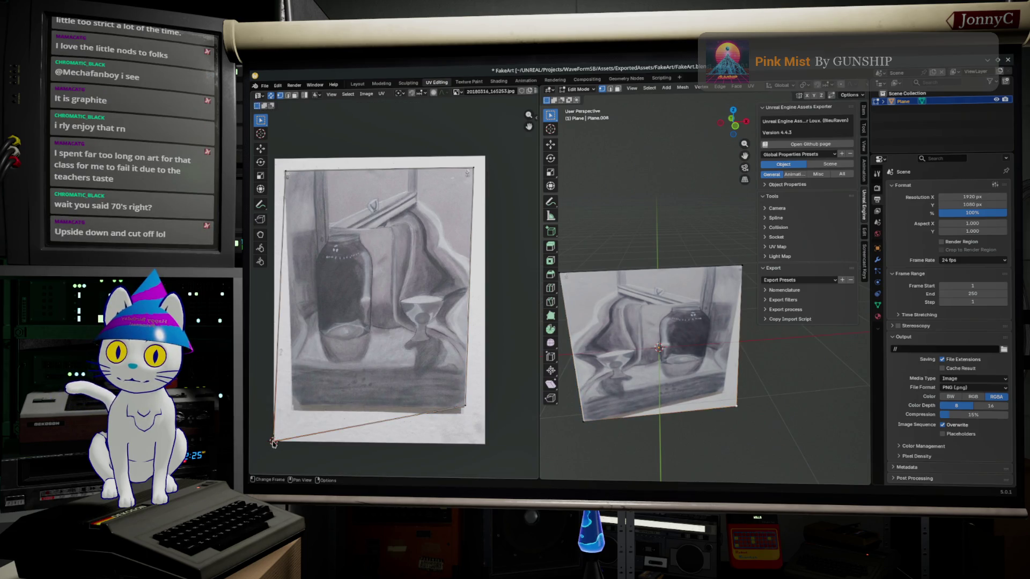
{"action": "left_click_drag", "start_coordinate": [272, 442], "coordinate": [291, 411]}
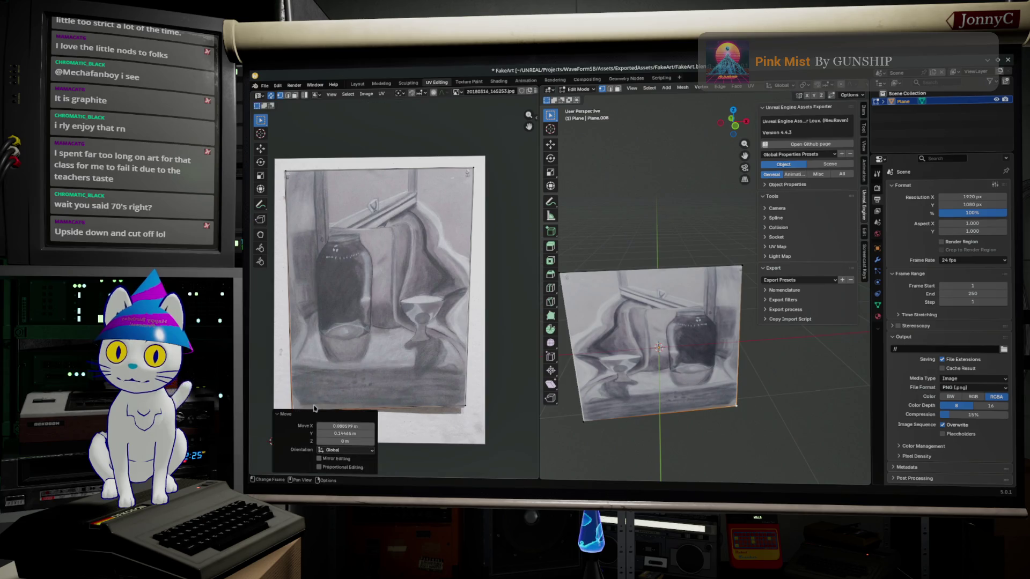
{"action": "scroll", "coordinate": [313, 409], "scroll_direction": "up", "scroll_amount": 2}
{"action": "scroll", "coordinate": [453, 276], "scroll_direction": "up", "scroll_amount": 2}
{"action": "scroll", "coordinate": [427, 315], "scroll_direction": "up", "scroll_amount": 2}
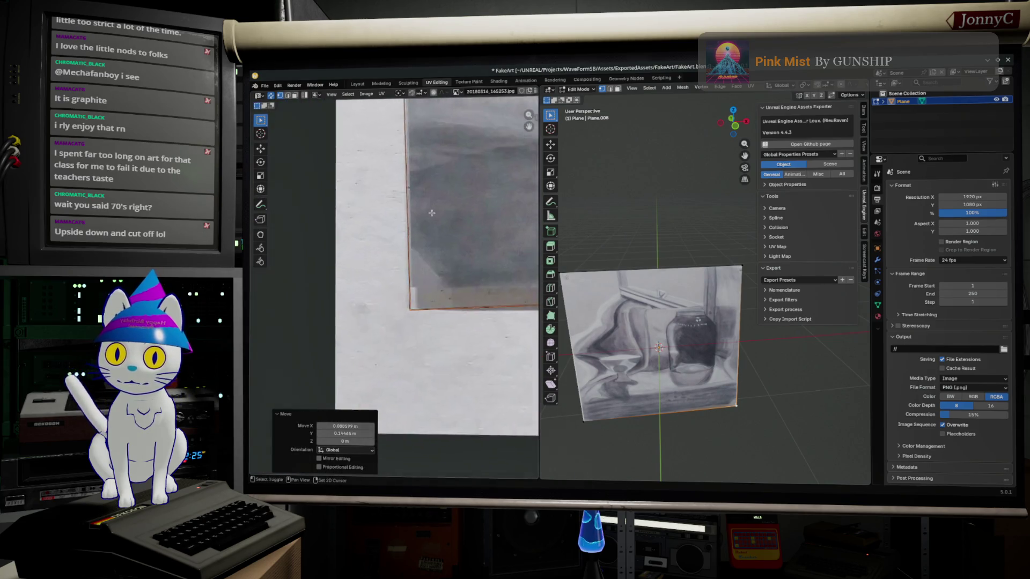
{"action": "scroll", "coordinate": [438, 309], "scroll_direction": "up", "scroll_amount": 2}
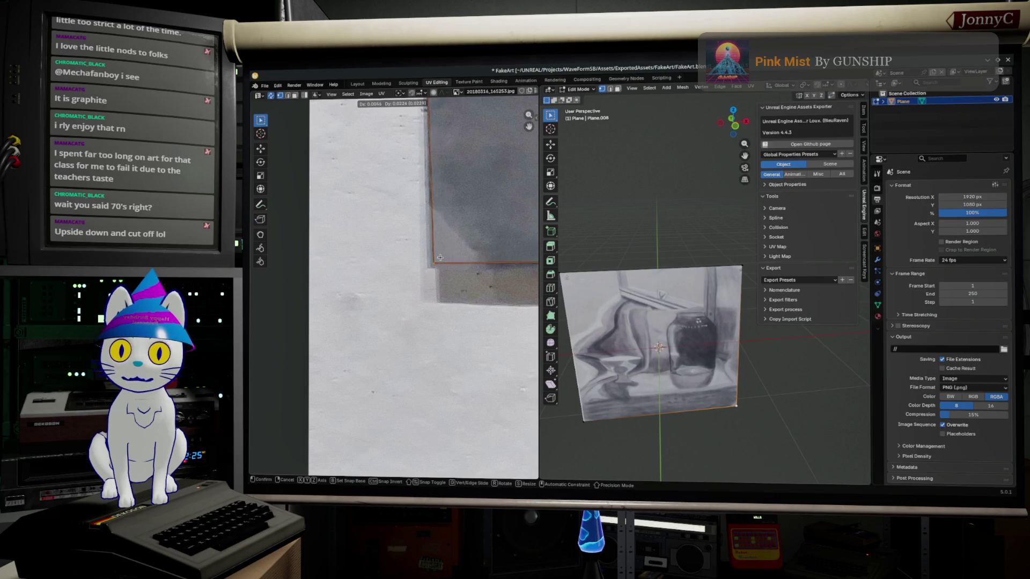
{"action": "left_click", "coordinate": [441, 258]}
{"action": "scroll", "coordinate": [483, 274], "scroll_direction": "down", "scroll_amount": 2}
{"action": "scroll", "coordinate": [510, 295], "scroll_direction": "up", "scroll_amount": 3}
{"action": "scroll", "coordinate": [510, 295], "scroll_direction": "down", "scroll_amount": 2}
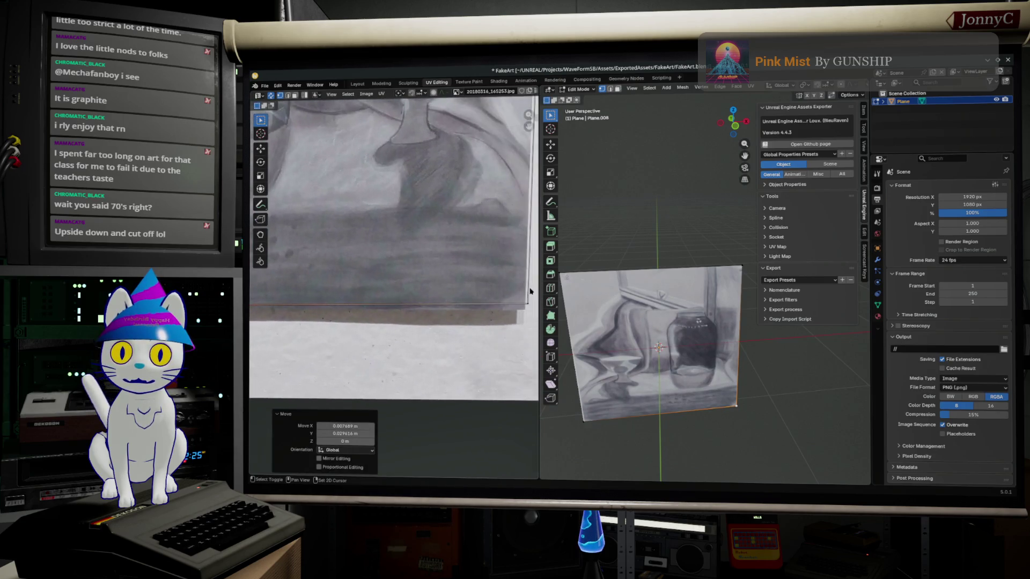
{"action": "scroll", "coordinate": [451, 290], "scroll_direction": "up", "scroll_amount": 2}
{"action": "scroll", "coordinate": [407, 287], "scroll_direction": "up", "scroll_amount": 2}
{"action": "scroll", "coordinate": [439, 282], "scroll_direction": "right", "scroll_amount": 3, "text": "ctrl"}
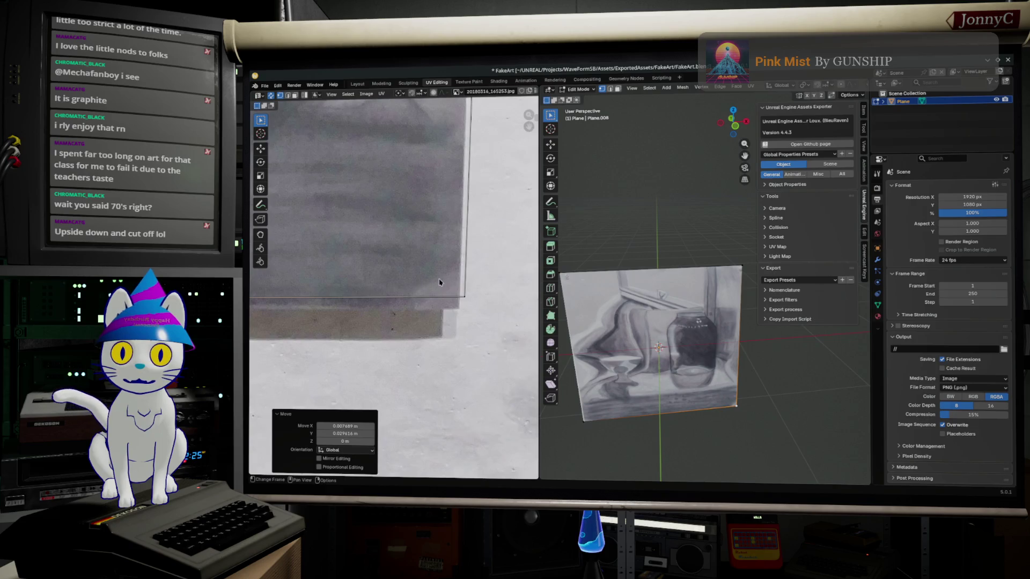
Nudge the remaining UV corners tight to the drawing's edges, then view the plane in Front Orthographic.
{"action": "key", "text": "g"}
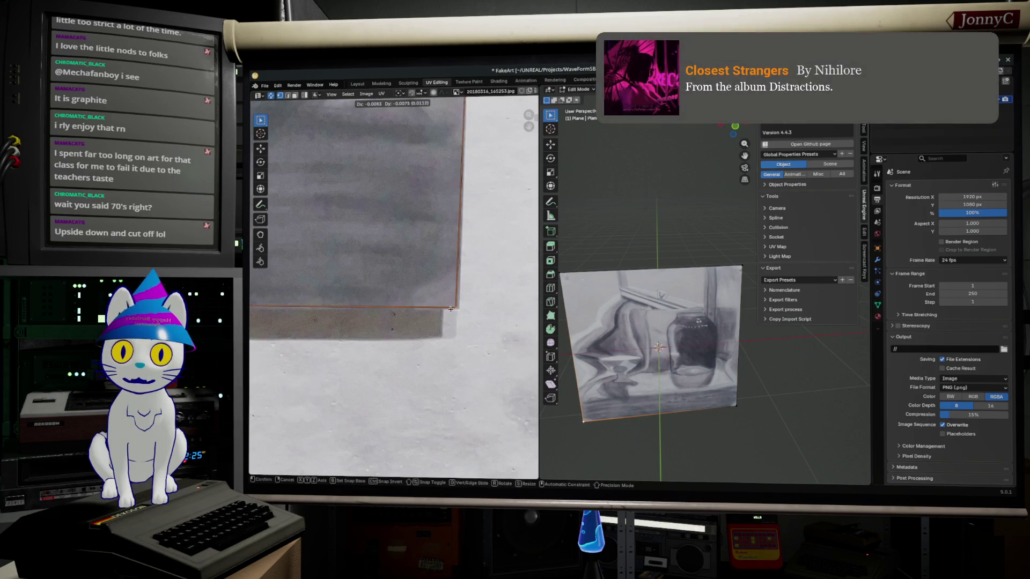
{"action": "left_click", "coordinate": [453, 311]}
{"action": "scroll", "coordinate": [453, 311], "scroll_direction": "down", "scroll_amount": 2}
{"action": "scroll", "coordinate": [451, 322], "scroll_direction": "up", "scroll_amount": 2}
{"action": "scroll", "coordinate": [450, 329], "scroll_direction": "down", "scroll_amount": 1}
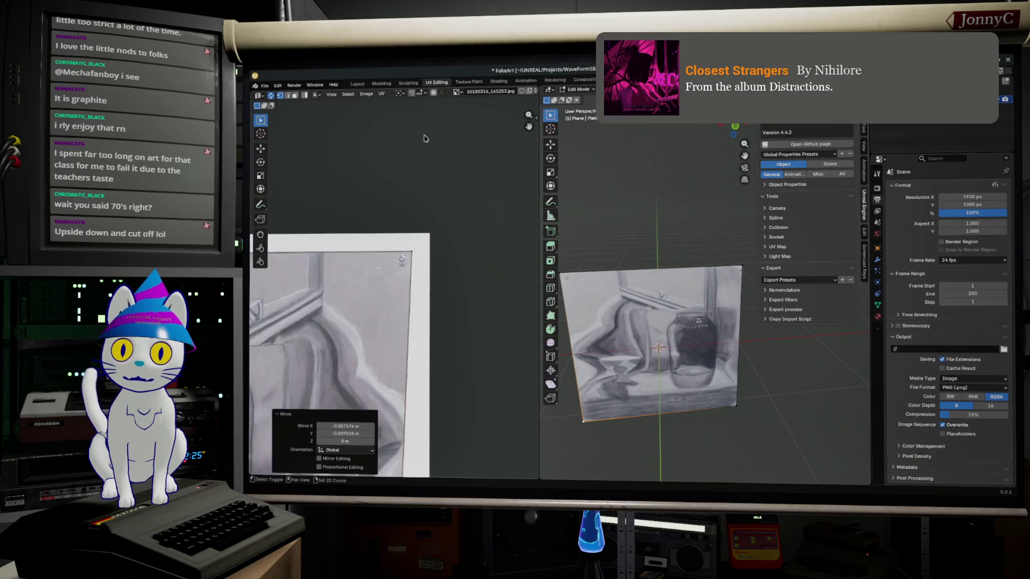
{"action": "scroll", "coordinate": [449, 334], "scroll_direction": "up", "scroll_amount": 1}
{"action": "scroll", "coordinate": [449, 332], "scroll_direction": "up", "scroll_amount": 2}
{"action": "left_click", "coordinate": [453, 167]}
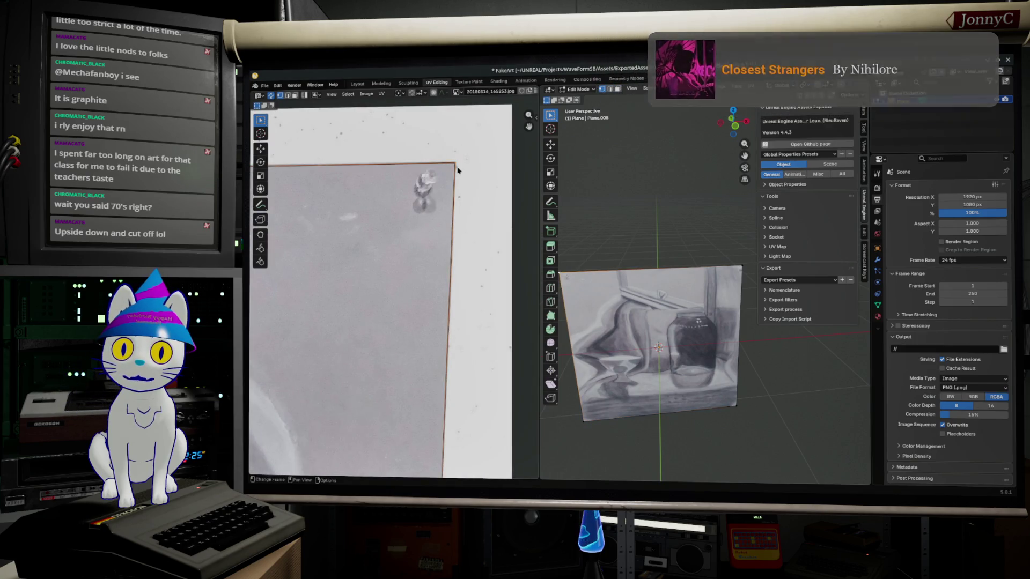
{"action": "left_click_drag", "start_coordinate": [454, 167], "coordinate": [452, 166]}
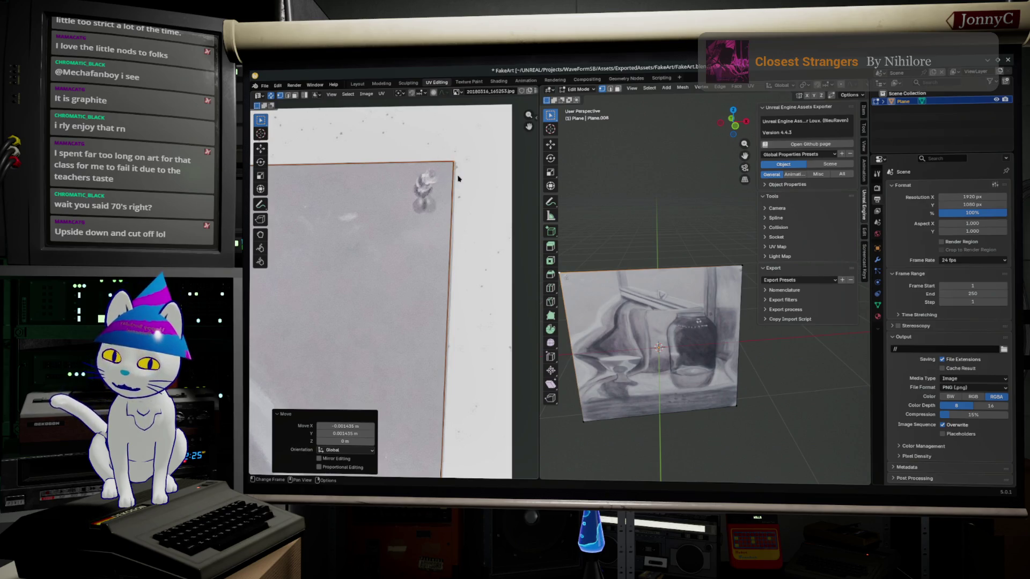
{"action": "left_click_drag", "start_coordinate": [454, 165], "coordinate": [453, 162]}
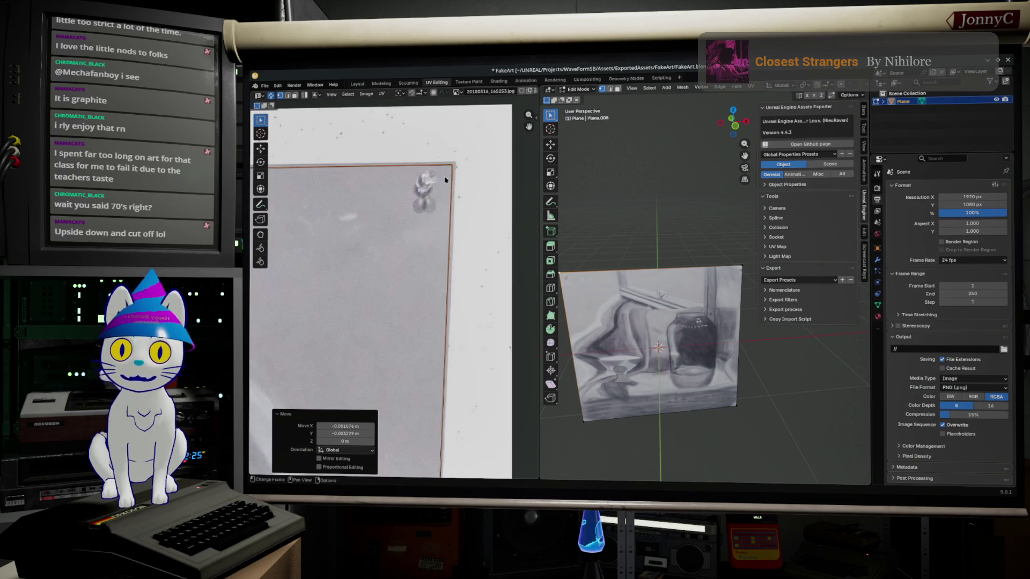
{"action": "scroll", "coordinate": [393, 286], "scroll_direction": "down", "scroll_amount": 2}
{"action": "scroll", "coordinate": [399, 129], "scroll_direction": "up", "scroll_amount": 3}
{"action": "scroll", "coordinate": [399, 128], "scroll_direction": "up", "scroll_amount": 2}
{"action": "scroll", "coordinate": [398, 128], "scroll_direction": "up", "scroll_amount": 1}
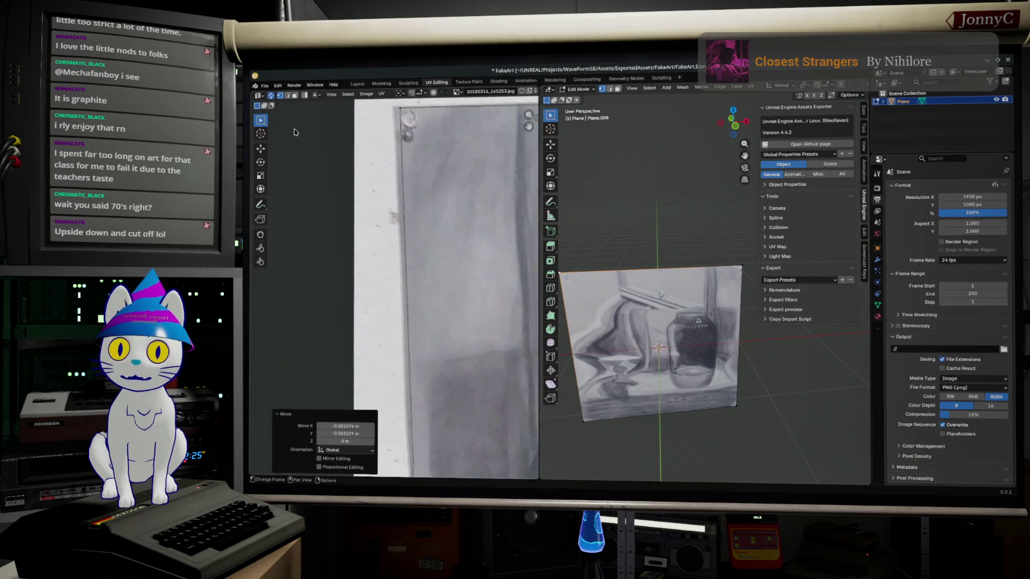
{"action": "scroll", "coordinate": [399, 129], "scroll_direction": "up", "scroll_amount": 1}
{"action": "scroll", "coordinate": [400, 129], "scroll_direction": "down", "scroll_amount": 2}
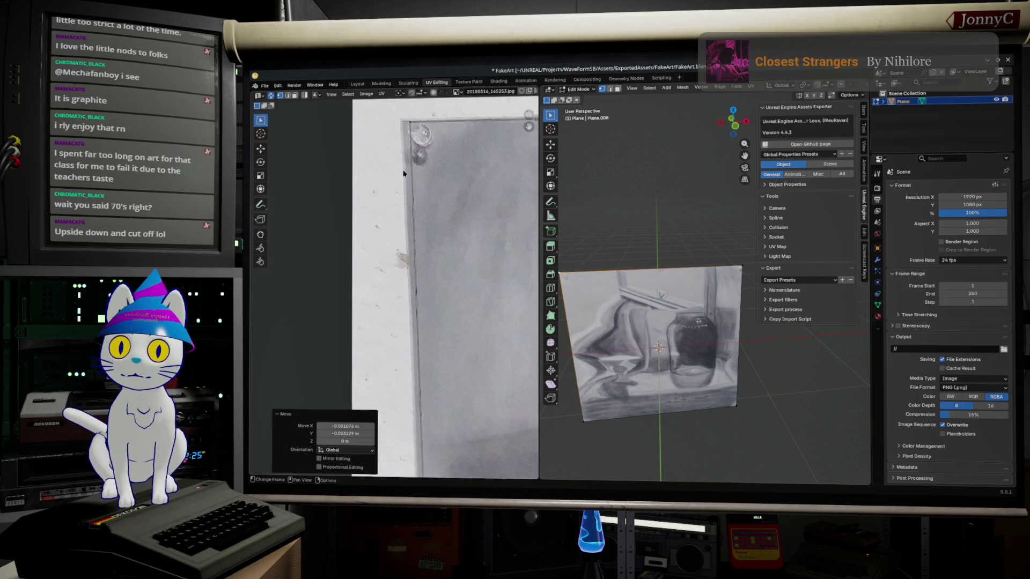
{"action": "left_click", "coordinate": [415, 133]}
{"action": "key", "text": "g"}
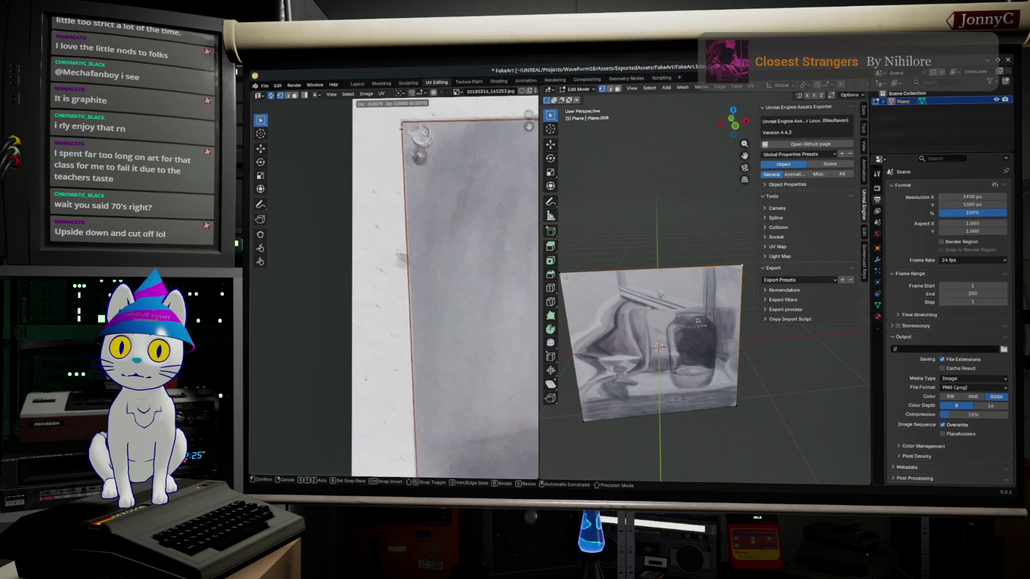
{"action": "left_click", "coordinate": [404, 129]}
{"action": "scroll", "coordinate": [405, 129], "scroll_direction": "down", "scroll_amount": 3}
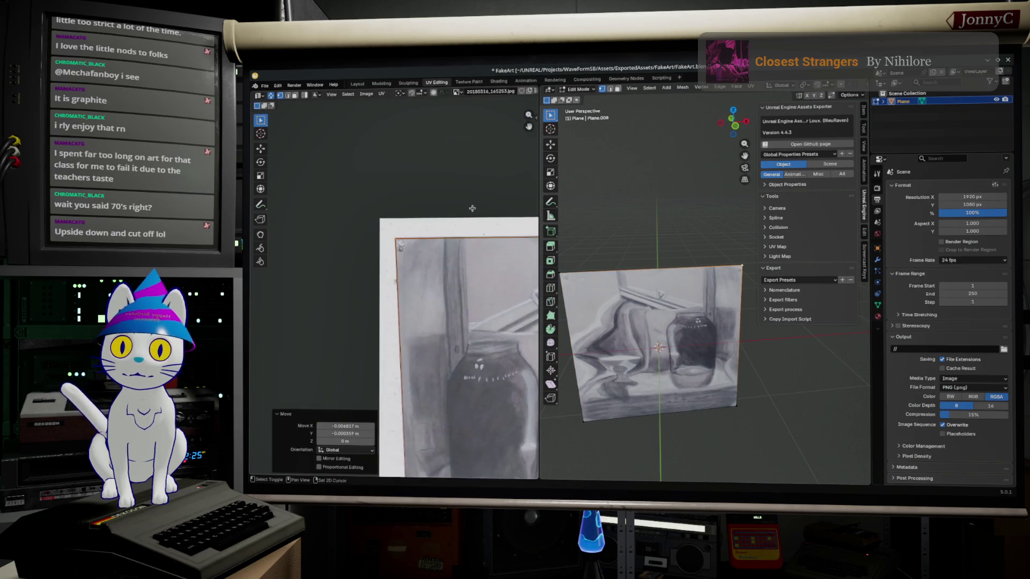
{"action": "scroll", "coordinate": [376, 451], "scroll_direction": "up", "scroll_amount": 1}
{"action": "scroll", "coordinate": [376, 451], "scroll_direction": "up", "scroll_amount": 1}
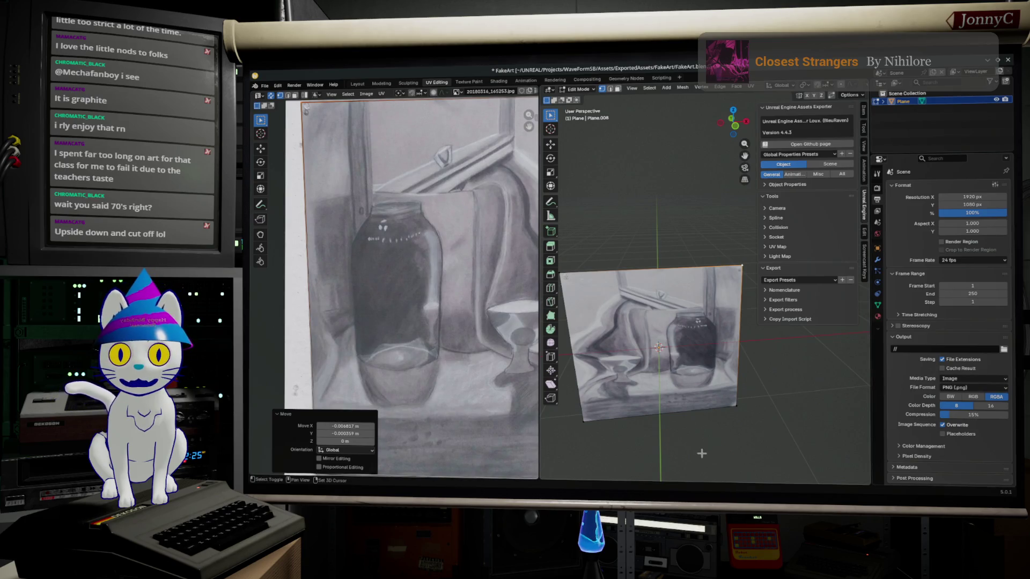
{"action": "middle_click_drag", "start_coordinate": [709, 455], "coordinate": [708, 379]}
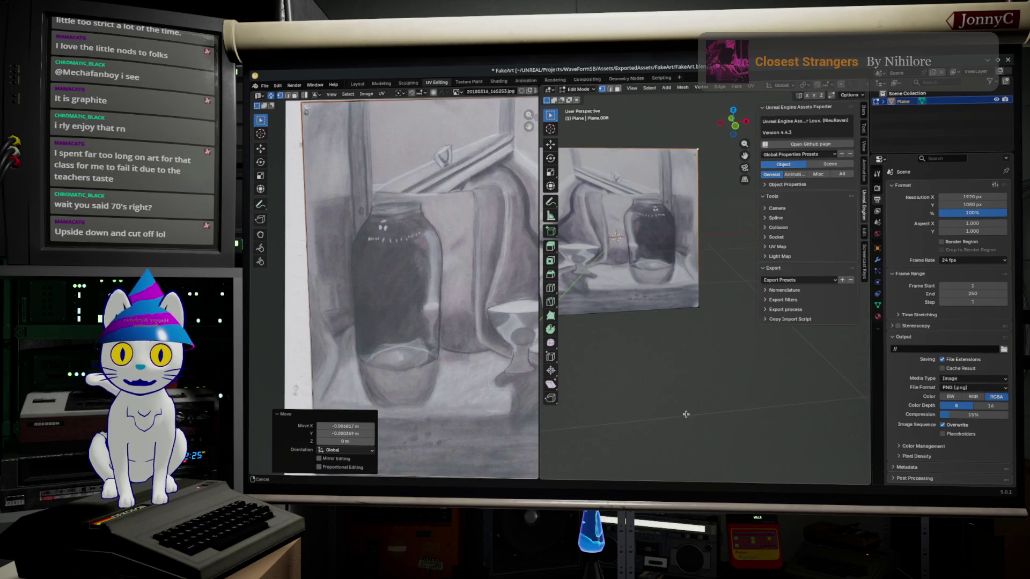
{"action": "left_click", "coordinate": [735, 128]}
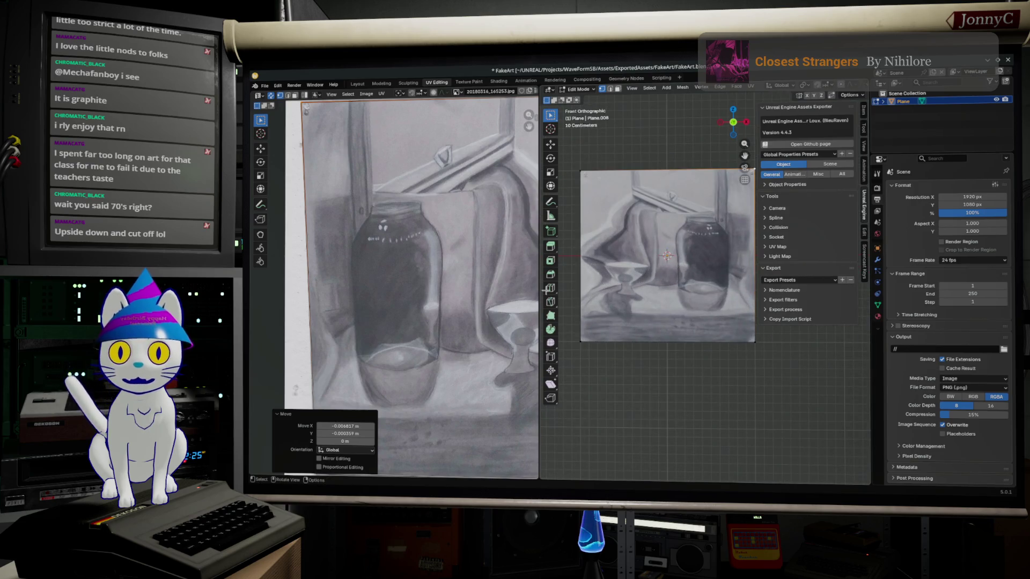
Scale the whole plane mesh along X to about 0.826 to match the drawing's portrait proportions.
{"action": "key", "text": "Home"}
{"action": "scroll", "coordinate": [330, 405], "scroll_direction": "up", "scroll_amount": 2}
{"action": "key", "text": "s"}
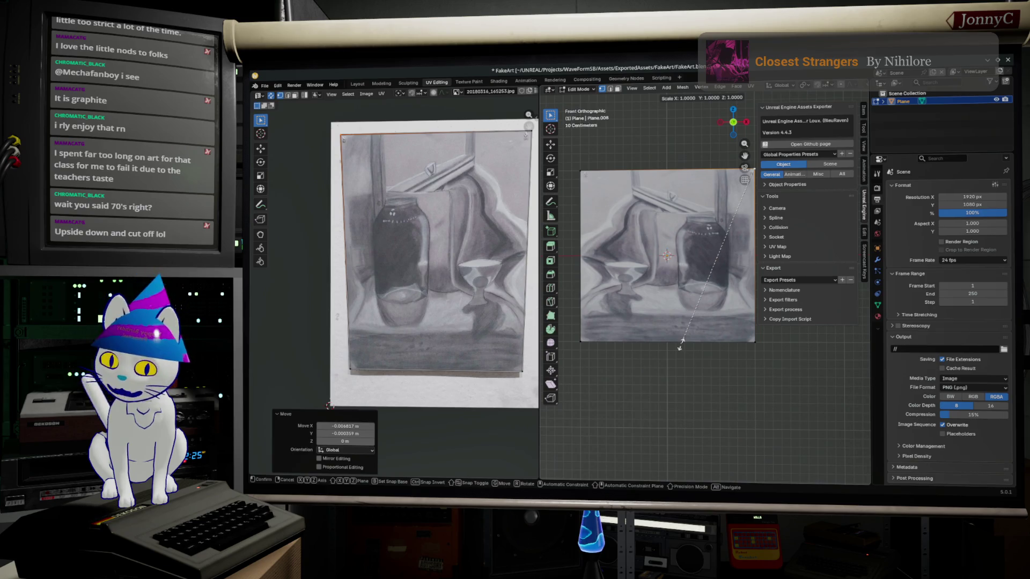
{"action": "left_click", "coordinate": [680, 345]}
{"action": "left_click", "coordinate": [706, 336]}
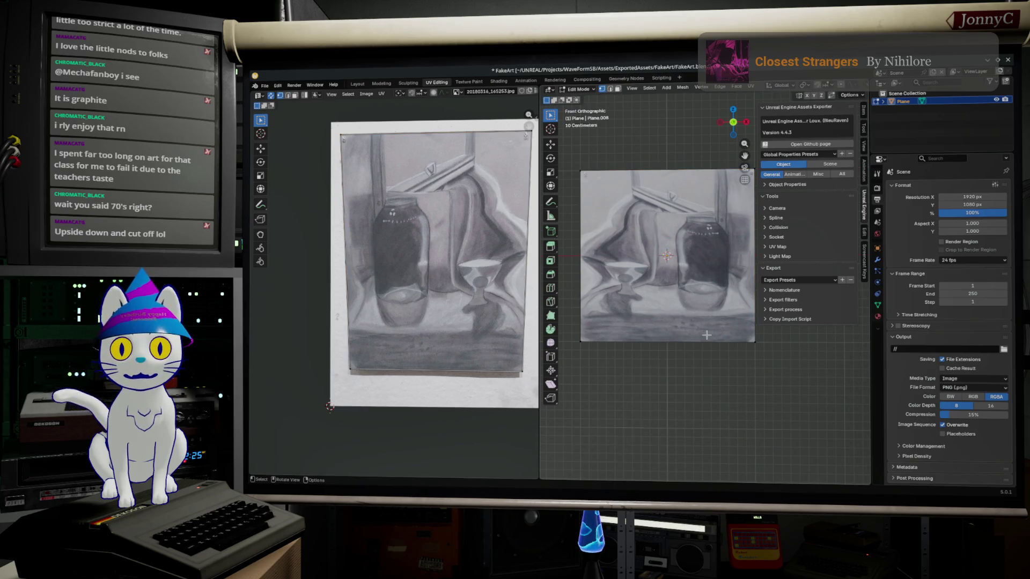
{"action": "key", "text": "a"}
{"action": "key", "text": "s"}
{"action": "key", "text": "x"}
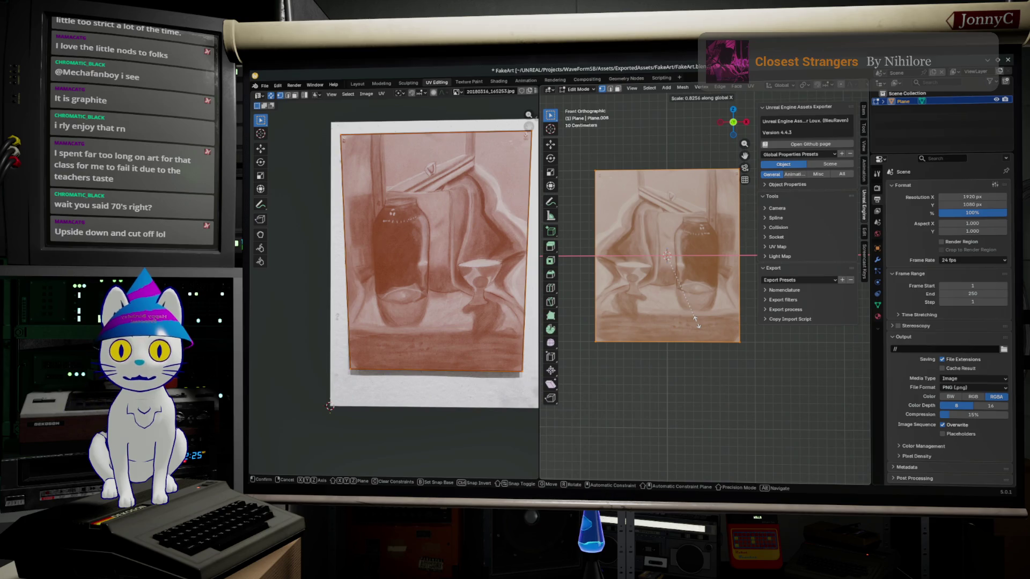
{"action": "left_click", "coordinate": [697, 325]}
{"action": "key", "text": "alt+r"}
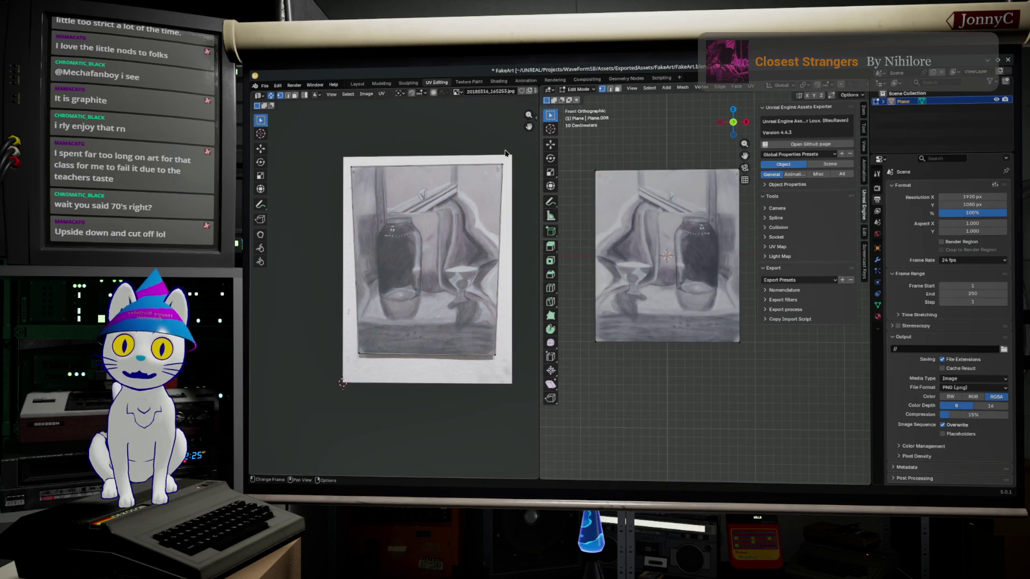
{"action": "key", "text": "g"}
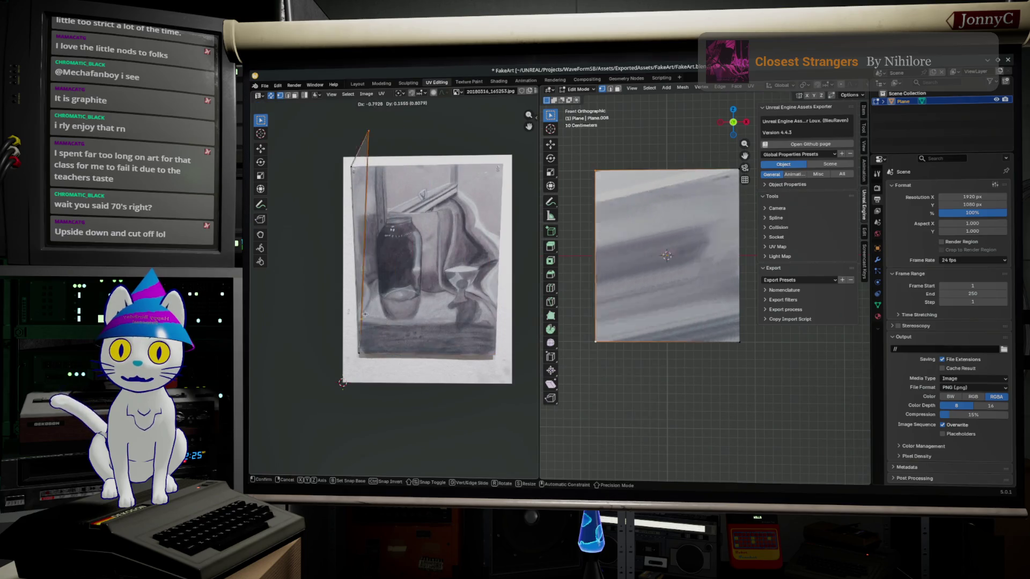
Drag all four UV corners back onto the drawing's paper corners after the resize.
{"action": "left_click", "coordinate": [313, 371]}
{"action": "left_click_drag", "start_coordinate": [356, 170], "coordinate": [506, 168]}
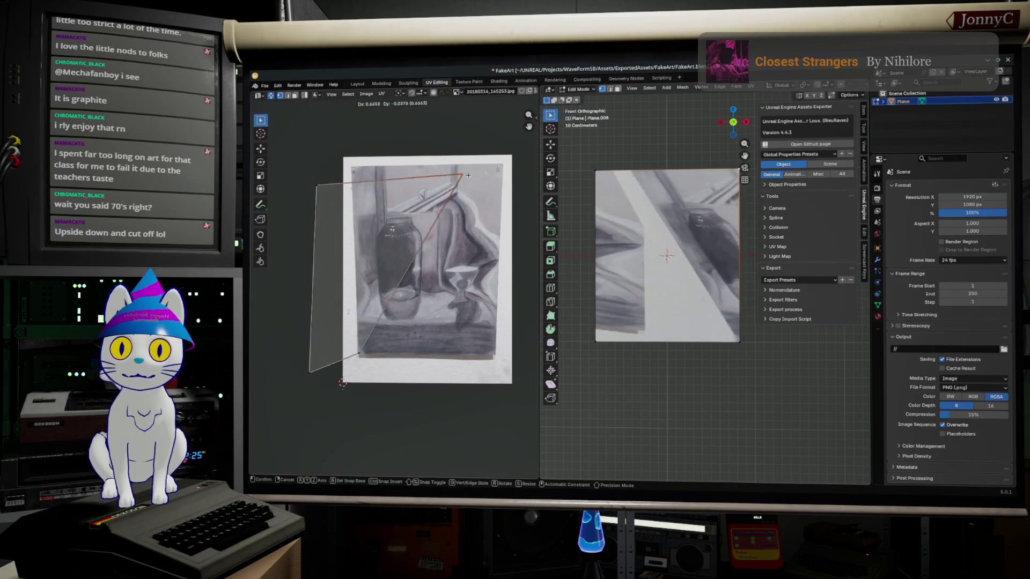
{"action": "left_click_drag", "start_coordinate": [371, 357], "coordinate": [505, 361]}
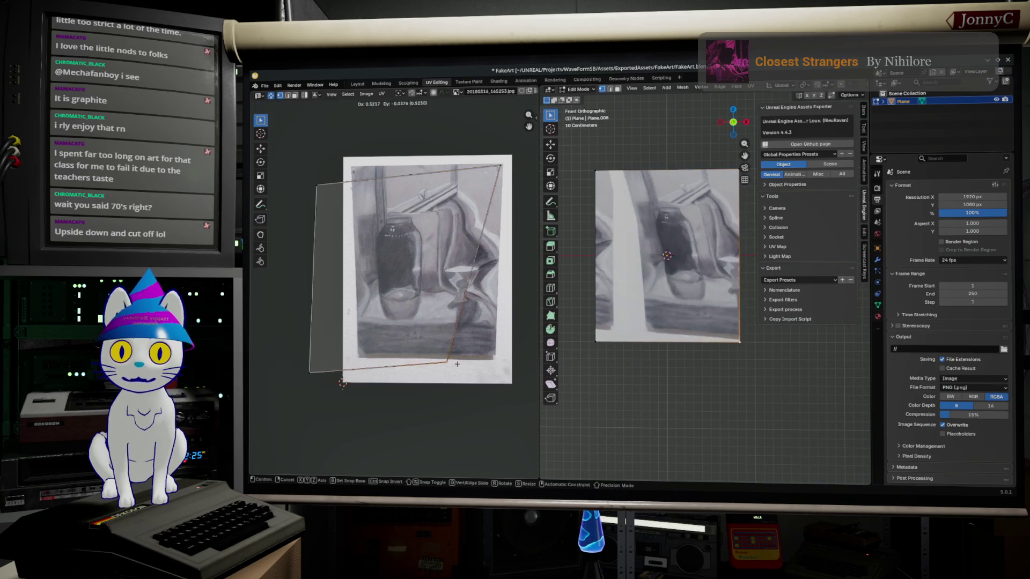
{"action": "left_click_drag", "start_coordinate": [299, 383], "coordinate": [360, 355]}
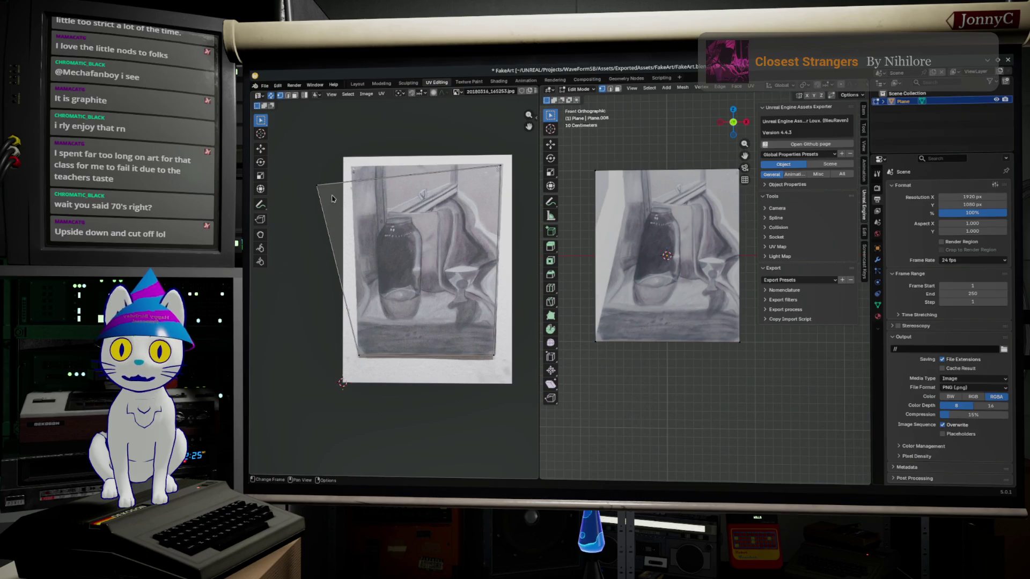
{"action": "left_click_drag", "start_coordinate": [319, 185], "coordinate": [354, 168]}
{"action": "left_click", "coordinate": [354, 168]}
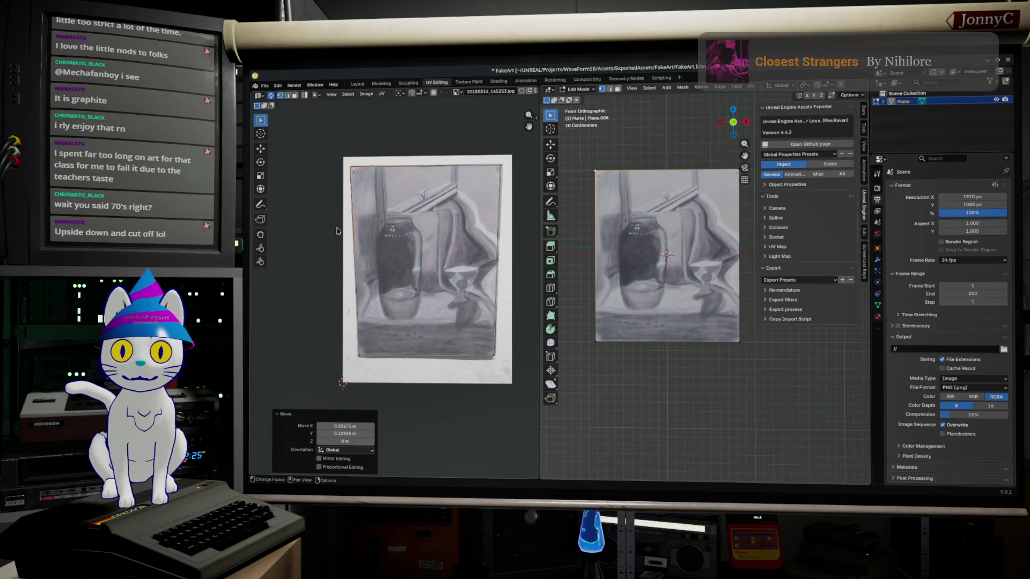
{"action": "scroll", "coordinate": [337, 231], "scroll_direction": "up", "scroll_amount": 3}
{"action": "scroll", "coordinate": [354, 257], "scroll_direction": "up", "scroll_amount": 3}
{"action": "scroll", "coordinate": [378, 306], "scroll_direction": "up", "scroll_amount": 2}
{"action": "scroll", "coordinate": [400, 343], "scroll_direction": "up", "scroll_amount": 1}
G-move the upper UV corners onto the drawing's edges to trim the paper border.
{"action": "key", "text": "g"}
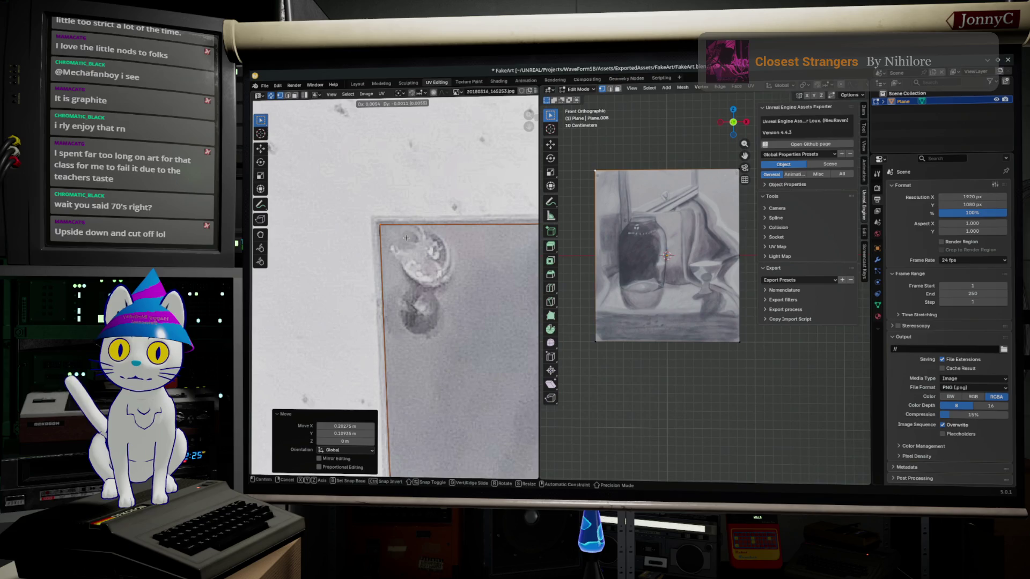
{"action": "left_click", "coordinate": [406, 237]}
{"action": "scroll", "coordinate": [451, 266], "scroll_direction": "up", "scroll_amount": 2}
{"action": "scroll", "coordinate": [497, 274], "scroll_direction": "up", "scroll_amount": 2}
{"action": "scroll", "coordinate": [496, 275], "scroll_direction": "down", "scroll_amount": 4}
{"action": "scroll", "coordinate": [274, 287], "scroll_direction": "up", "scroll_amount": 2}
{"action": "scroll", "coordinate": [274, 287], "scroll_direction": "up", "scroll_amount": 2}
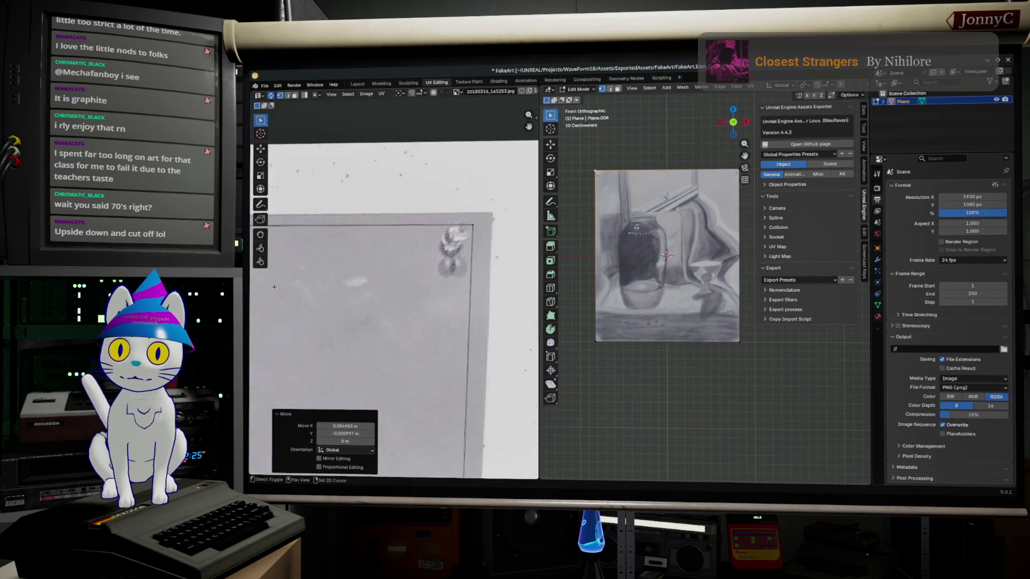
{"action": "key", "text": "g"}
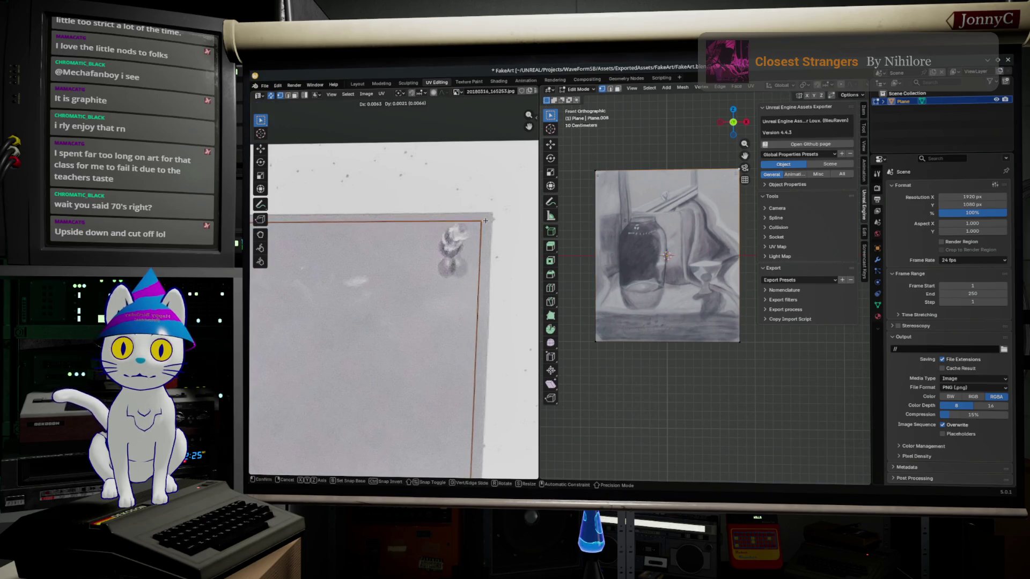
{"action": "left_click", "coordinate": [495, 217]}
Nudge the lower-right and lower-left UV corners tight against the drawing's borders.
{"action": "middle_click_drag", "start_coordinate": [495, 217], "coordinate": [249, 321]}
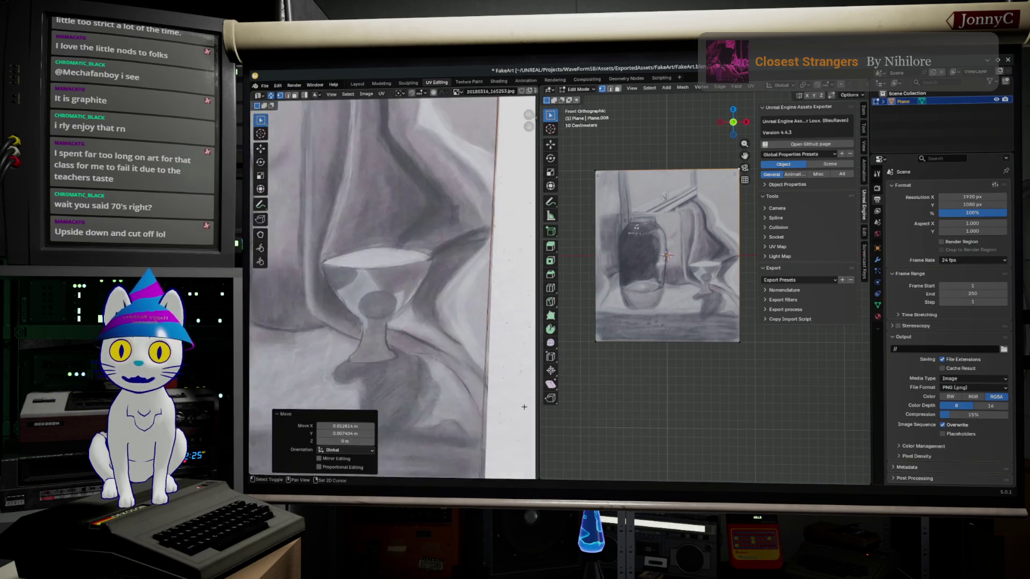
{"action": "scroll", "coordinate": [434, 394], "scroll_direction": "up", "scroll_amount": 3}
{"action": "scroll", "coordinate": [361, 311], "scroll_direction": "up", "scroll_amount": 2}
{"action": "left_click", "coordinate": [501, 369]}
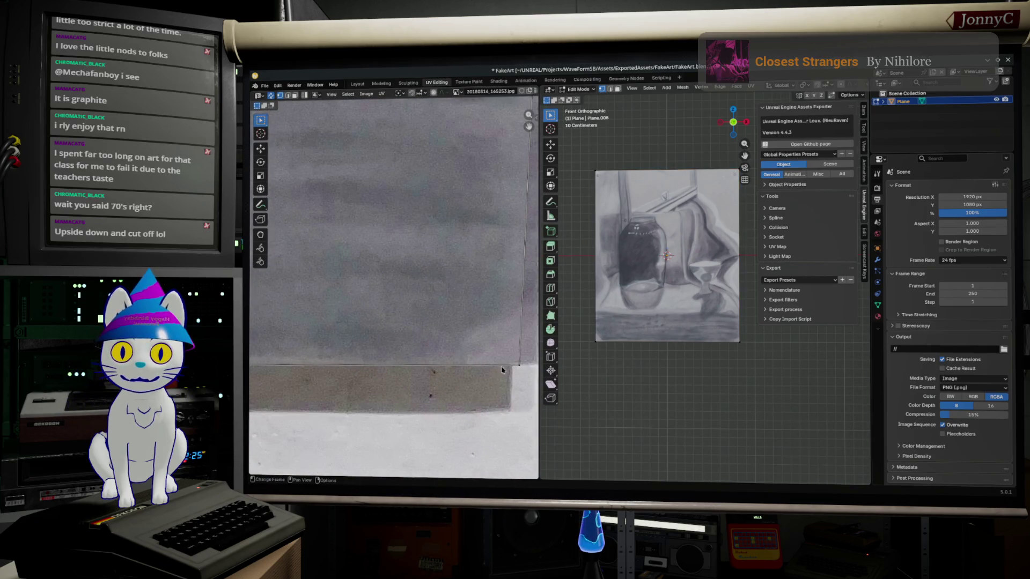
{"action": "left_click_drag", "start_coordinate": [520, 366], "coordinate": [535, 362]}
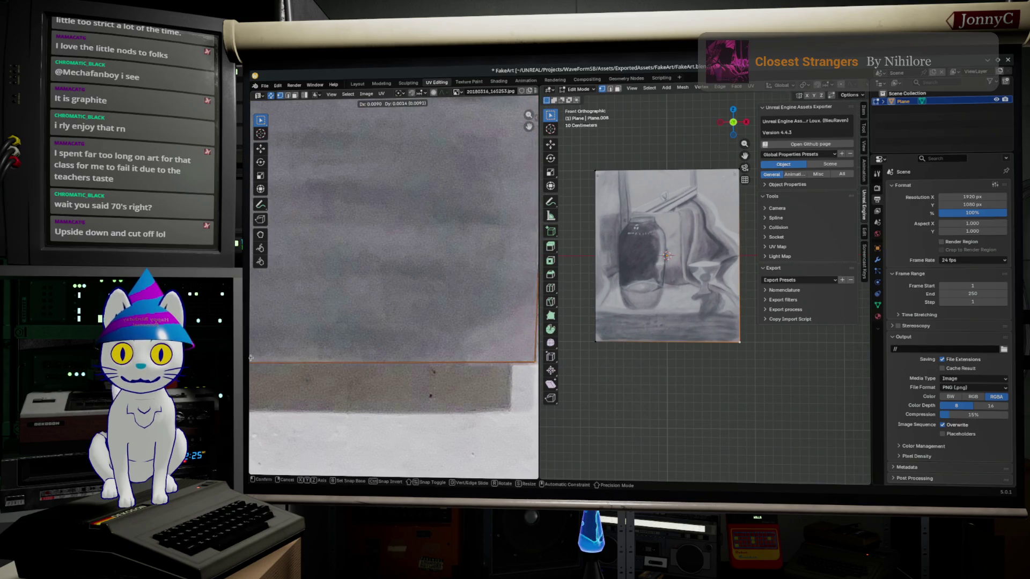
{"action": "mouse_move", "coordinate": [250, 387]}
{"action": "middle_mouse_down"}
{"action": "mouse_move", "coordinate": [371, 325]}
{"action": "mouse_move", "coordinate": [486, 407]}
{"action": "mouse_move", "coordinate": [412, 354]}
{"action": "middle_mouse_up"}
{"action": "scroll", "coordinate": [487, 407], "scroll_direction": "up", "scroll_amount": 3}
{"action": "mouse_move", "coordinate": [378, 349]}
{"action": "left_mouse_down"}
{"action": "mouse_move", "coordinate": [380, 326]}
{"action": "mouse_move", "coordinate": [365, 325]}
{"action": "left_mouse_up"}
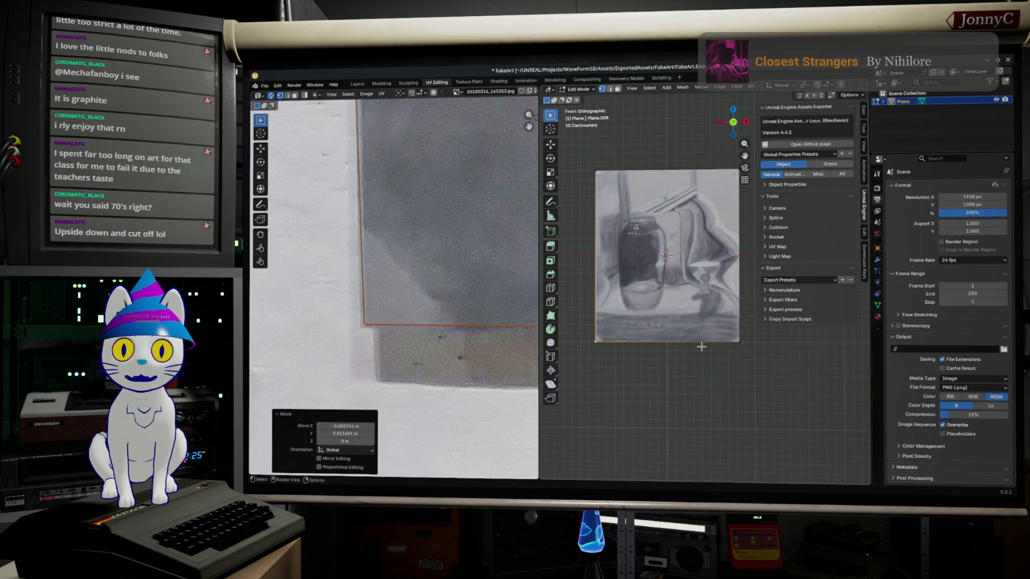
{"action": "scroll", "coordinate": [438, 234], "scroll_direction": "down", "scroll_amount": 2}
{"action": "scroll", "coordinate": [455, 233], "scroll_direction": "down", "scroll_amount": 3}
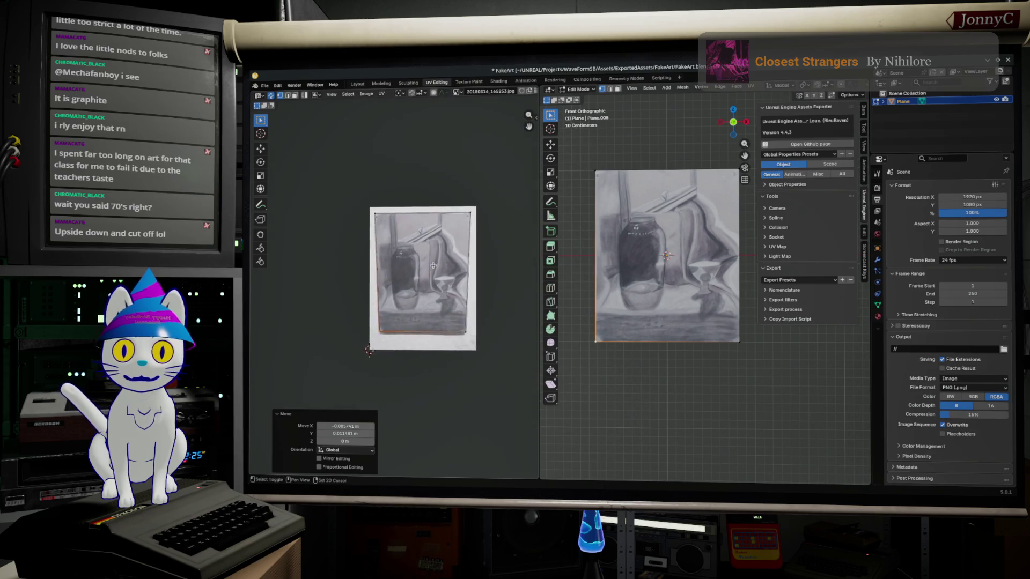
{"action": "scroll", "coordinate": [444, 273], "scroll_direction": "up", "scroll_amount": 1}
Scale the plane object along Y in Object Mode, cancelling a second attempt.
{"action": "key", "text": "Tab"}
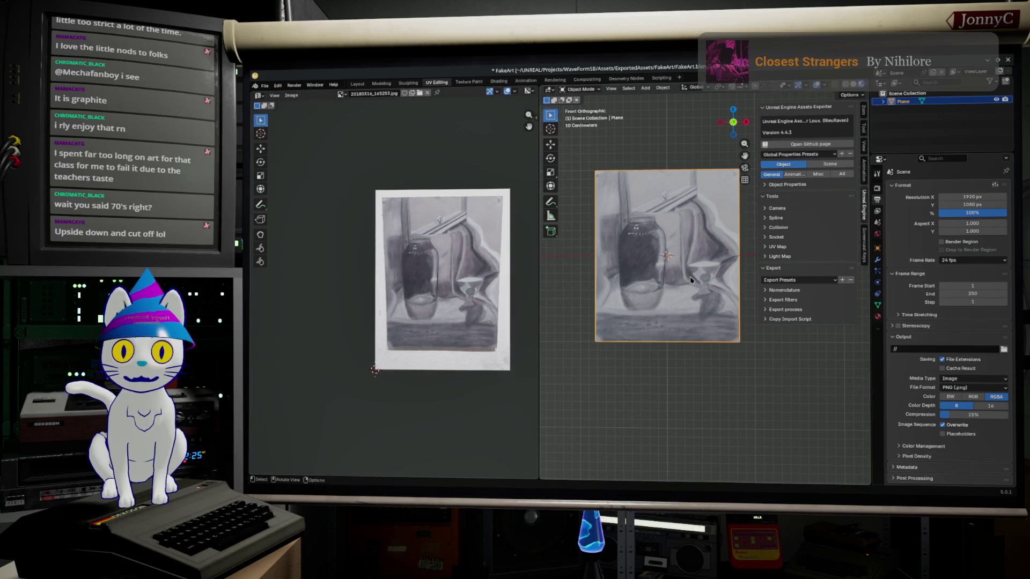
{"action": "key", "text": "s"}
{"action": "key", "text": "y"}
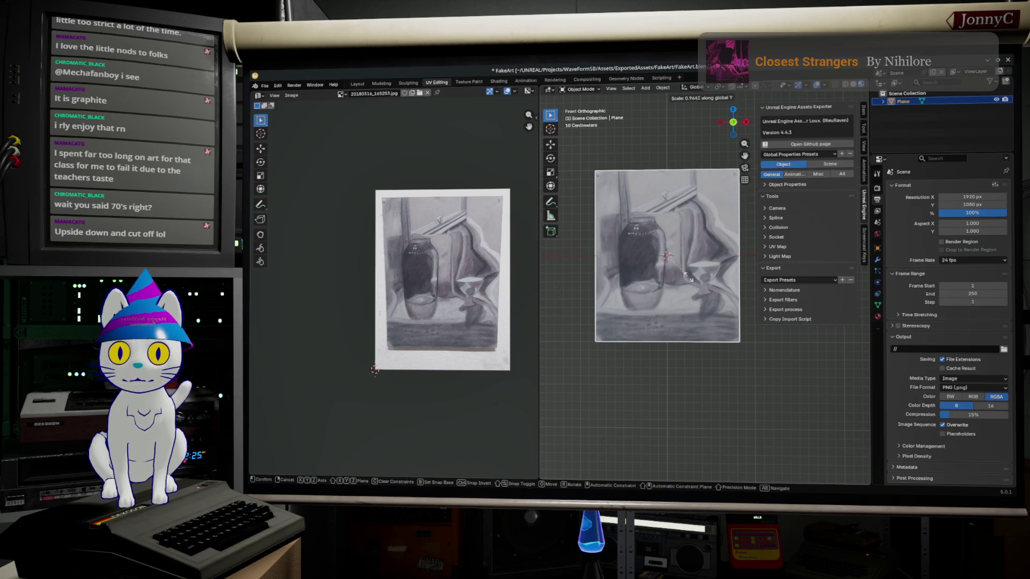
{"action": "left_click", "coordinate": [661, 248]}
{"action": "key", "text": "s"}
{"action": "key", "text": "y"}
{"action": "key", "text": "Escape"}
In Edit Mode scale the whole mesh along Y then X so the plane is narrower, then deselect.
{"action": "key", "text": "Tab"}
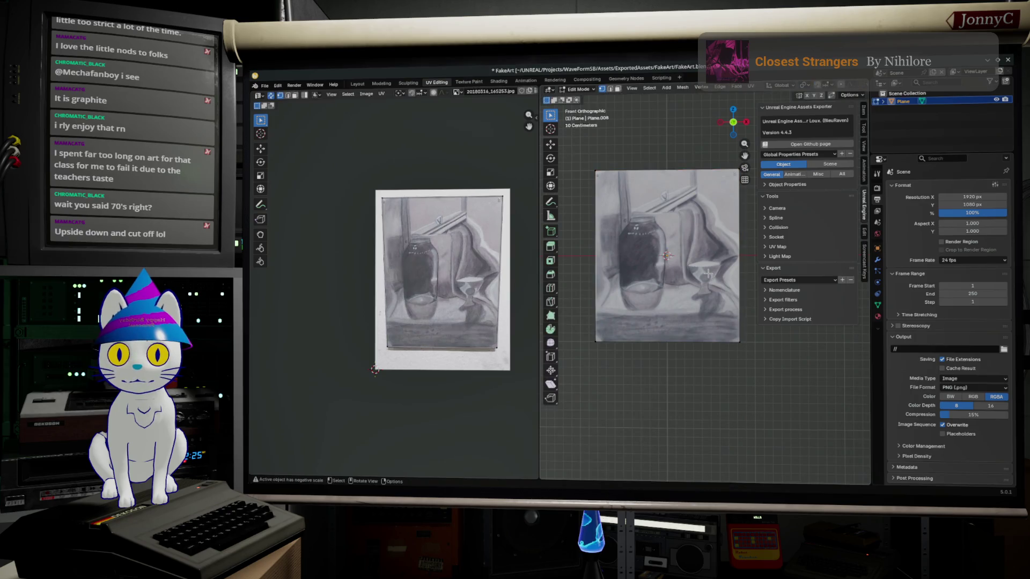
{"action": "key", "text": "a"}
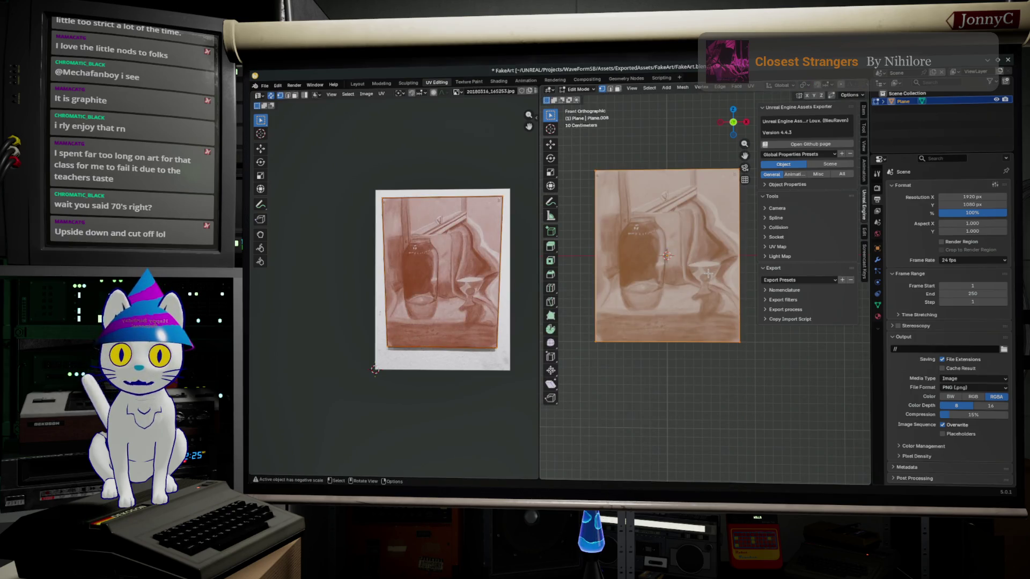
{"action": "key", "text": "s"}
{"action": "key", "text": "y"}
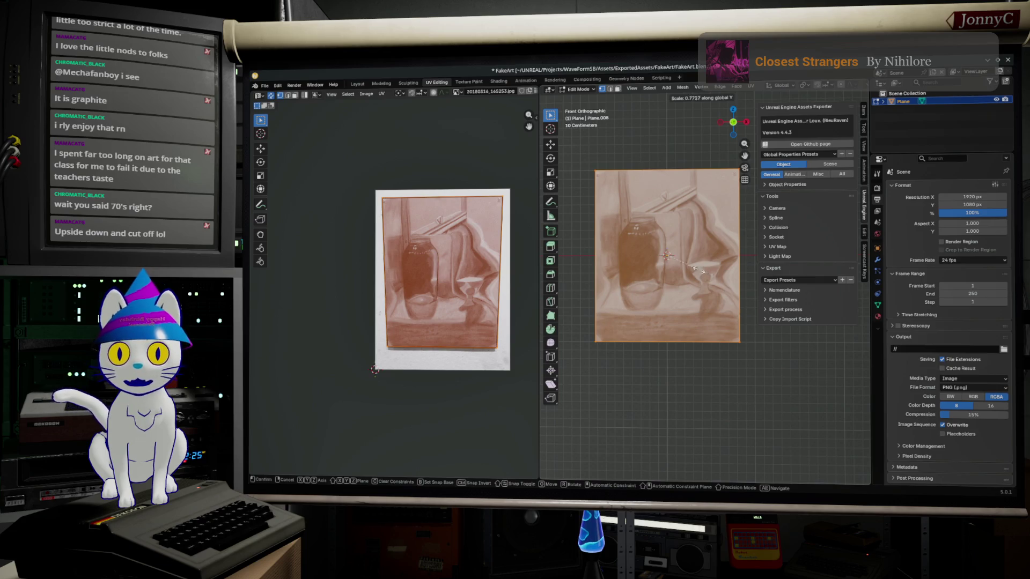
{"action": "left_click", "coordinate": [650, 239]}
{"action": "key", "text": "s"}
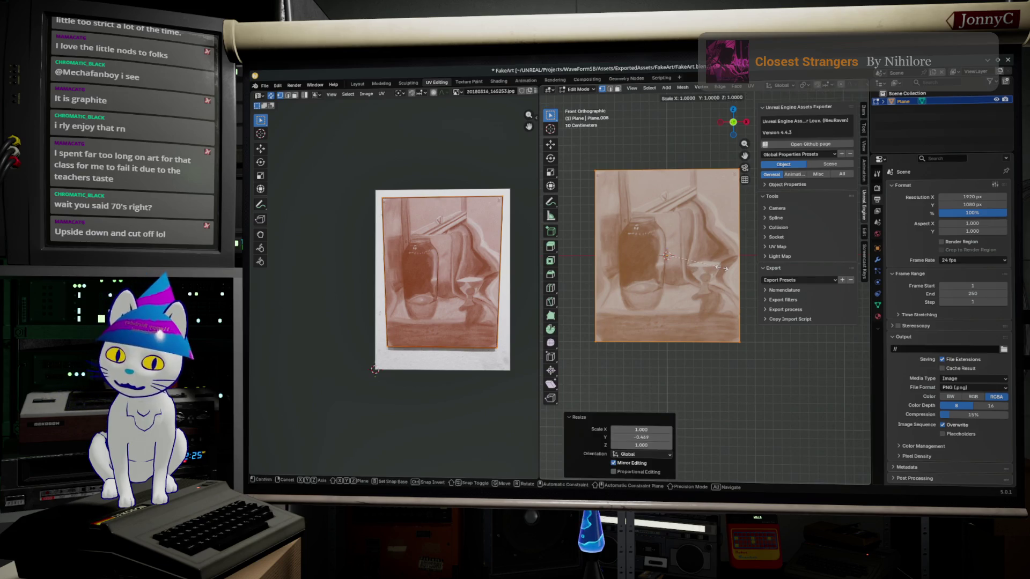
{"action": "key", "text": "x"}
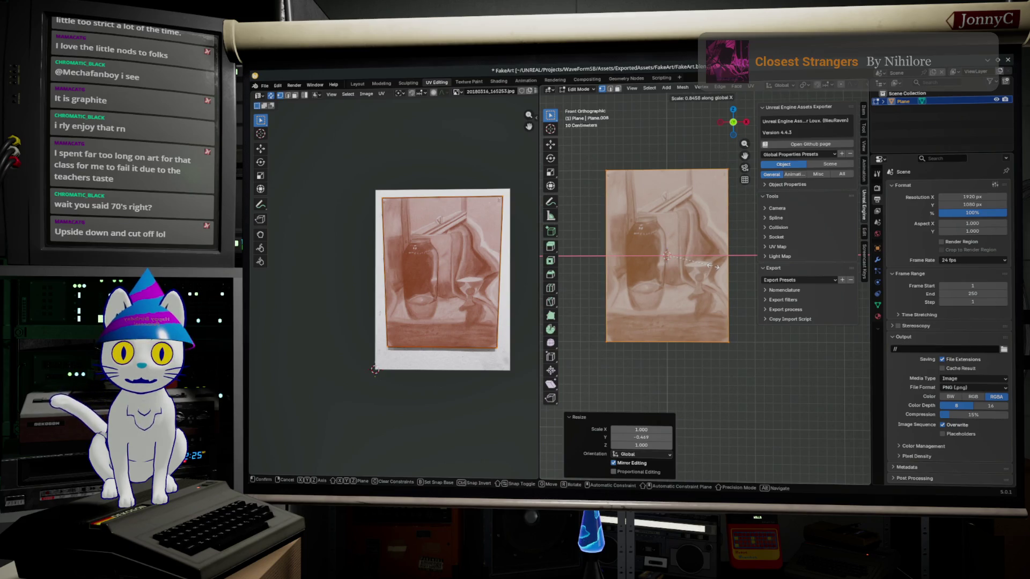
{"action": "left_click", "coordinate": [710, 265]}
{"action": "left_click", "coordinate": [740, 399]}
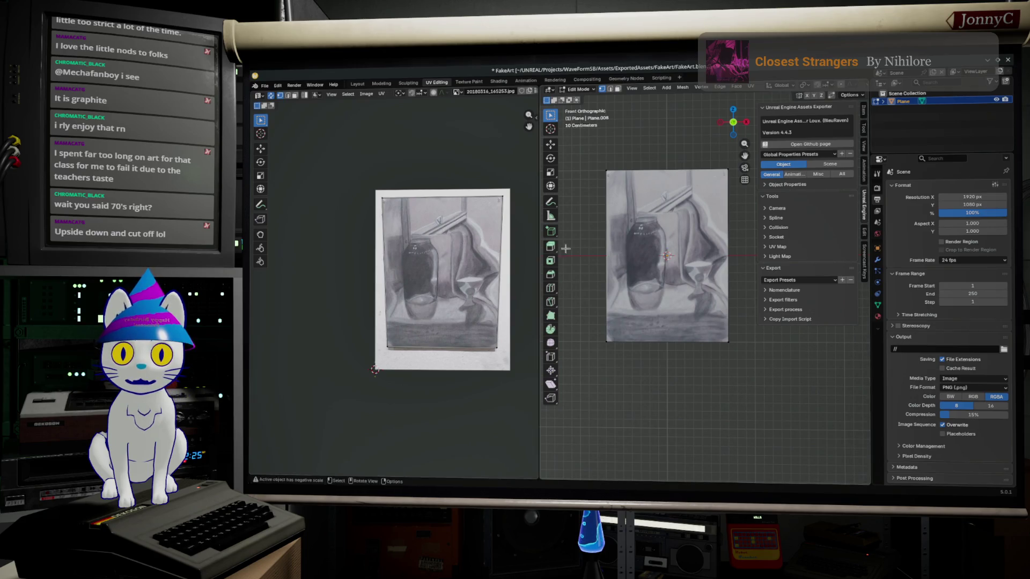
{"action": "mouse_move", "coordinate": [689, 357]}
{"action": "middle_mouse_down"}
{"action": "mouse_move", "coordinate": [717, 251]}
{"action": "mouse_move", "coordinate": [723, 279]}
{"action": "middle_mouse_up"}
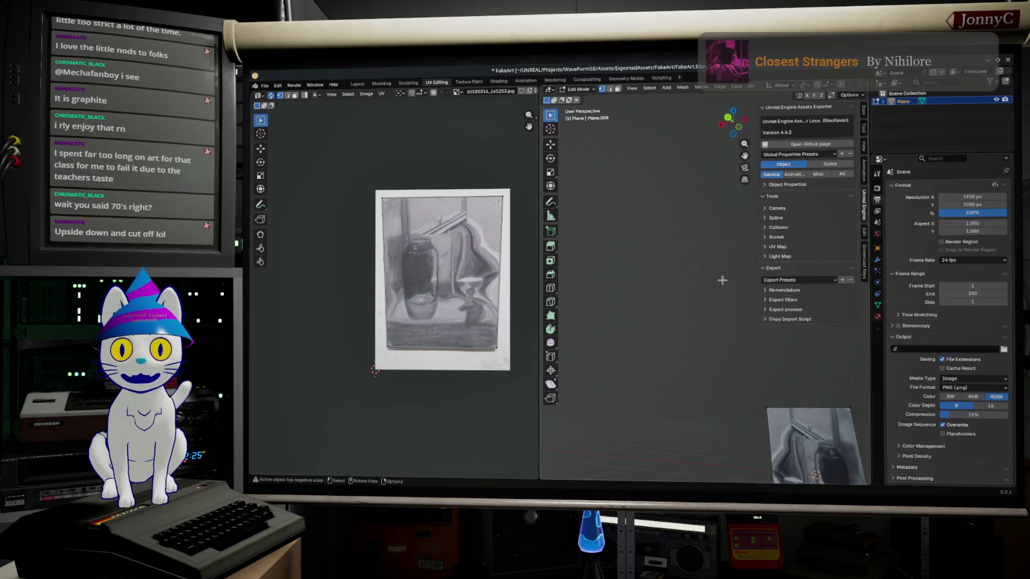
Centre the plane on the origin by setting the selection's Median X in the Item panel.
{"action": "left_click", "coordinate": [728, 119]}
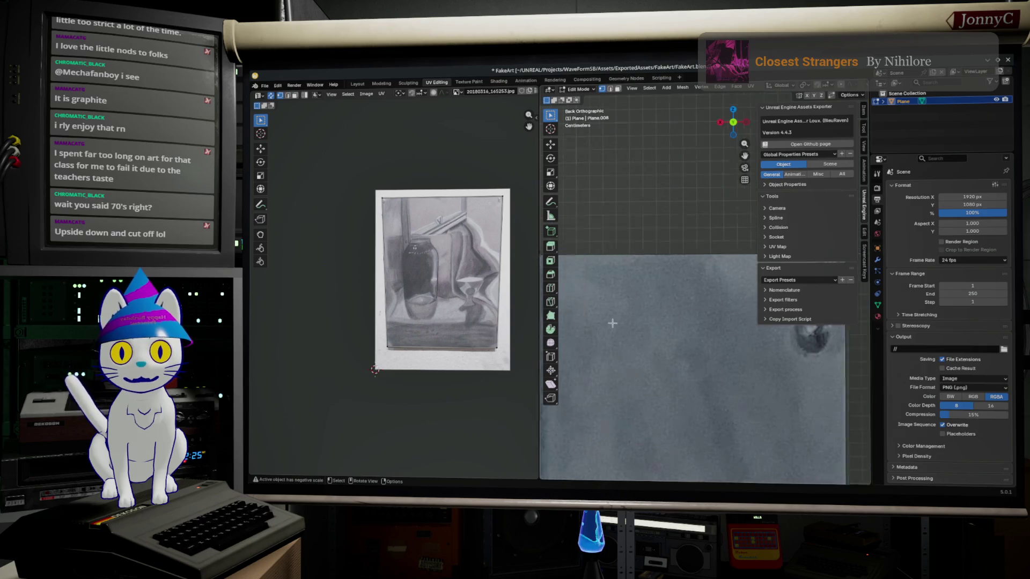
{"action": "left_click_drag", "start_coordinate": [605, 175], "coordinate": [760, 446]}
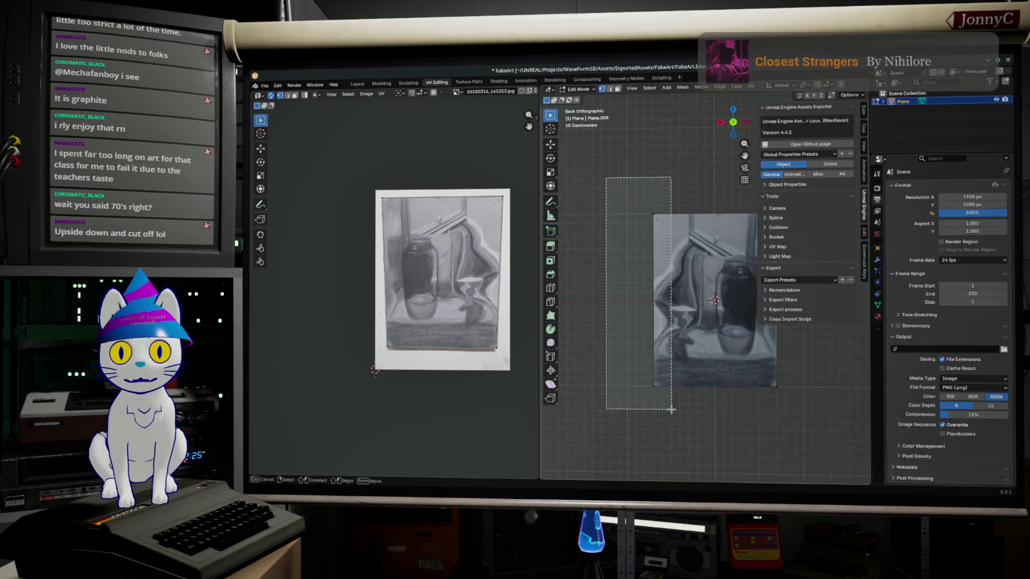
{"action": "left_click", "coordinate": [864, 109]}
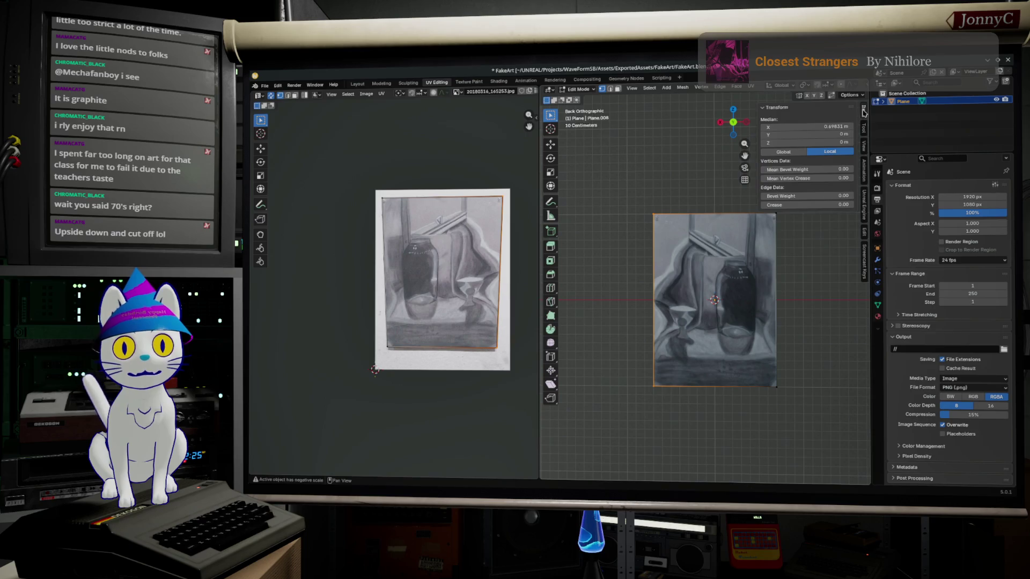
{"action": "left_click", "coordinate": [805, 126]}
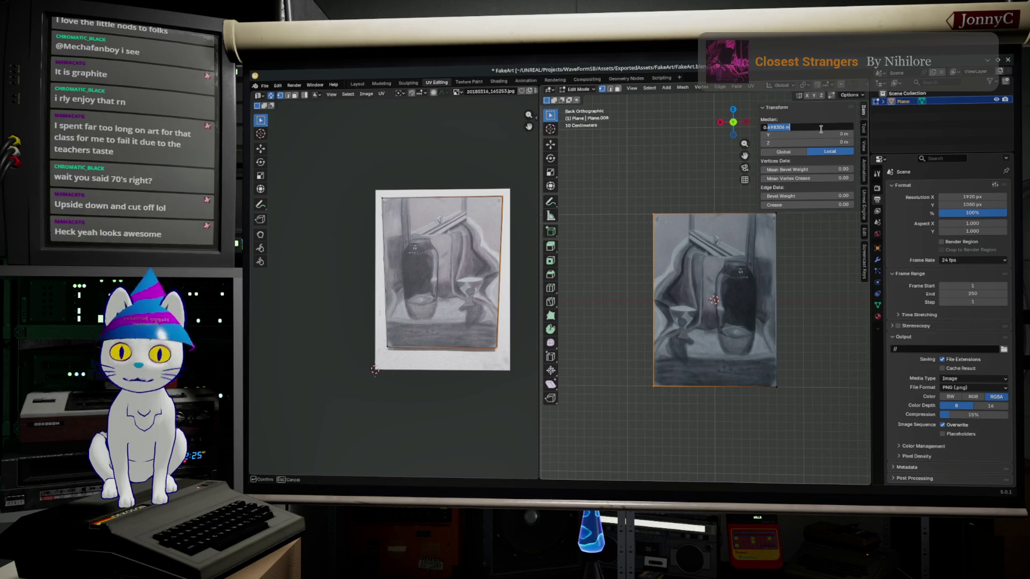
{"action": "key", "text": "Return"}
{"action": "left_click_drag", "start_coordinate": [731, 203], "coordinate": [829, 462], "text": "shift"}
{"action": "left_click", "coordinate": [798, 127]}
{"action": "type", "text": "-0.7"}
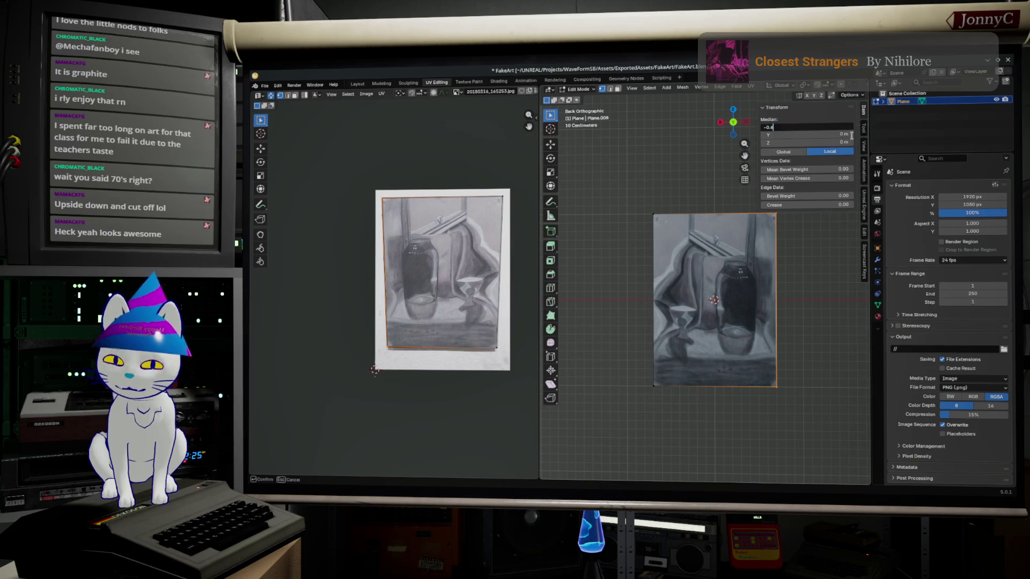
{"action": "key", "text": "Return"}
{"action": "key", "text": "alt+a"}
From Top view rotate the whole plane mesh 90° so it stands upright.
{"action": "left_click", "coordinate": [746, 124]}
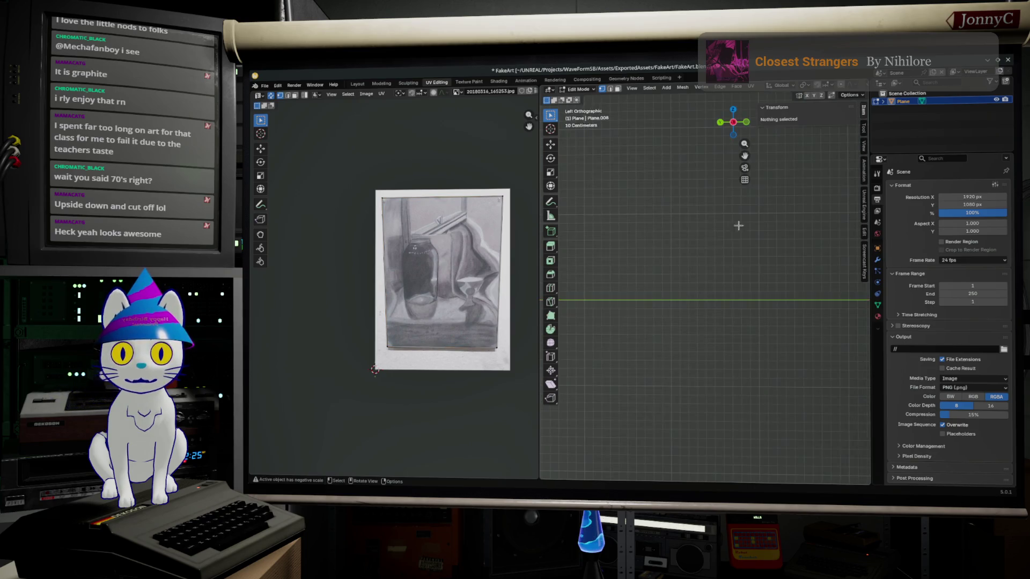
{"action": "left_click", "coordinate": [733, 111]}
{"action": "middle_click_drag", "start_coordinate": [676, 332], "coordinate": [674, 403], "text": "shift"}
{"action": "left_click_drag", "start_coordinate": [642, 369], "coordinate": [695, 415]}
{"action": "key", "text": "r"}
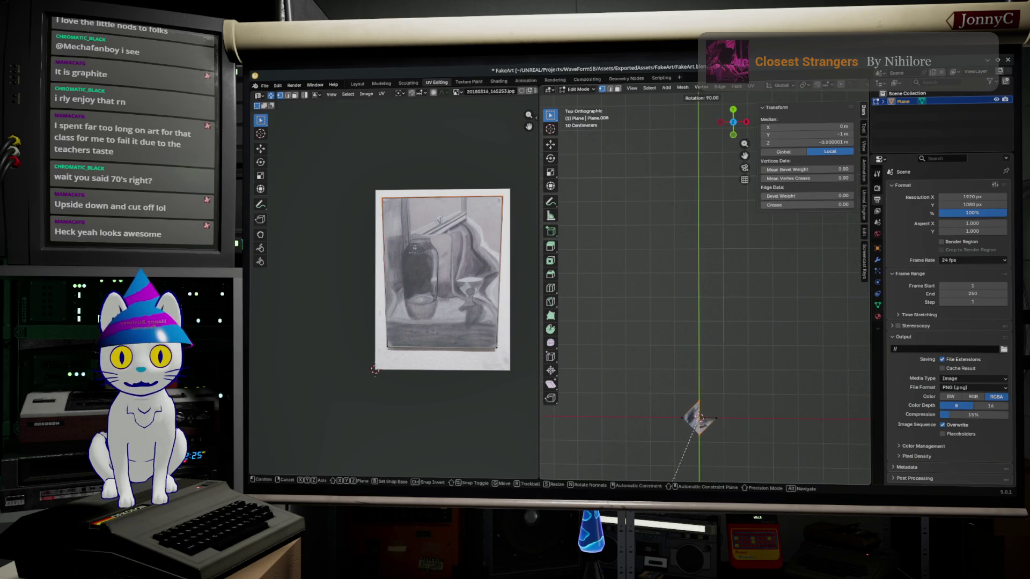
{"action": "left_click", "coordinate": [672, 482]}
{"action": "key", "text": "ctrl+z"}
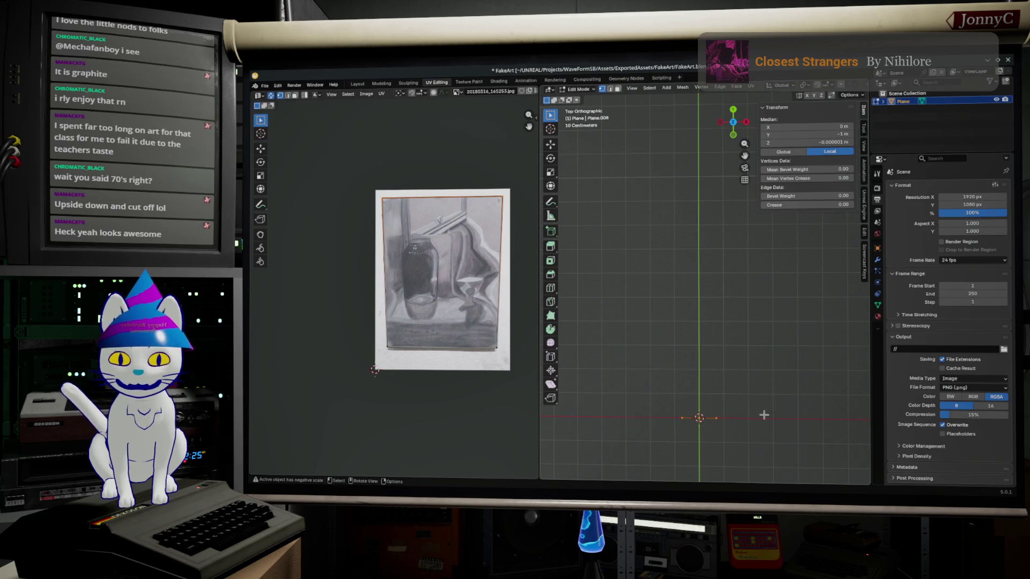
{"action": "key", "text": "a"}
{"action": "key", "text": "r"}
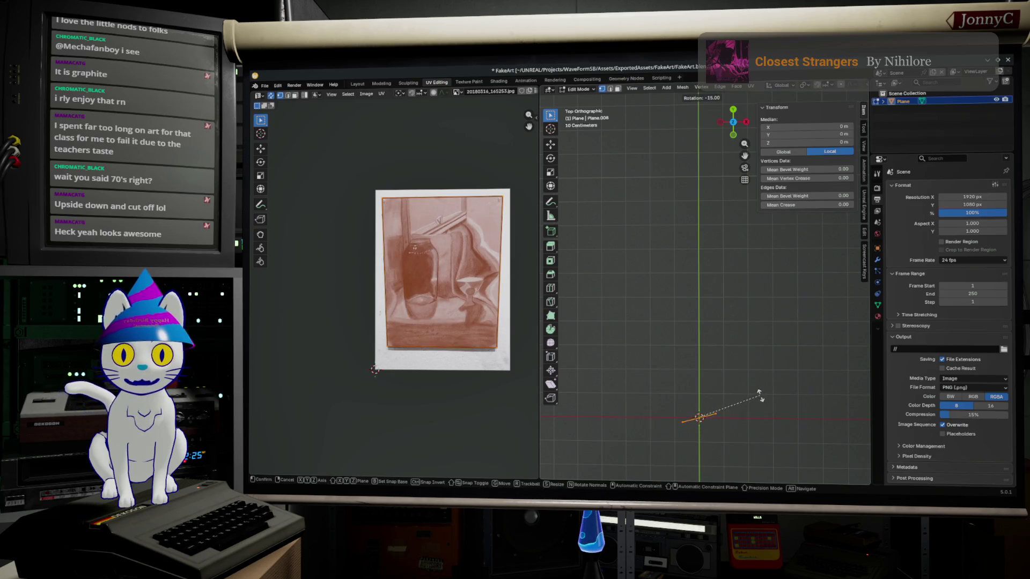
{"action": "left_click", "coordinate": [680, 278]}
Check the upright plane in perspective and front views, then return to Object Mode.
{"action": "mouse_move", "coordinate": [680, 278]}
{"action": "middle_mouse_down"}
{"action": "mouse_move", "coordinate": [655, 295]}
{"action": "mouse_move", "coordinate": [785, 313]}
{"action": "mouse_move", "coordinate": [713, 133]}
{"action": "middle_mouse_up"}
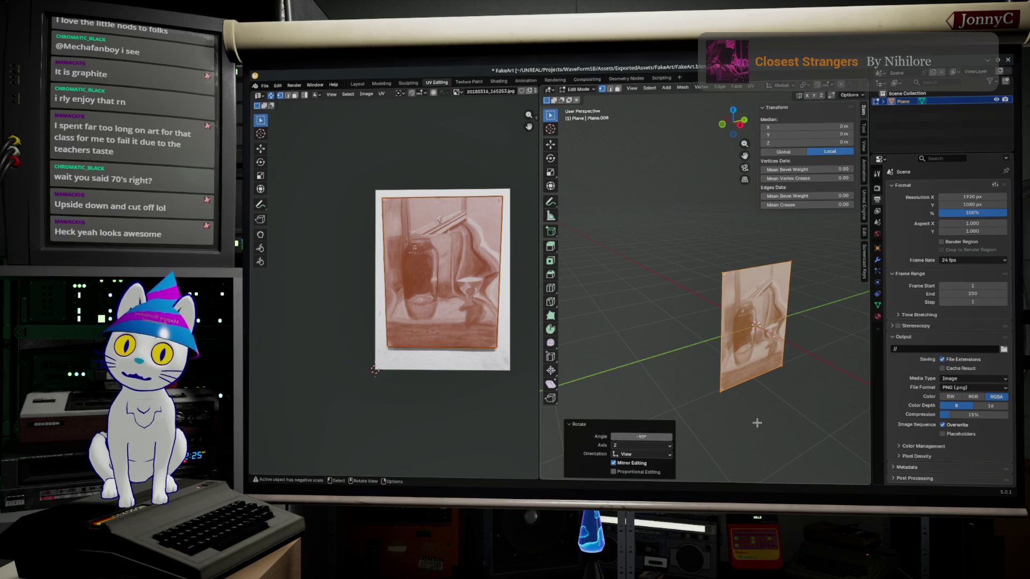
{"action": "key", "text": "KP_1"}
{"action": "scroll", "coordinate": [741, 310], "scroll_direction": "up", "scroll_amount": 3}
{"action": "middle_click_drag", "start_coordinate": [741, 308], "coordinate": [697, 314]}
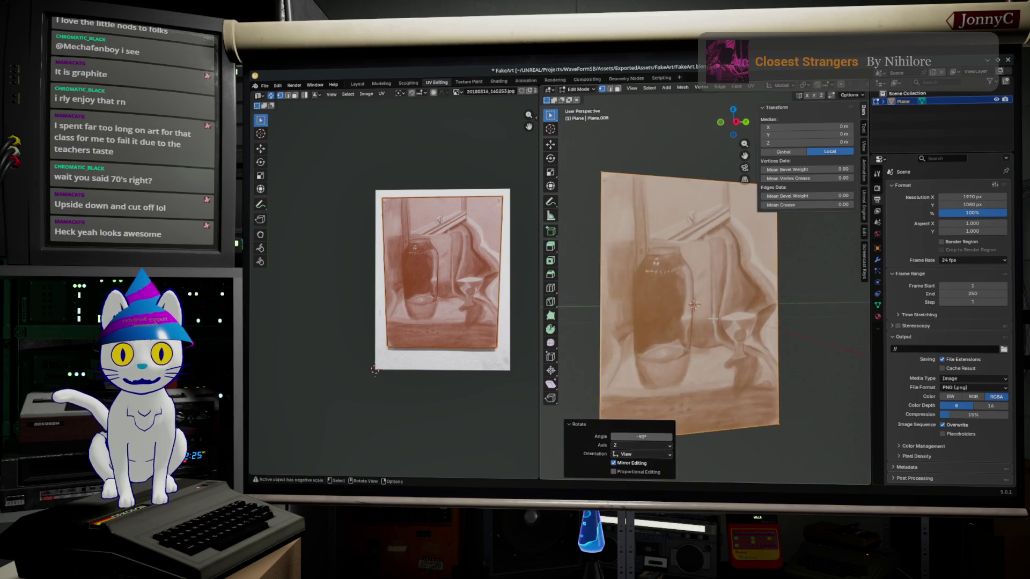
{"action": "scroll", "coordinate": [697, 314], "scroll_direction": "down", "scroll_amount": 3}
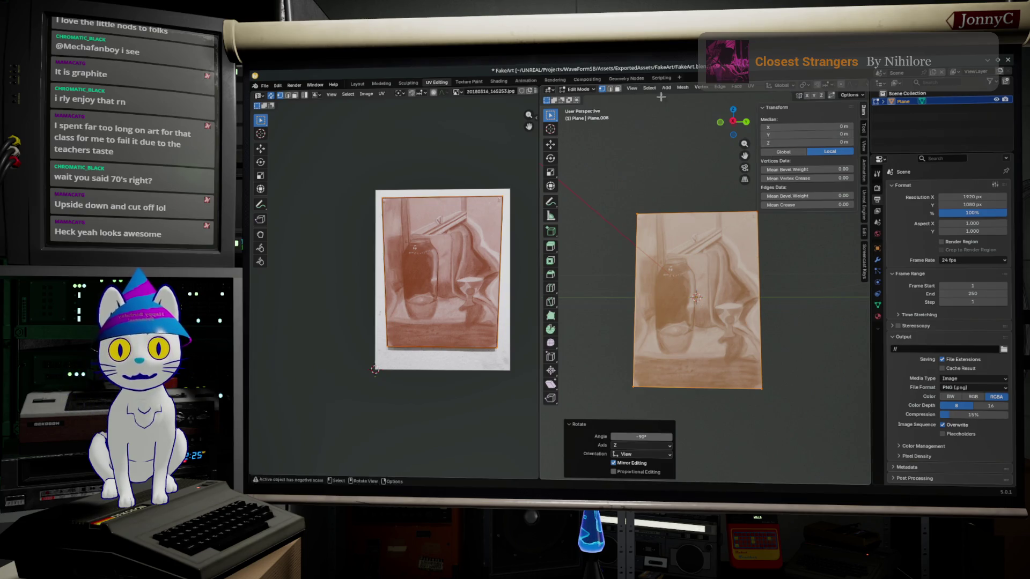
{"action": "middle_click_drag", "start_coordinate": [665, 93], "coordinate": [699, 107]}
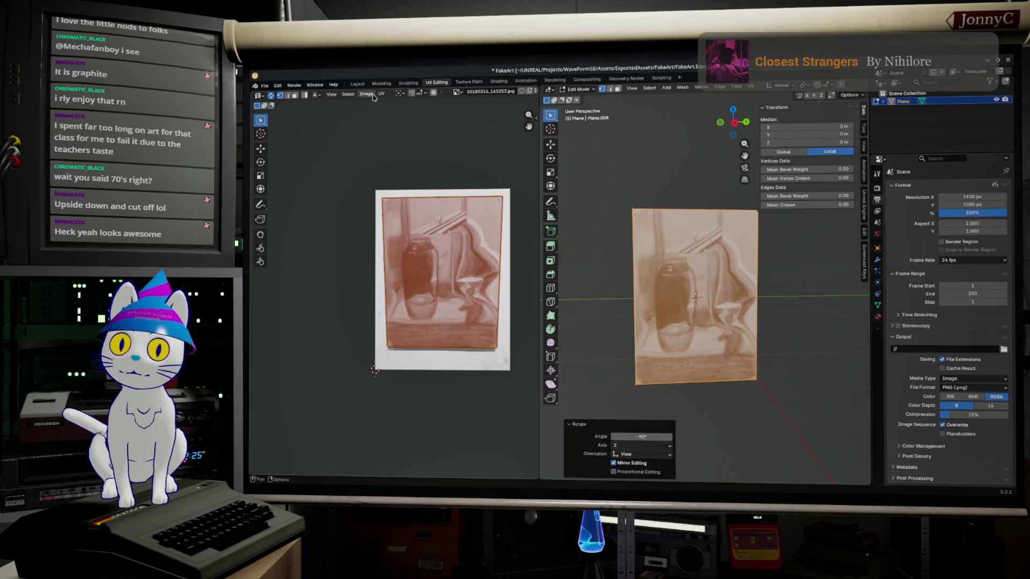
{"action": "key", "text": "Tab"}
{"action": "left_click", "coordinate": [645, 88]}
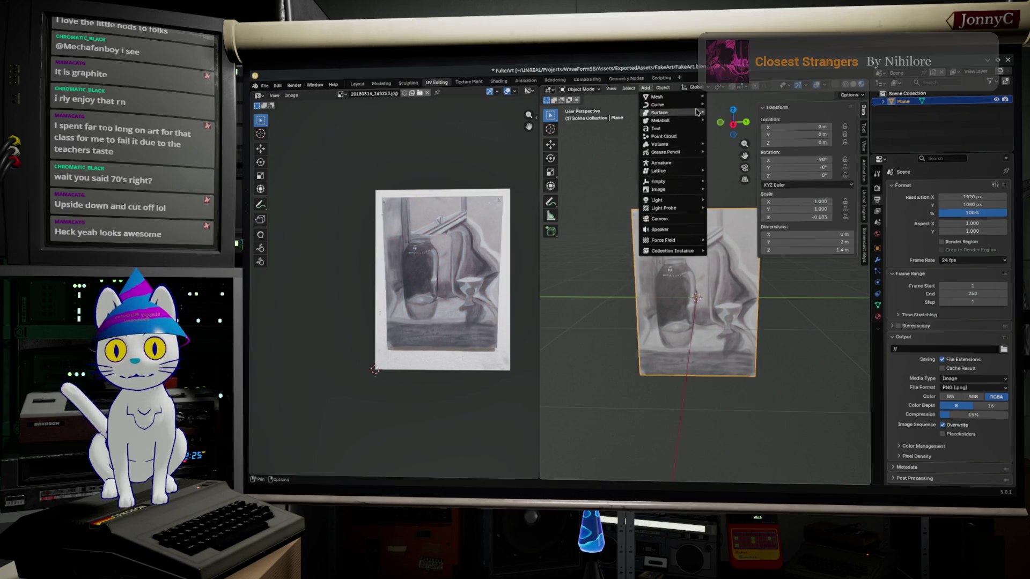
Add a camera and move it out along X to 1.8231 m.
{"action": "left_click", "coordinate": [698, 219]}
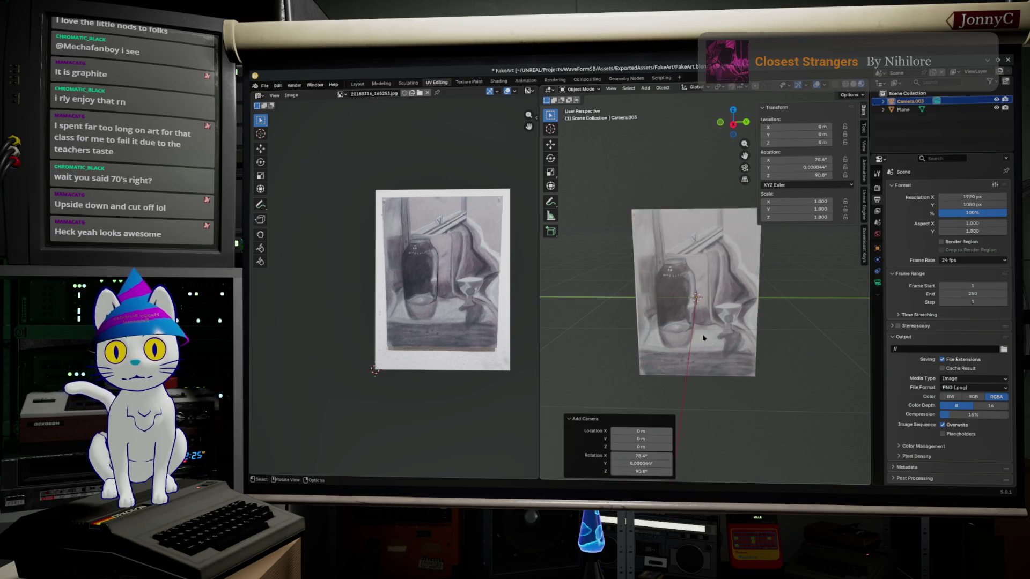
{"action": "middle_click_drag", "start_coordinate": [709, 339], "coordinate": [775, 335]}
{"action": "scroll", "coordinate": [776, 335], "scroll_direction": "down", "scroll_amount": 3}
{"action": "scroll", "coordinate": [776, 335], "scroll_direction": "down", "scroll_amount": 2}
{"action": "key", "text": "g"}
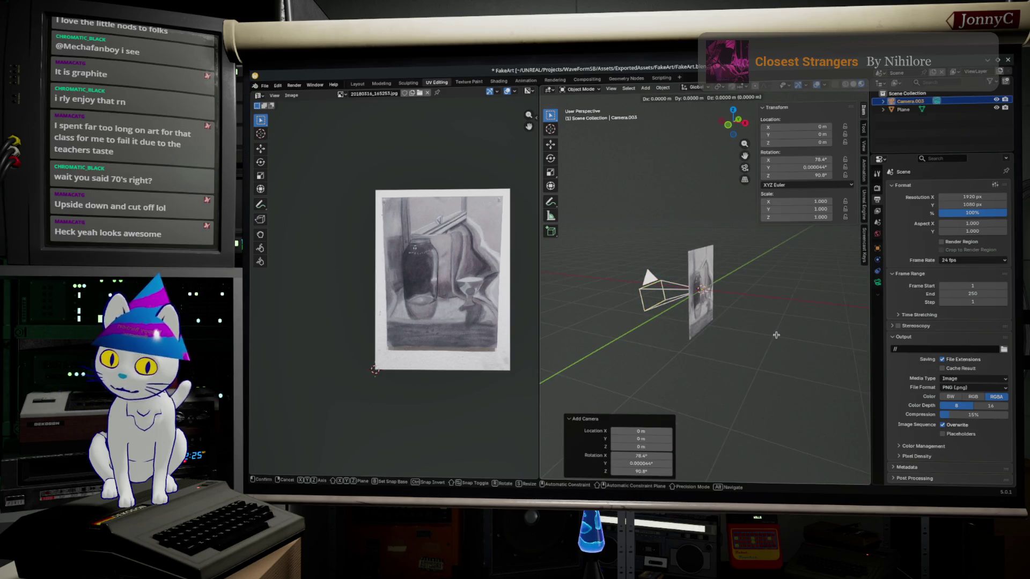
{"action": "key", "text": "x"}
{"action": "left_click", "coordinate": [804, 330]}
{"action": "type", "text": "0"}
Zero the camera's X, Y and Z rotation fields so it stands upright.
{"action": "key", "text": "Return"}
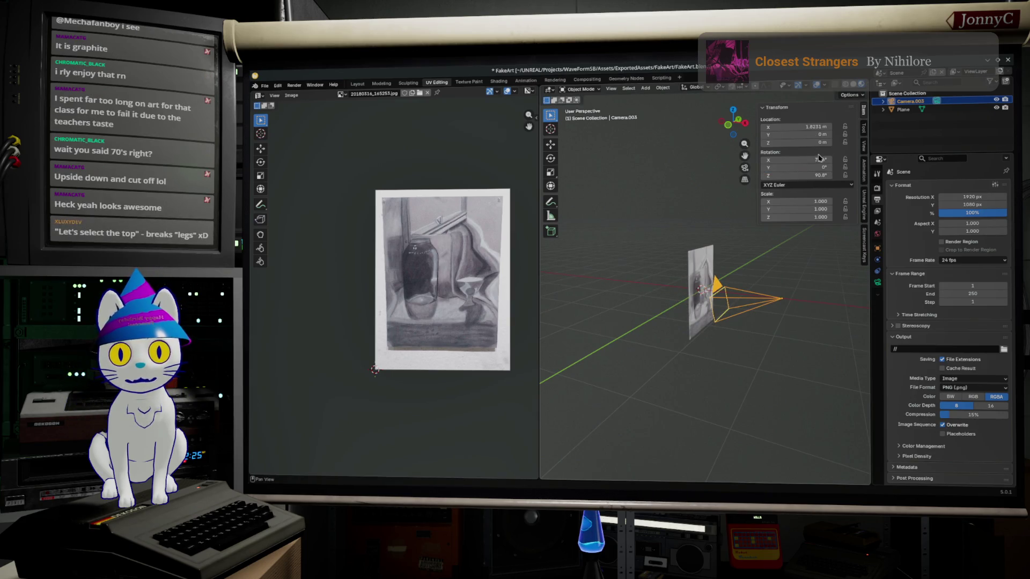
{"action": "type", "text": "0"}
{"action": "key", "text": "Return"}
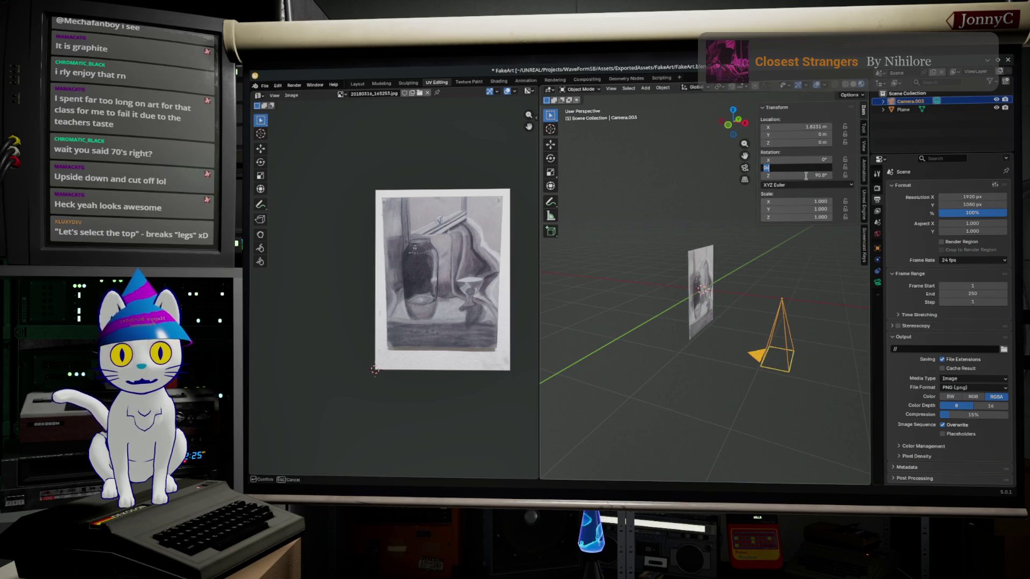
{"action": "left_click", "coordinate": [804, 176]}
{"action": "key", "text": "Return"}
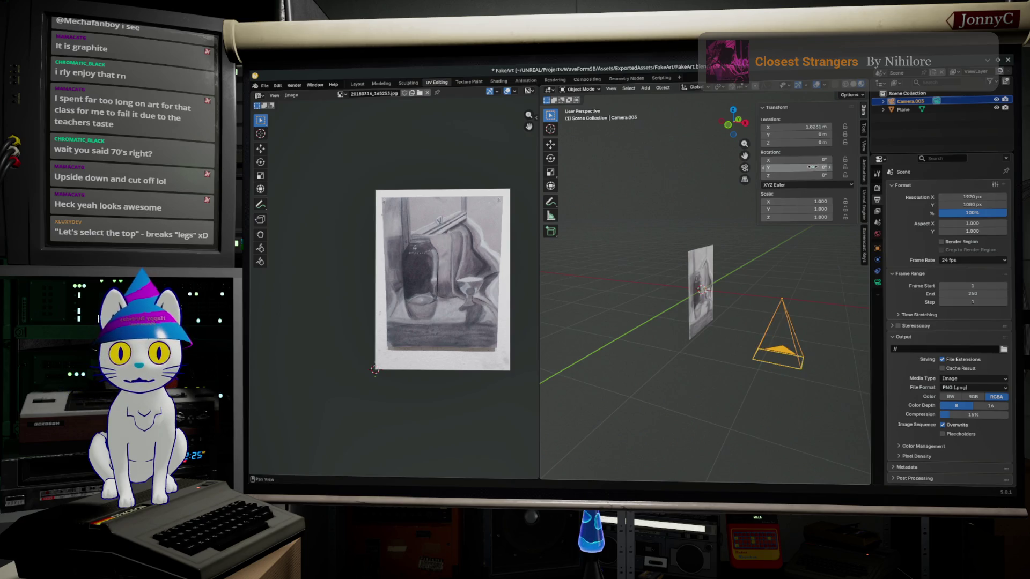
Rotate the camera 90° in Right Orthographic view to face the plane, then deselect.
{"action": "middle_click_drag", "start_coordinate": [817, 307], "coordinate": [746, 303]}
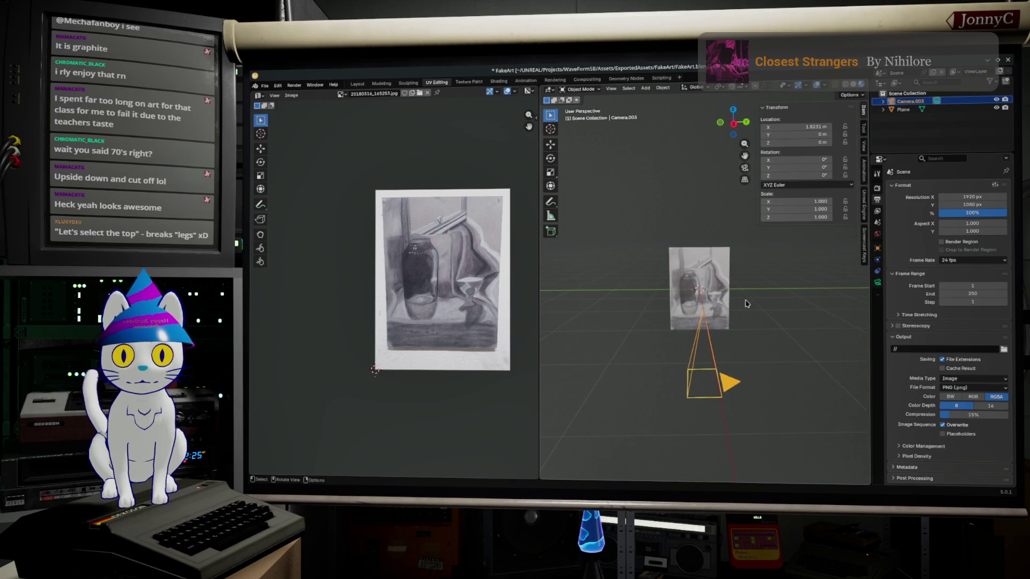
{"action": "key", "text": "r"}
{"action": "left_click", "coordinate": [793, 290]}
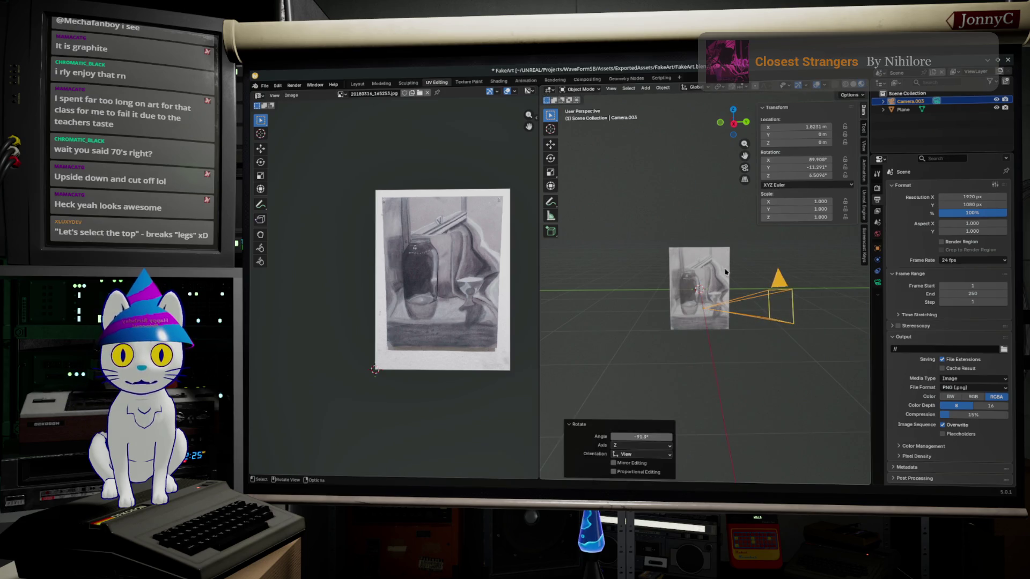
{"action": "key", "text": "ctrl+z"}
{"action": "left_click", "coordinate": [732, 127]}
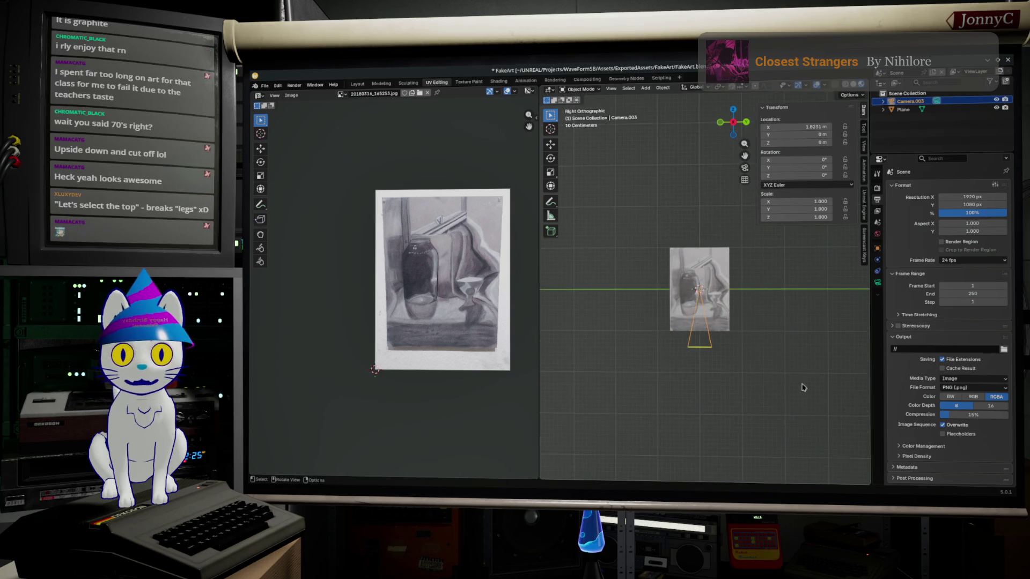
{"action": "key", "text": "r"}
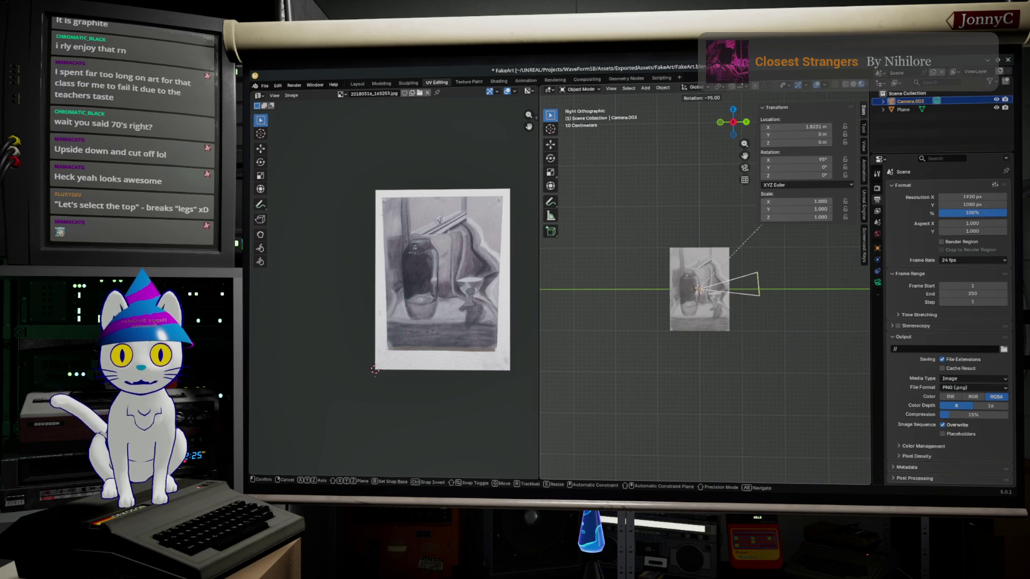
{"action": "left_click", "coordinate": [770, 230]}
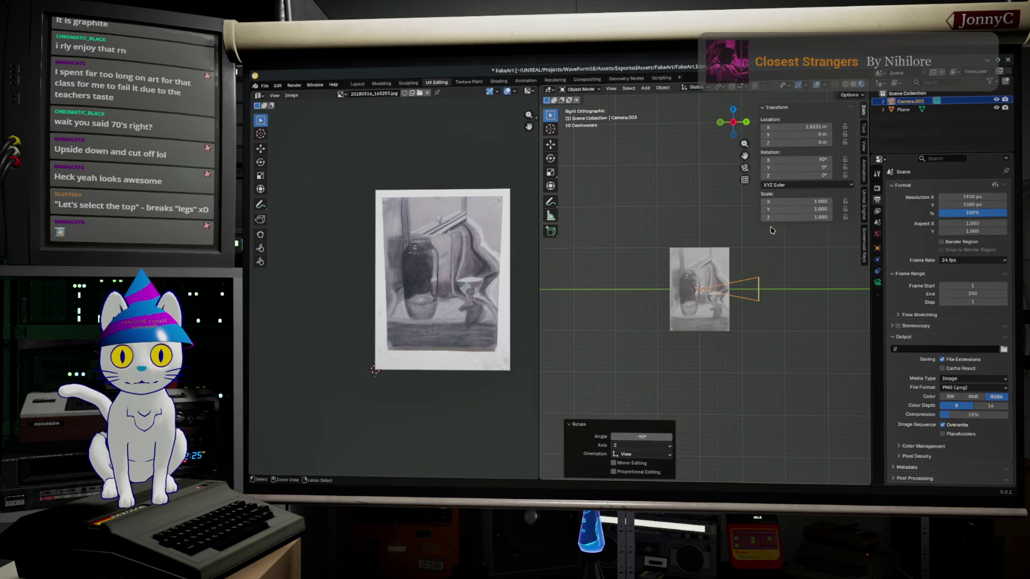
{"action": "key", "text": "alt+a"}
{"action": "left_click", "coordinate": [730, 109]}
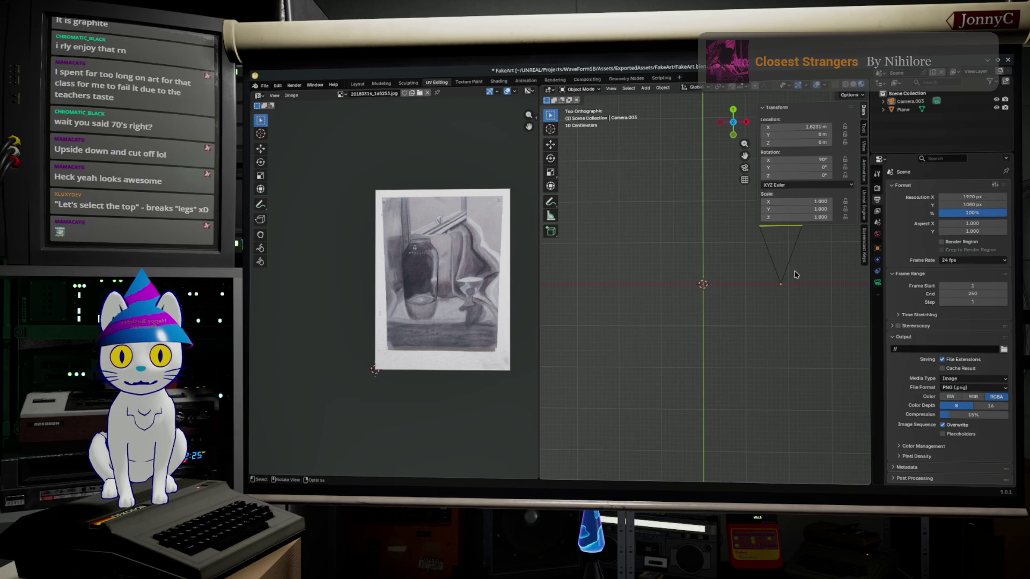
Preview the viewport in rendered shading, then return to normal solid shading.
{"action": "key", "text": "z"}
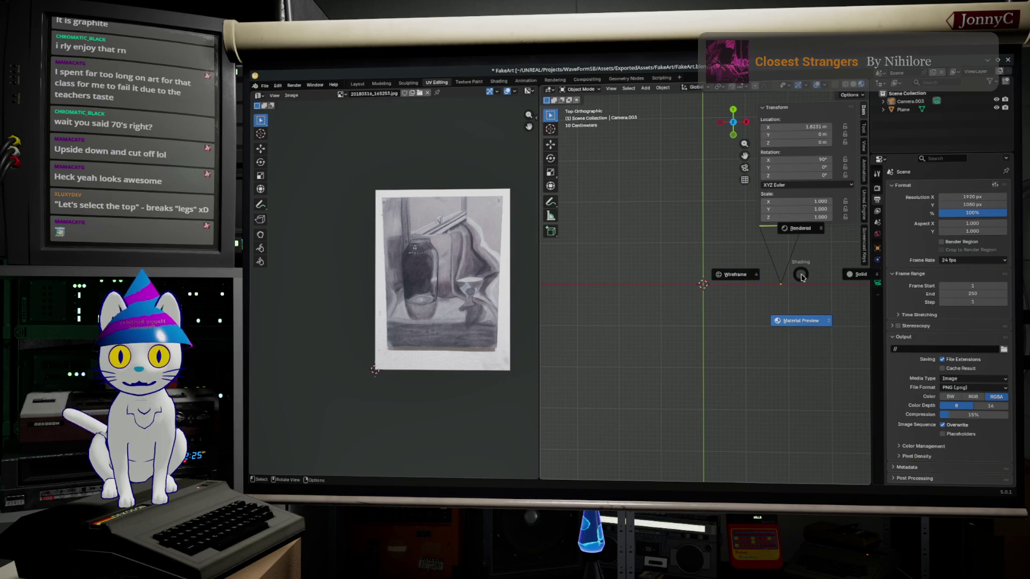
{"action": "left_click", "coordinate": [796, 266]}
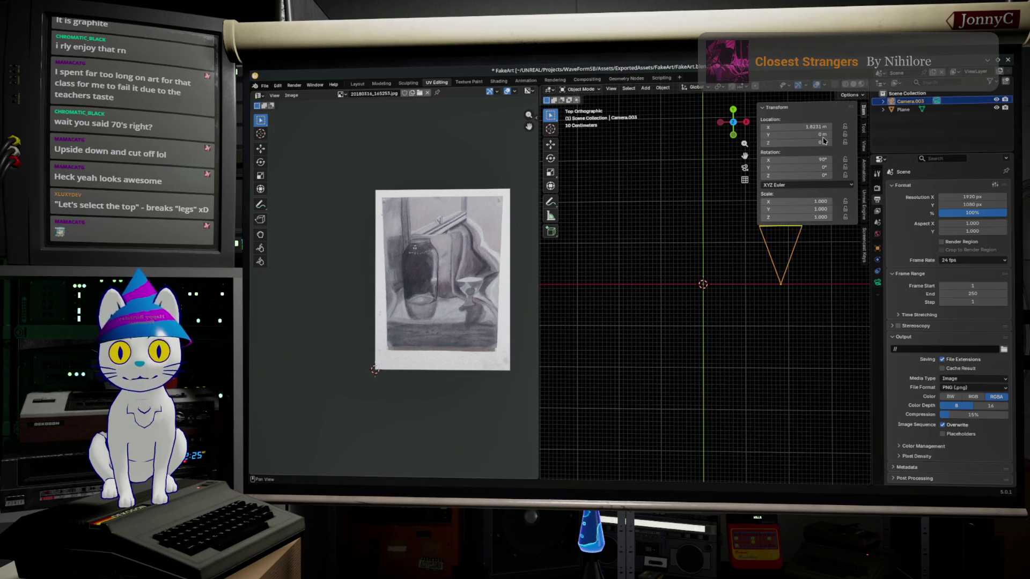
{"action": "key", "text": "shift+z"}
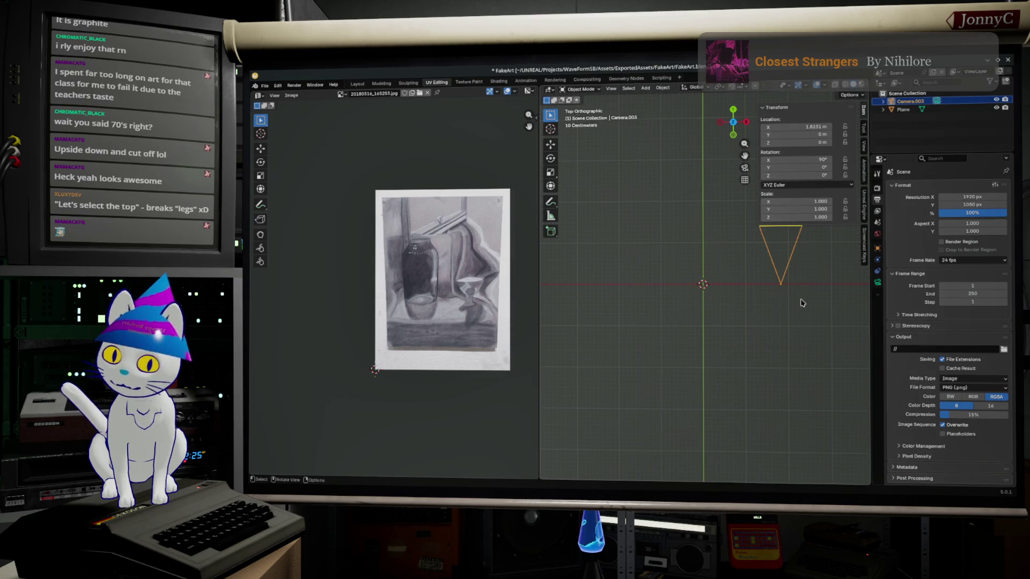
Rotate the camera 90° about Z to face the drawing plane and browse its lens types.
{"action": "key", "text": "r"}
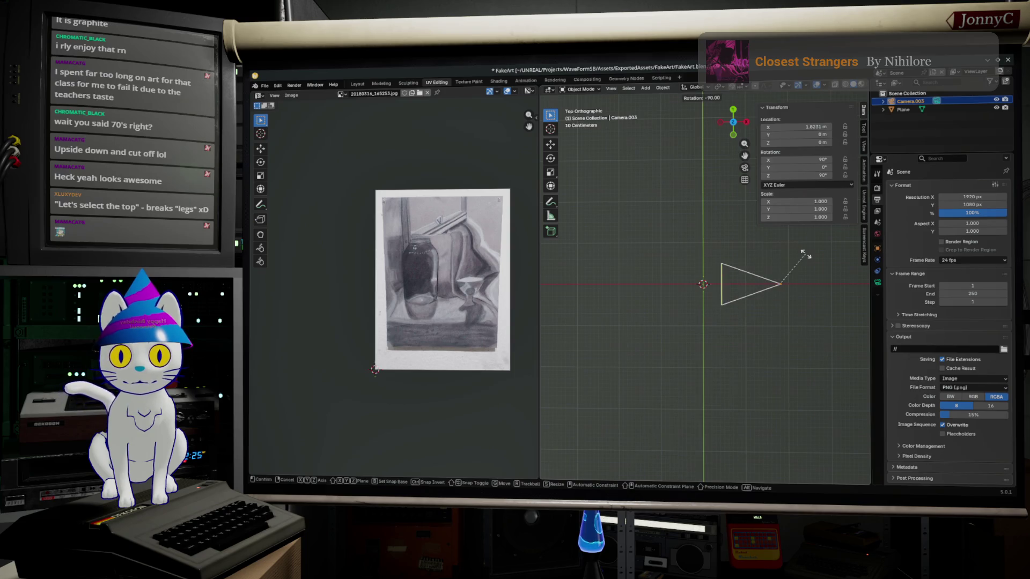
{"action": "left_click", "coordinate": [803, 255]}
{"action": "middle_click_drag", "start_coordinate": [803, 254], "coordinate": [992, 331]}
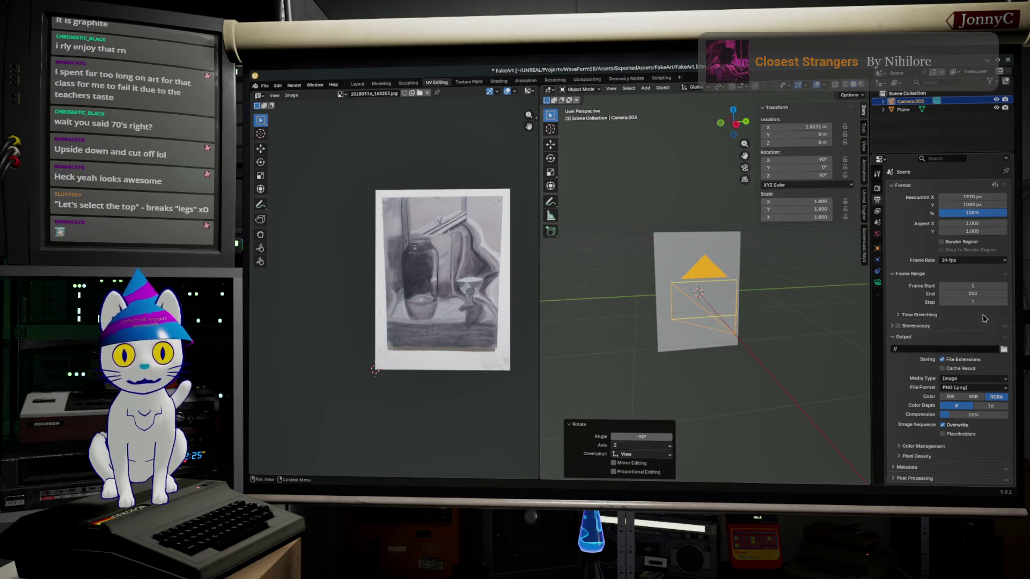
{"action": "left_click", "coordinate": [877, 282]}
{"action": "left_click", "coordinate": [962, 211]}
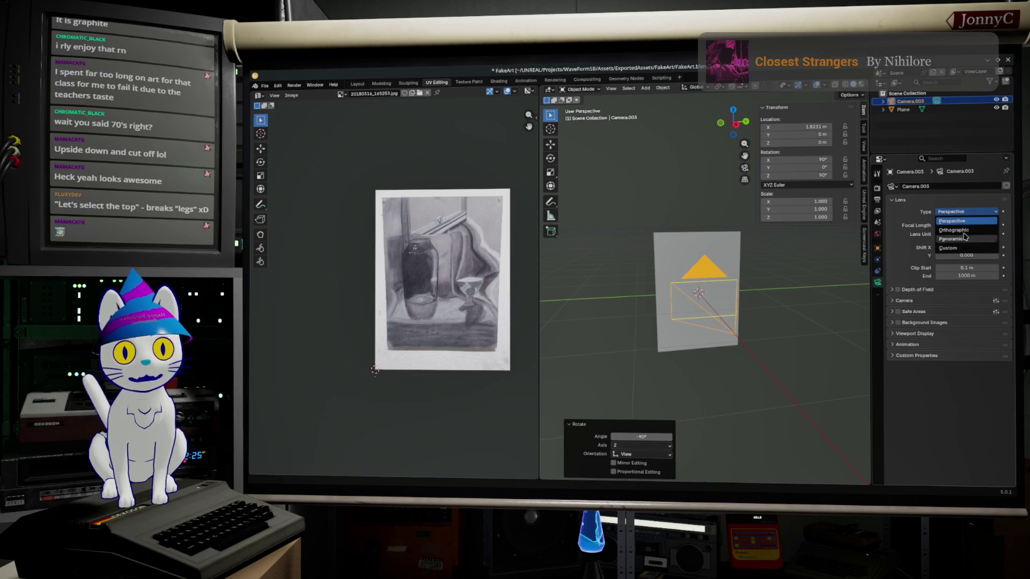
Make the camera lens Orthographic and go to the render output settings.
{"action": "left_click", "coordinate": [956, 230]}
{"action": "scroll", "coordinate": [688, 317], "scroll_direction": "down", "scroll_amount": 3}
{"action": "middle_click_drag", "start_coordinate": [688, 316], "coordinate": [700, 306]}
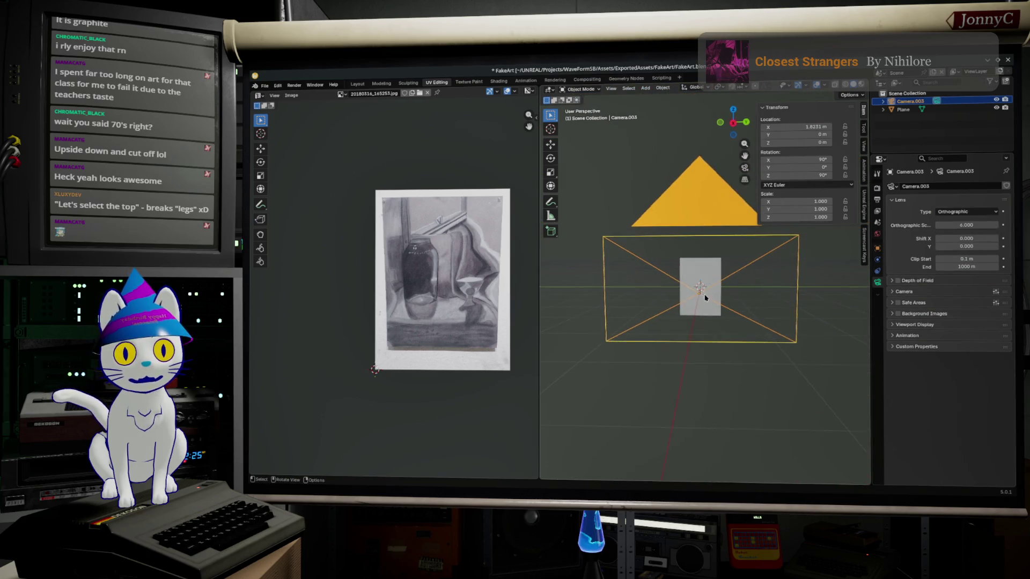
{"action": "scroll", "coordinate": [700, 306], "scroll_direction": "up", "scroll_amount": 2}
{"action": "left_click", "coordinate": [877, 187]}
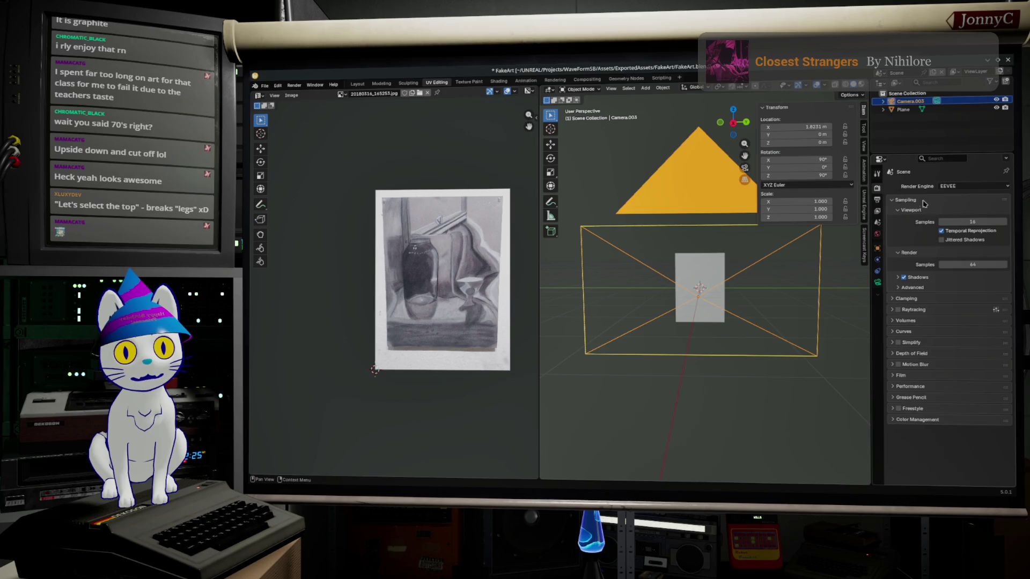
{"action": "left_click", "coordinate": [877, 201]}
Set the render resolution to a square 2048 × 2048 pixels.
{"action": "left_click", "coordinate": [970, 197]}
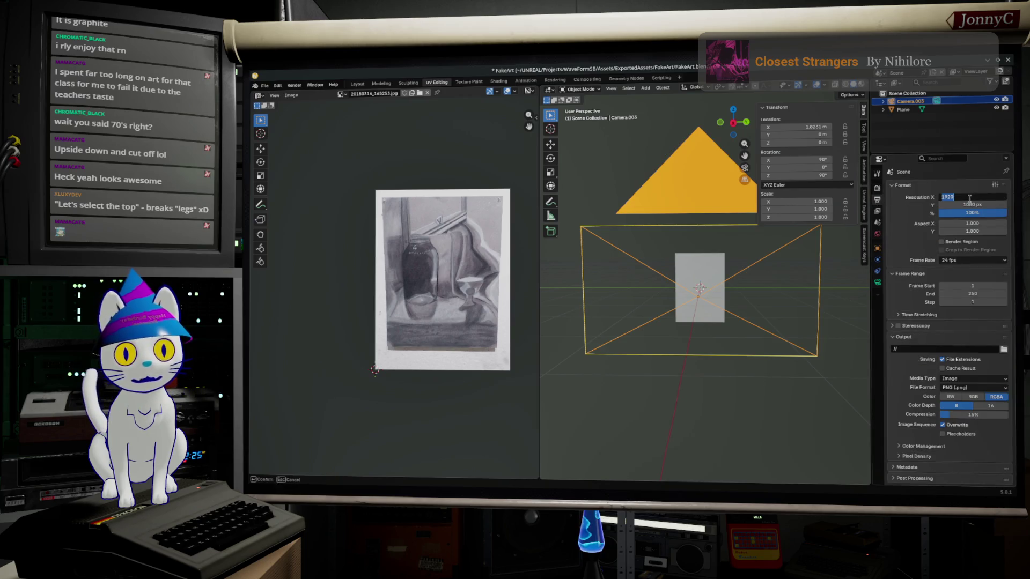
{"action": "type", "text": "248"}
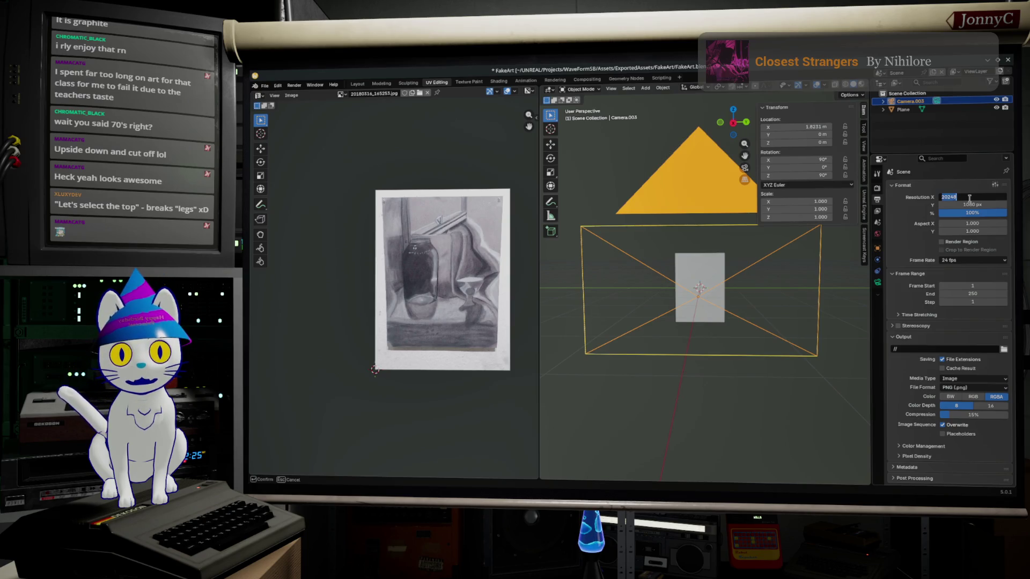
{"action": "key", "text": "ctrl+a"}
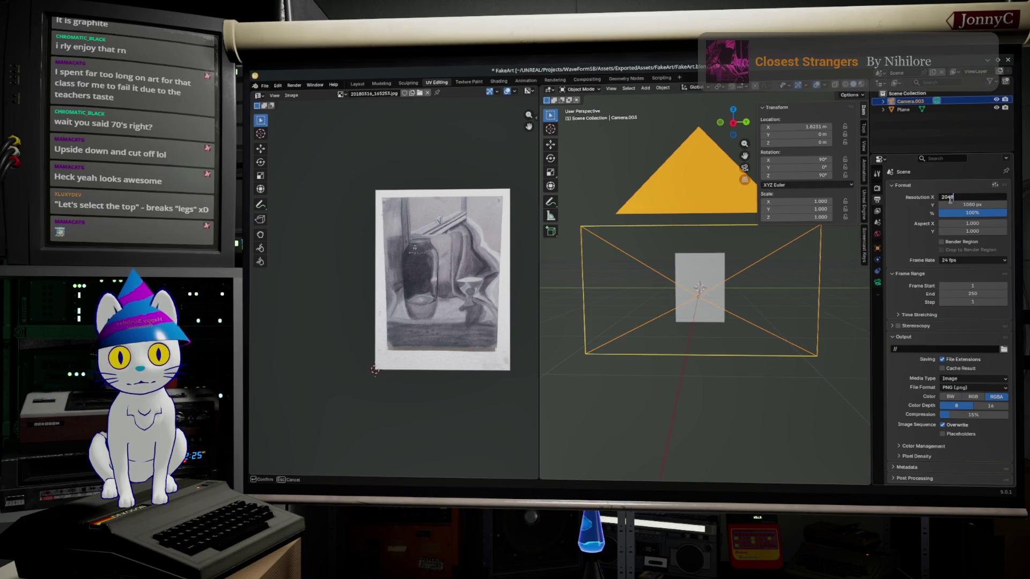
{"action": "key", "text": "Return"}
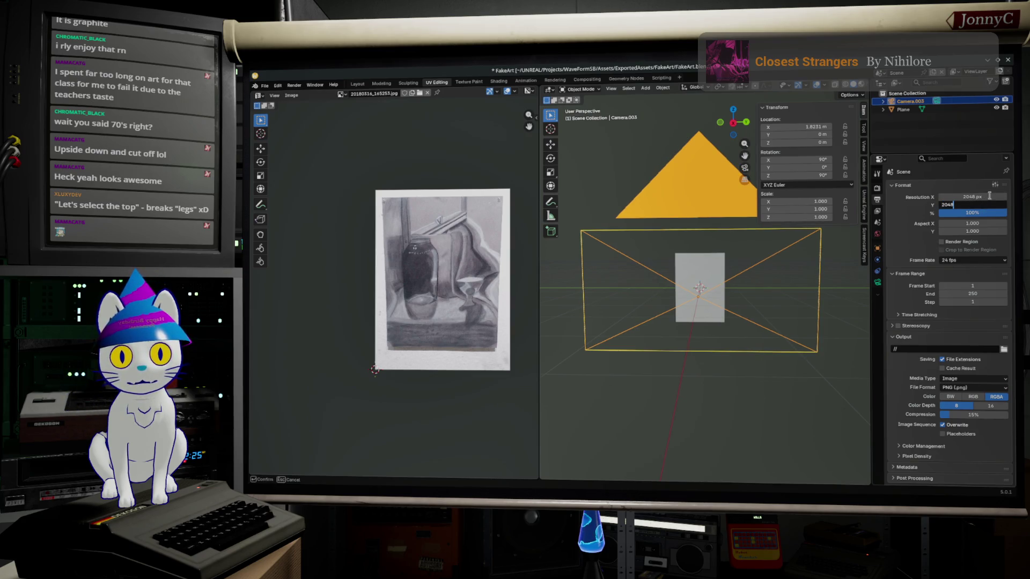
{"action": "key", "text": "Return"}
{"action": "scroll", "coordinate": [753, 266], "scroll_direction": "up", "scroll_amount": 2}
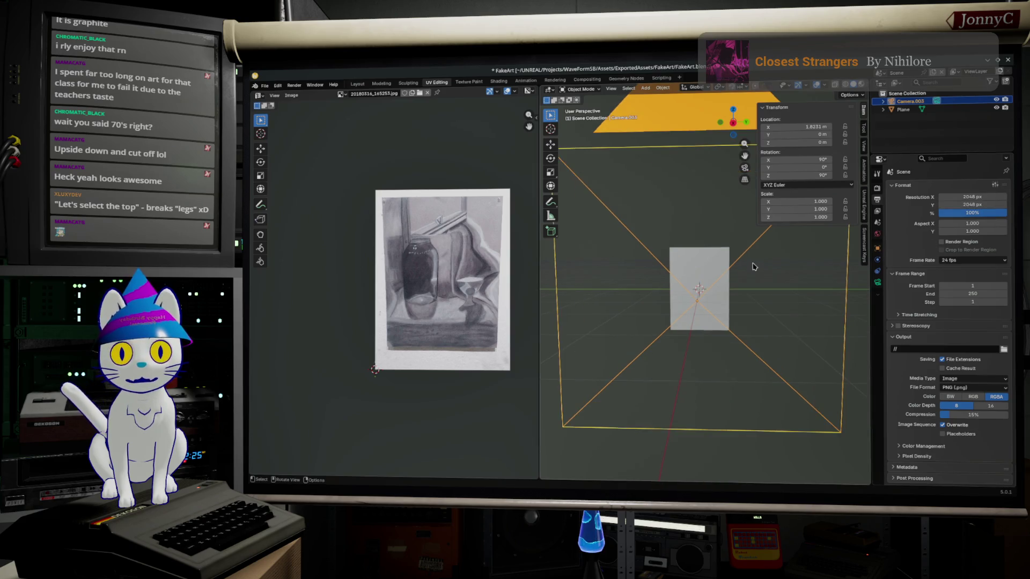
{"action": "middle_click_drag", "start_coordinate": [753, 266], "coordinate": [773, 272]}
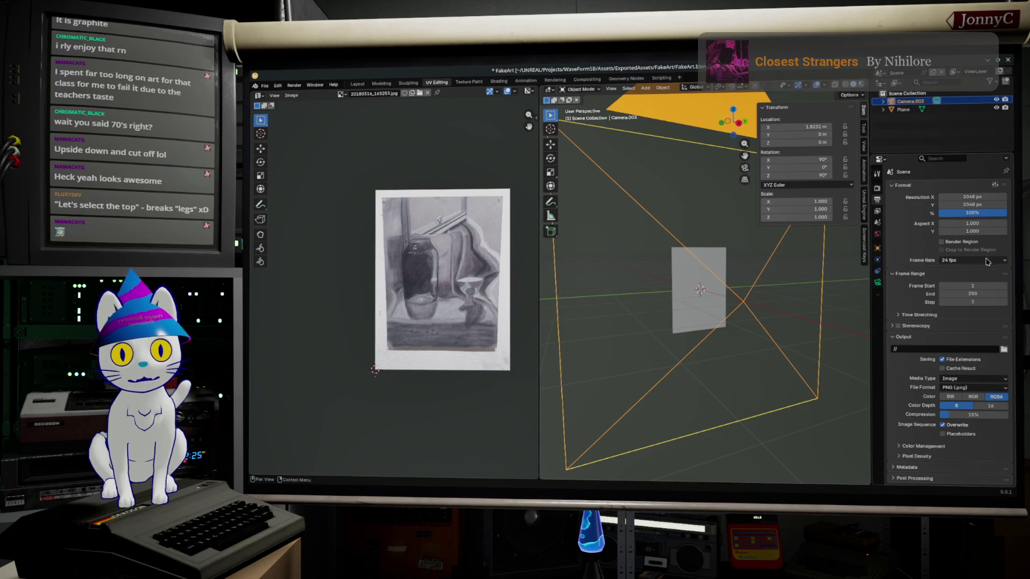
{"action": "left_click", "coordinate": [877, 283]}
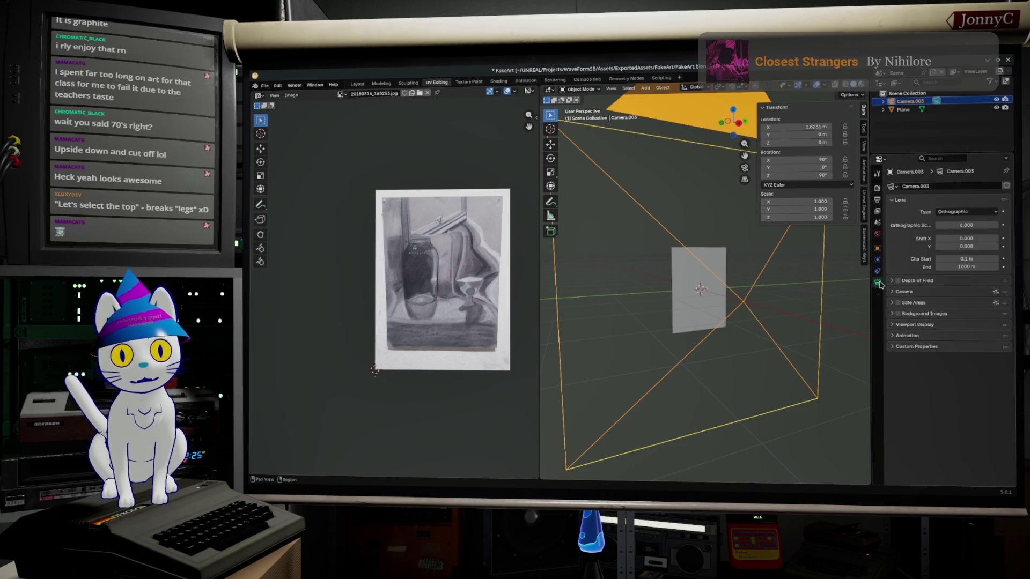
Reduce the camera's orthographic scale to 2.000 and render a test image, which comes out black.
{"action": "mouse_move", "coordinate": [965, 225]}
{"action": "left_mouse_down"}
{"action": "mouse_move", "coordinate": [990, 225]}
{"action": "mouse_move", "coordinate": [966, 226]}
{"action": "left_mouse_up"}
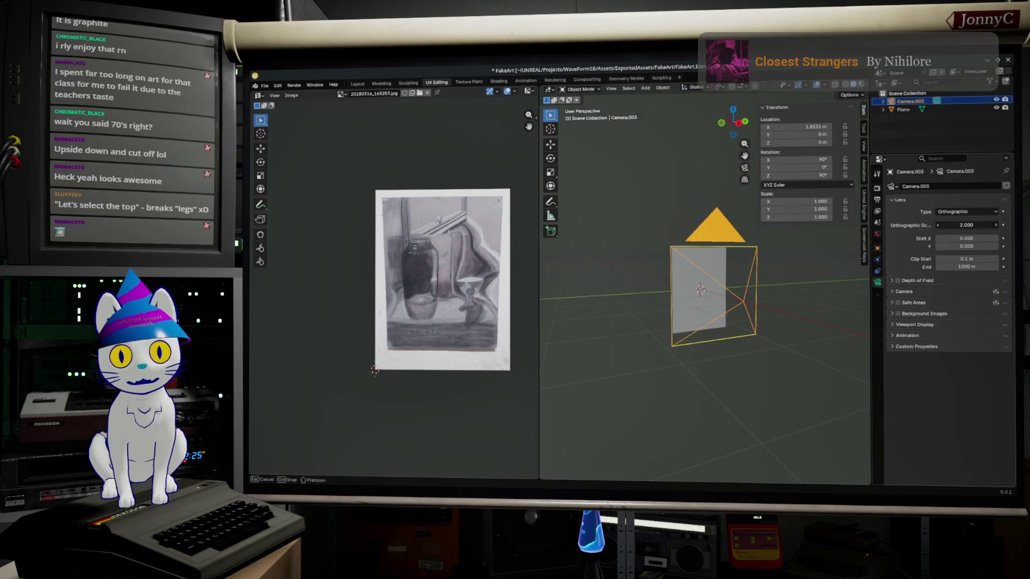
{"action": "middle_click_drag", "start_coordinate": [708, 265], "coordinate": [730, 249]}
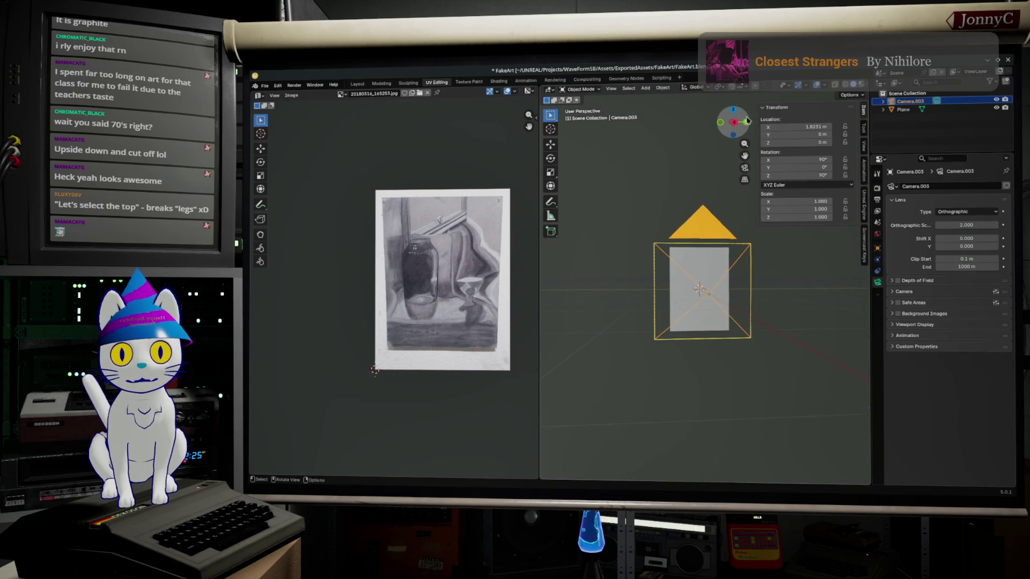
{"action": "left_click", "coordinate": [734, 122]}
{"action": "scroll", "coordinate": [767, 266], "scroll_direction": "up", "scroll_amount": 2}
{"action": "scroll", "coordinate": [766, 265], "scroll_direction": "up", "scroll_amount": 2}
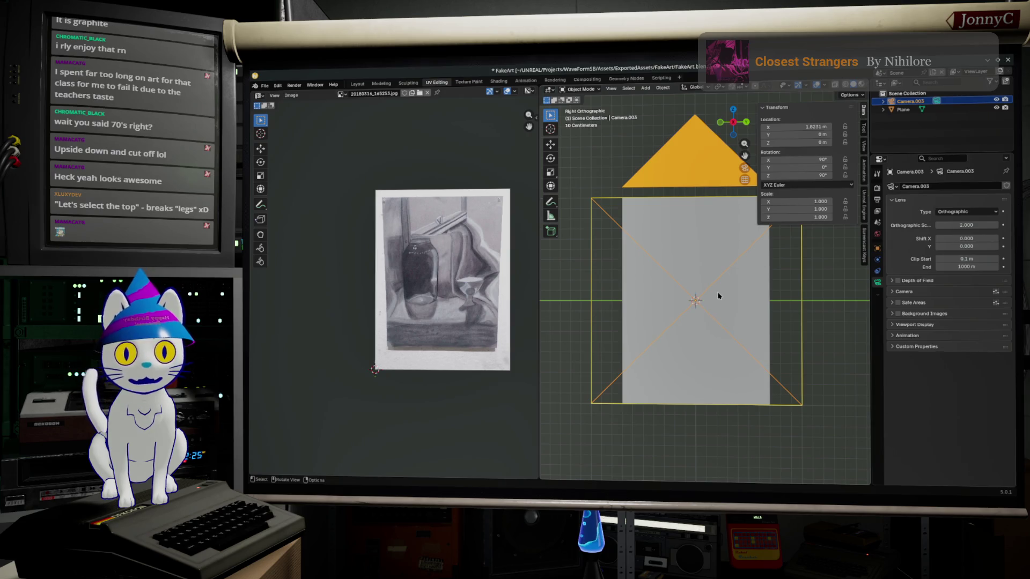
{"action": "key", "text": "F12"}
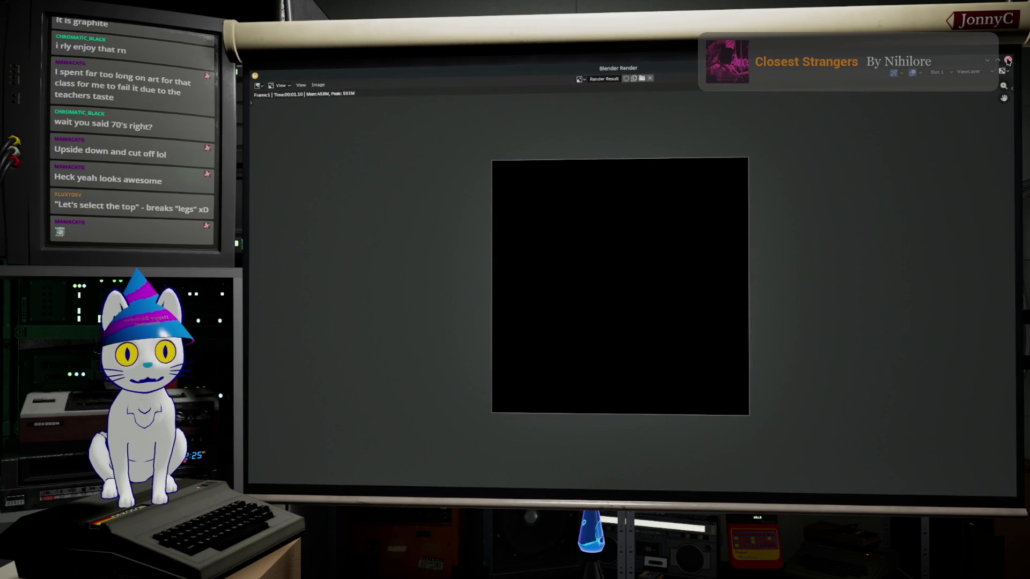
{"action": "key", "text": "Escape"}
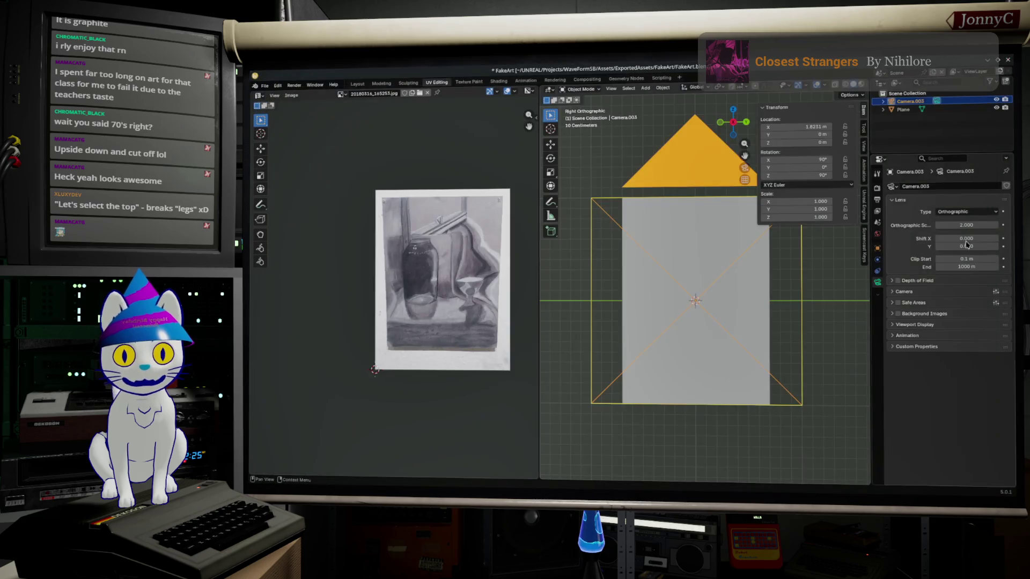
Select the drawing plane and show its material settings.
{"action": "left_click", "coordinate": [788, 306]}
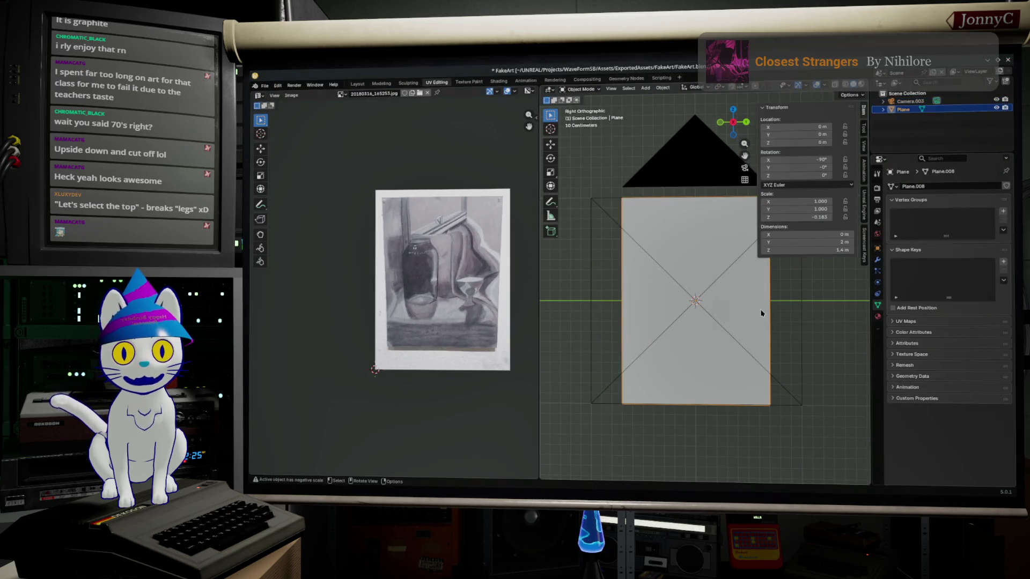
{"action": "left_click", "coordinate": [877, 316]}
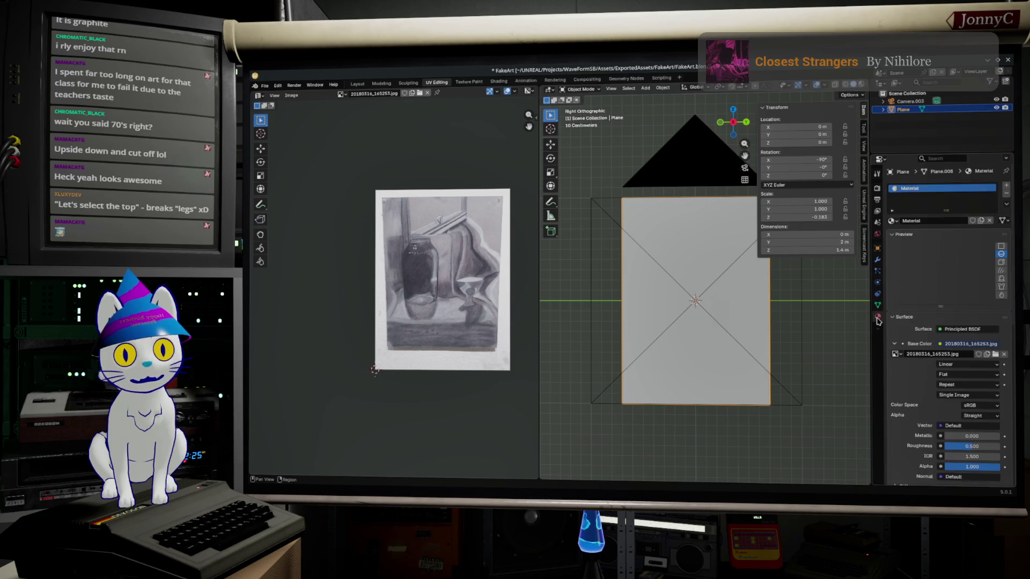
{"action": "scroll", "coordinate": [924, 332], "scroll_direction": "down", "scroll_amount": 2}
{"action": "scroll", "coordinate": [924, 332], "scroll_direction": "down", "scroll_amount": 1}
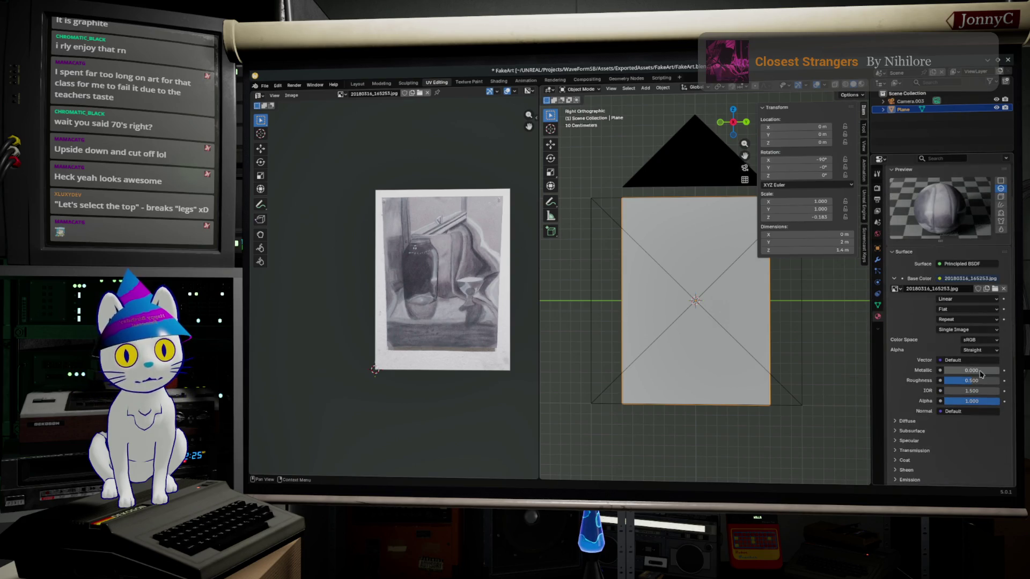
{"action": "scroll", "coordinate": [976, 383], "scroll_direction": "down", "scroll_amount": 2}
{"action": "scroll", "coordinate": [975, 383], "scroll_direction": "down", "scroll_amount": 1}
{"action": "scroll", "coordinate": [976, 383], "scroll_direction": "down", "scroll_amount": 1}
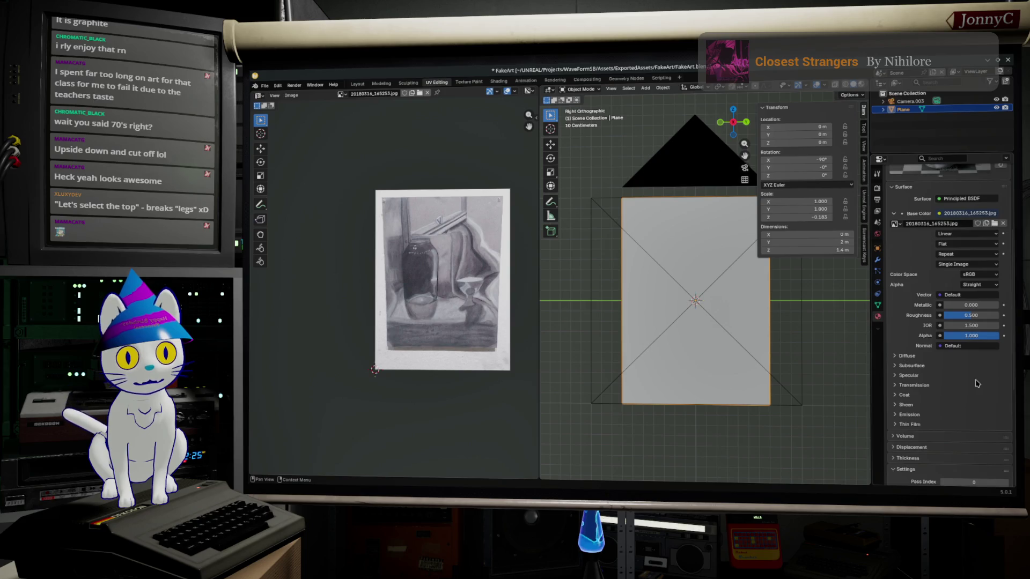
{"action": "scroll", "coordinate": [956, 369], "scroll_direction": "down", "scroll_amount": 1}
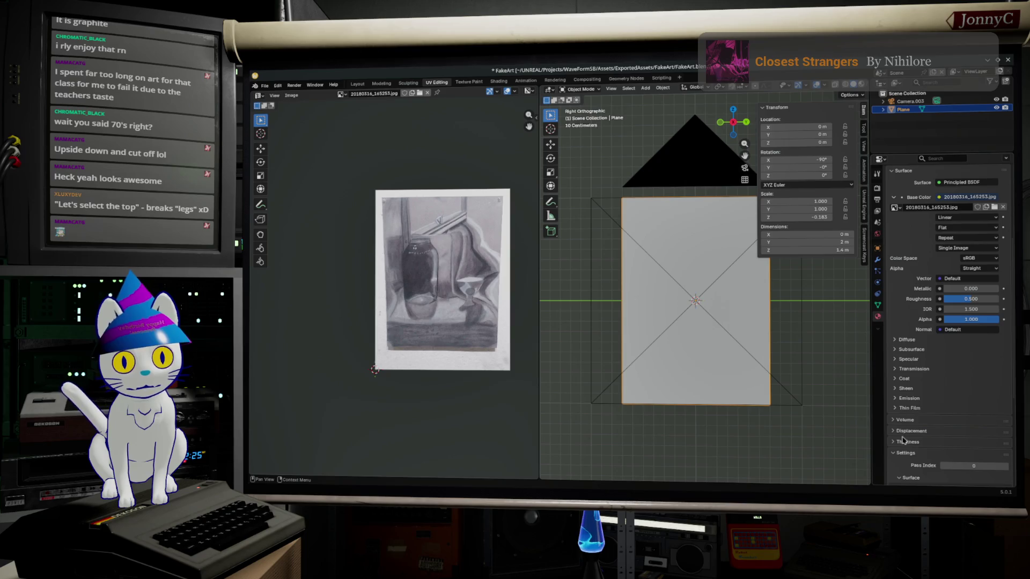
Drive the material's emission colour with an Image Texture, cancelling the offer to create a new image.
{"action": "left_click", "coordinate": [896, 398]}
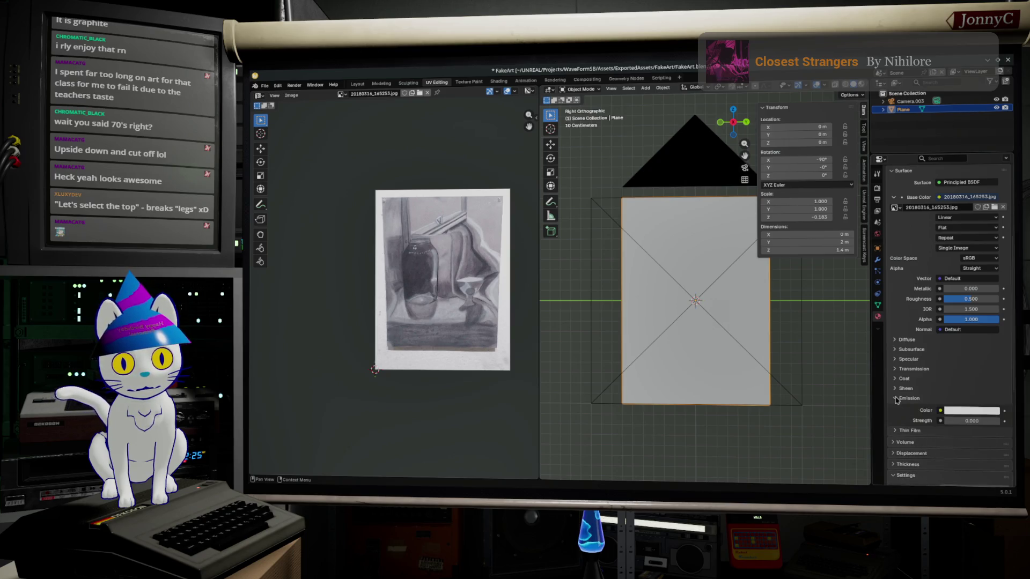
{"action": "left_click", "coordinate": [941, 411]}
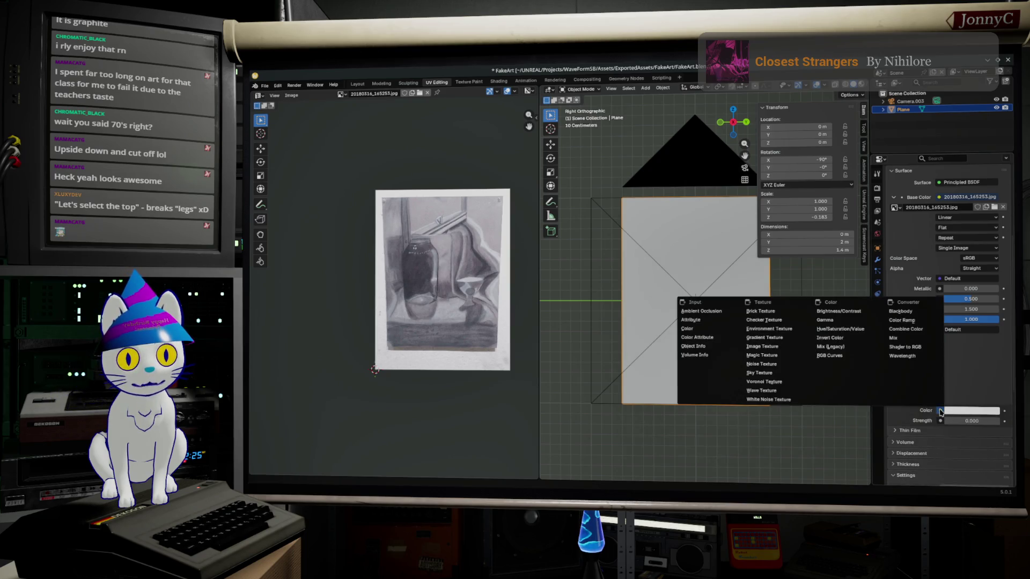
{"action": "left_click", "coordinate": [786, 349]}
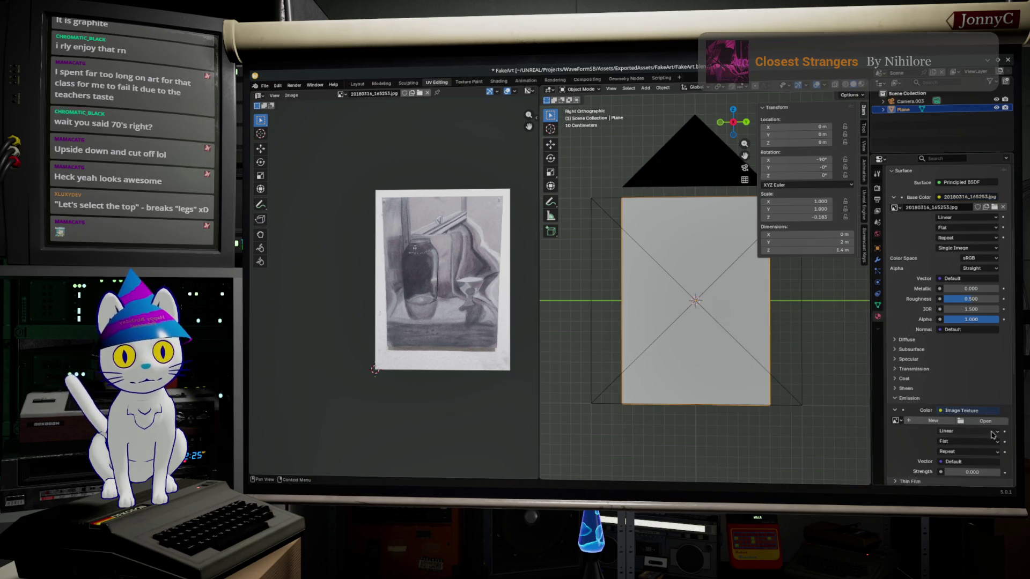
{"action": "scroll", "coordinate": [973, 451], "scroll_direction": "down", "scroll_amount": 1}
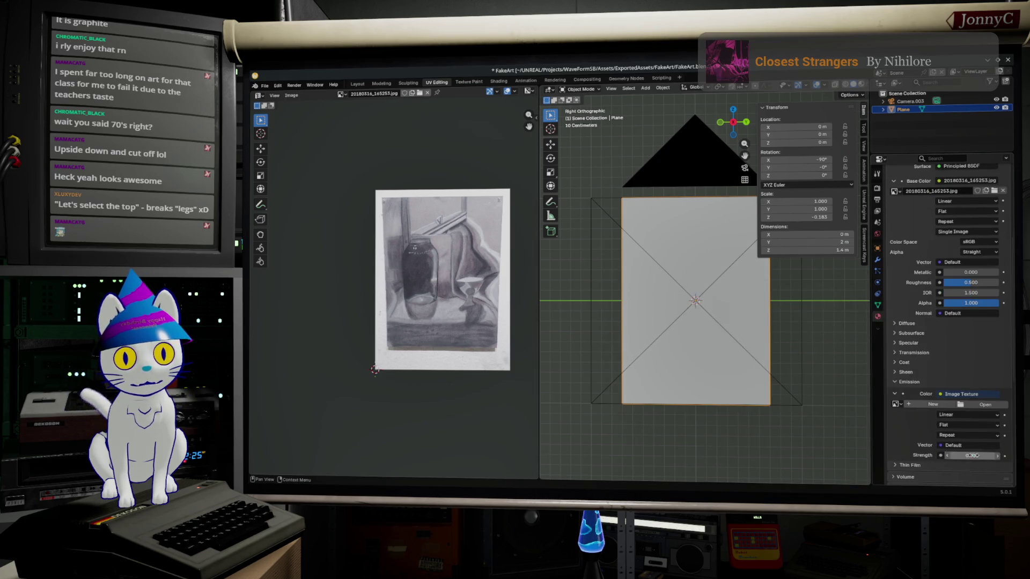
{"action": "left_click", "coordinate": [932, 405]}
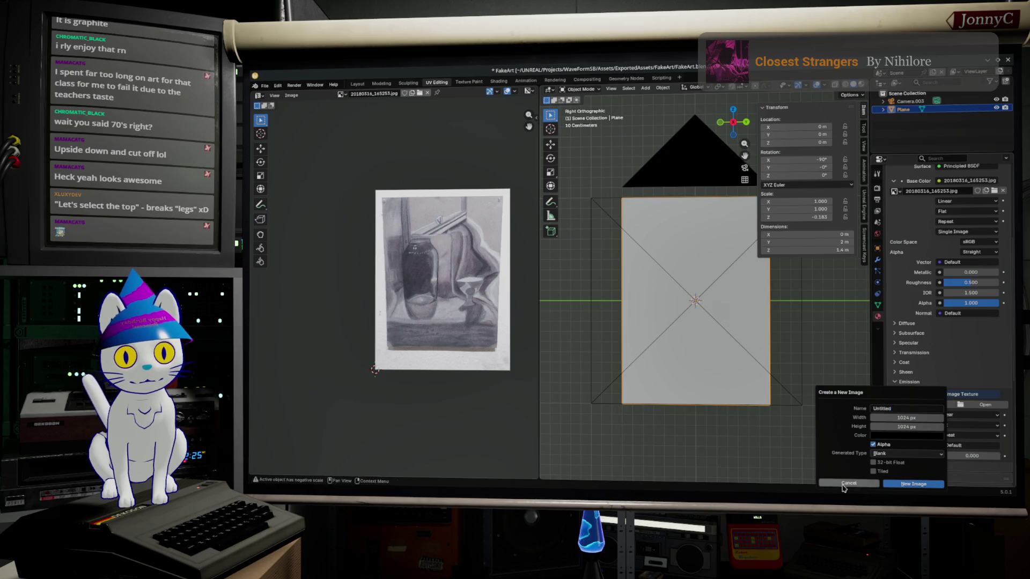
{"action": "left_click", "coordinate": [845, 483]}
Load the still-life drawing jpg as the emission texture and render through the camera.
{"action": "left_click", "coordinate": [985, 405]}
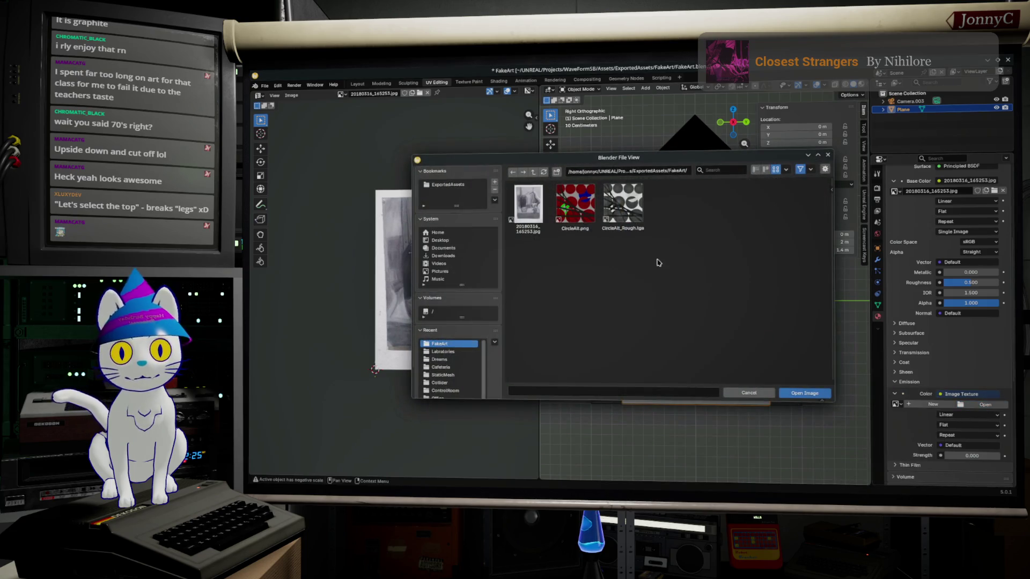
{"action": "left_click", "coordinate": [792, 393]}
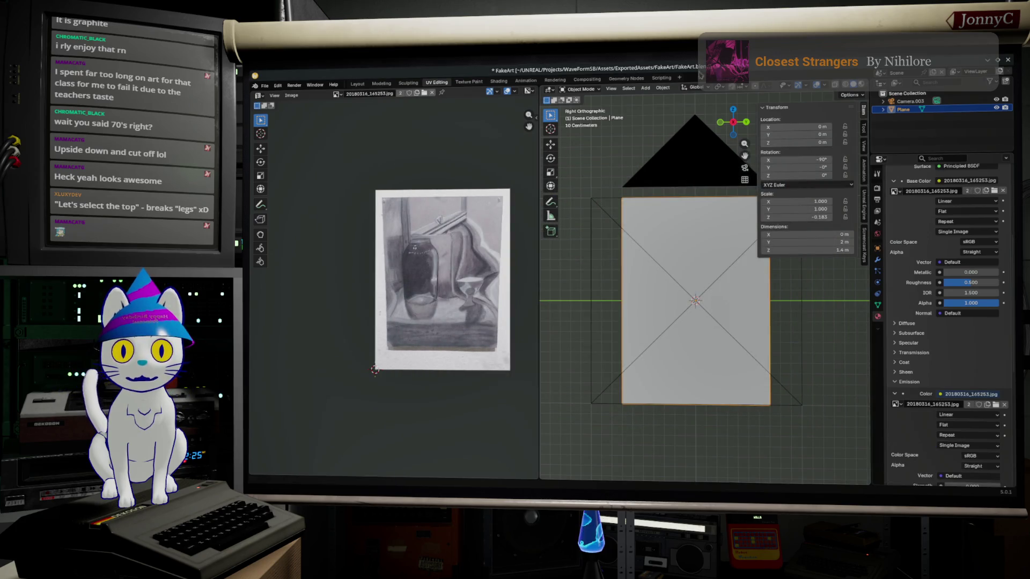
{"action": "left_click", "coordinate": [716, 164]}
{"action": "key", "text": "F12"}
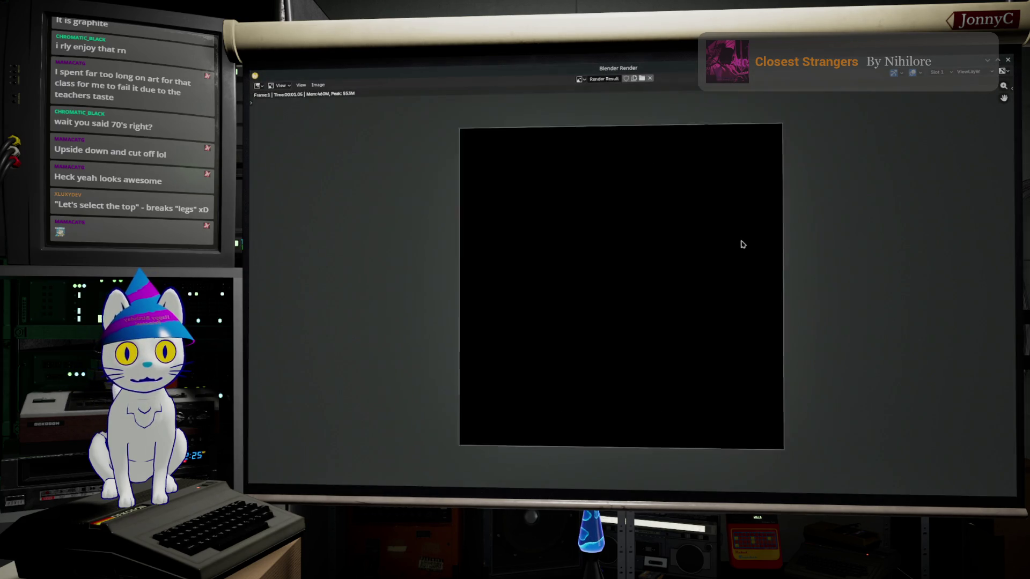
Raise the plane's emission strength to 1.000 and render the scene again.
{"action": "key", "text": "Escape"}
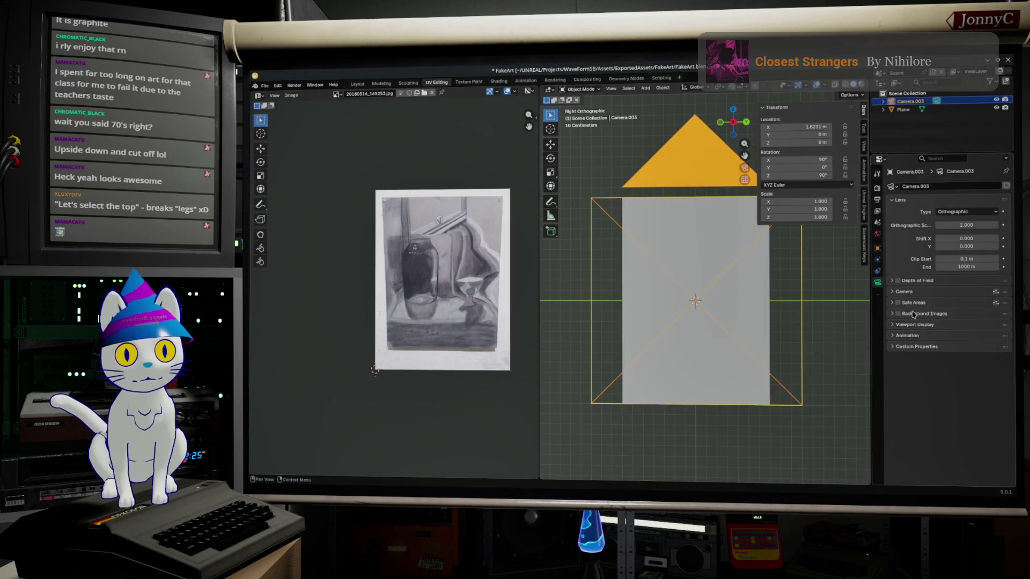
{"action": "left_click", "coordinate": [735, 295]}
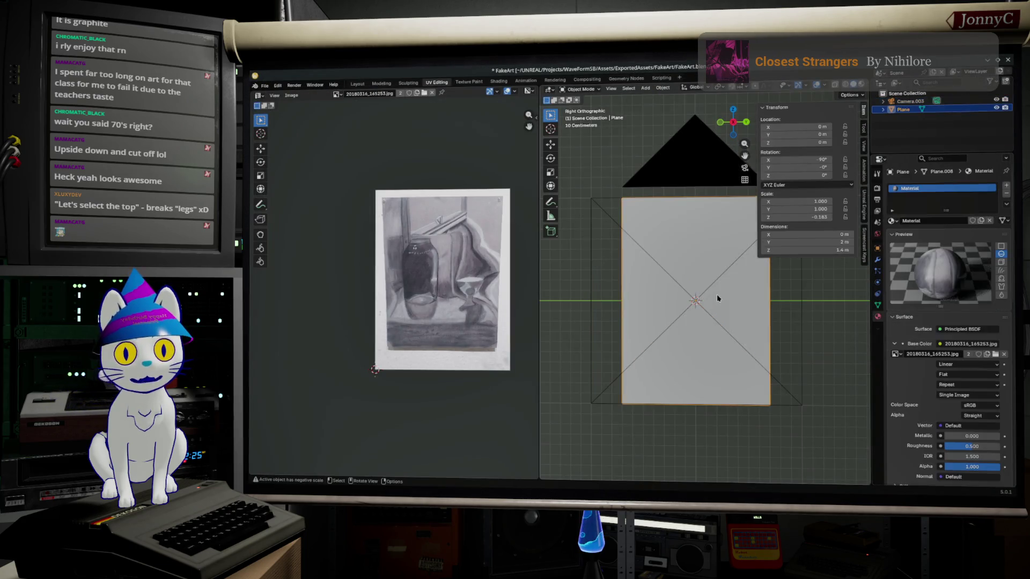
{"action": "mouse_move", "coordinate": [735, 295]}
{"action": "middle_mouse_down"}
{"action": "mouse_move", "coordinate": [735, 328]}
{"action": "mouse_move", "coordinate": [805, 347]}
{"action": "middle_mouse_up"}
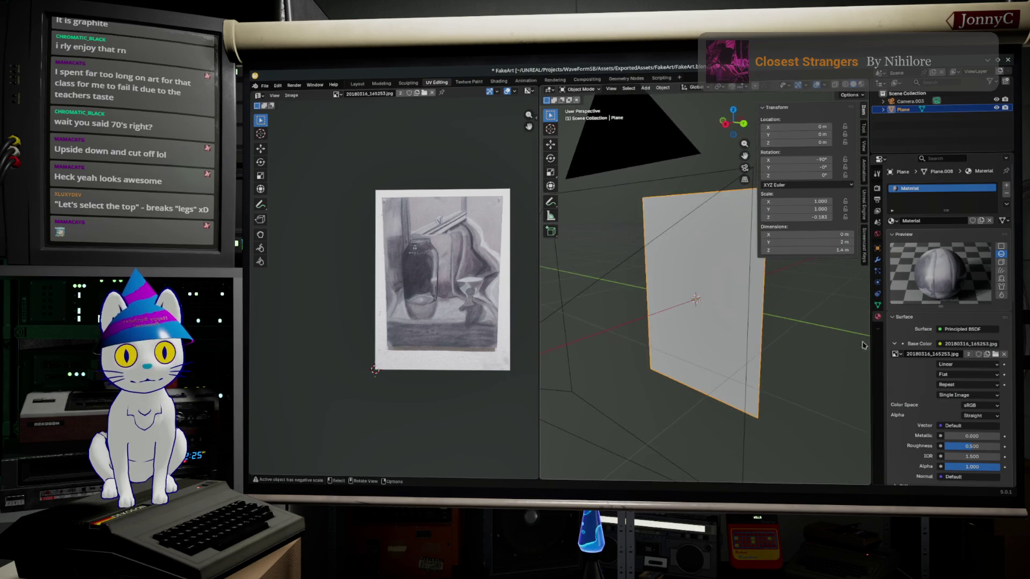
{"action": "scroll", "coordinate": [896, 378], "scroll_direction": "down", "scroll_amount": 3}
{"action": "scroll", "coordinate": [896, 378], "scroll_direction": "down", "scroll_amount": 3}
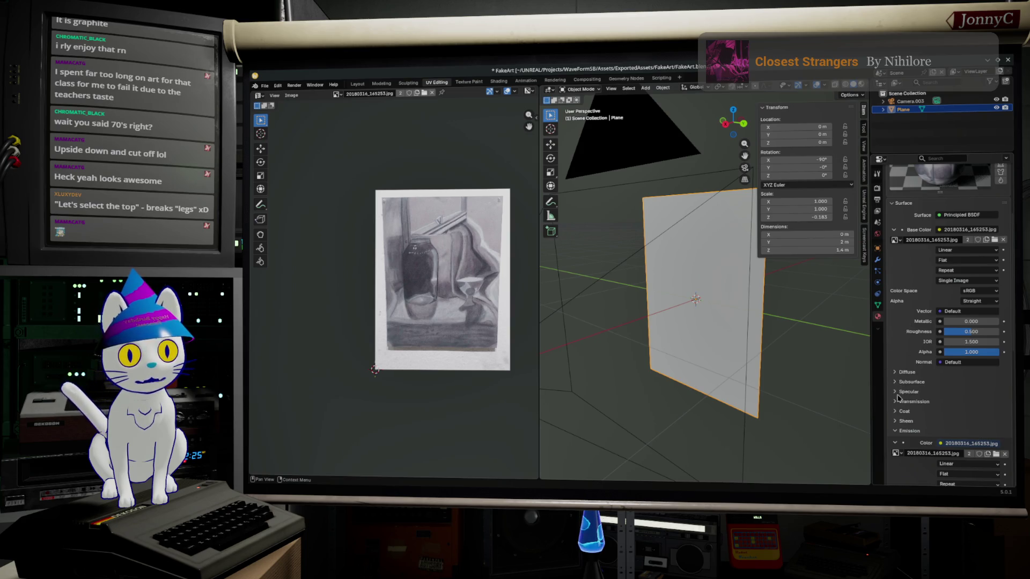
{"action": "scroll", "coordinate": [907, 434], "scroll_direction": "up", "scroll_amount": 1}
{"action": "scroll", "coordinate": [907, 441], "scroll_direction": "down", "scroll_amount": 3}
{"action": "scroll", "coordinate": [926, 441], "scroll_direction": "down", "scroll_amount": 3}
{"action": "scroll", "coordinate": [965, 441], "scroll_direction": "down", "scroll_amount": 2}
{"action": "left_click_drag", "start_coordinate": [972, 422], "coordinate": [972, 422]}
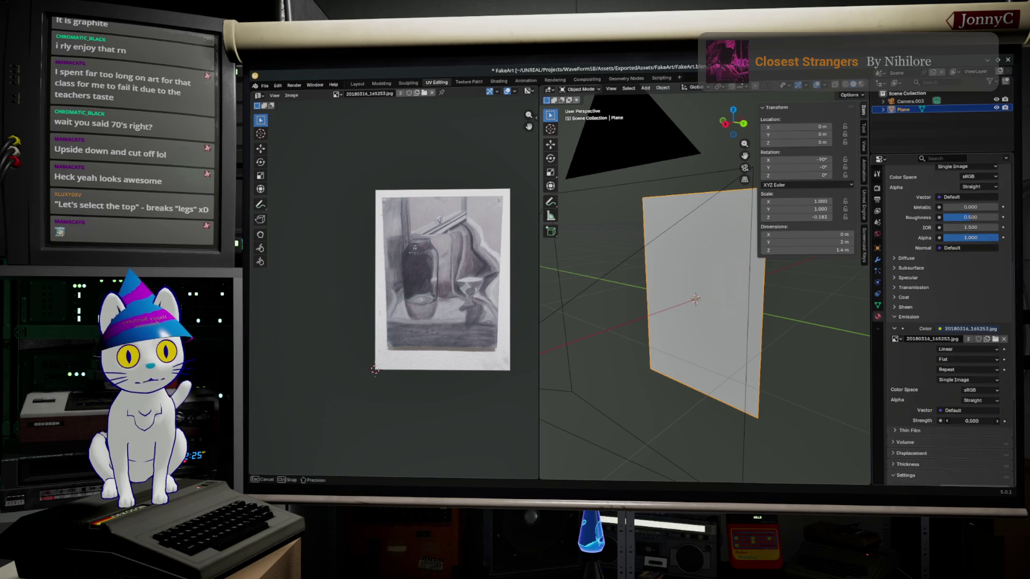
{"action": "key", "text": "Return"}
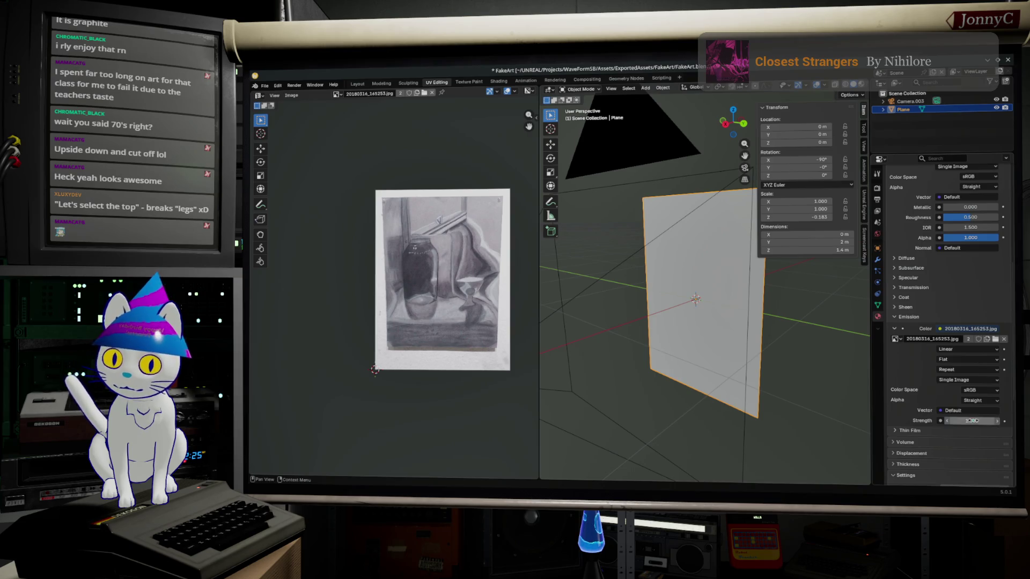
{"action": "key", "text": "F12"}
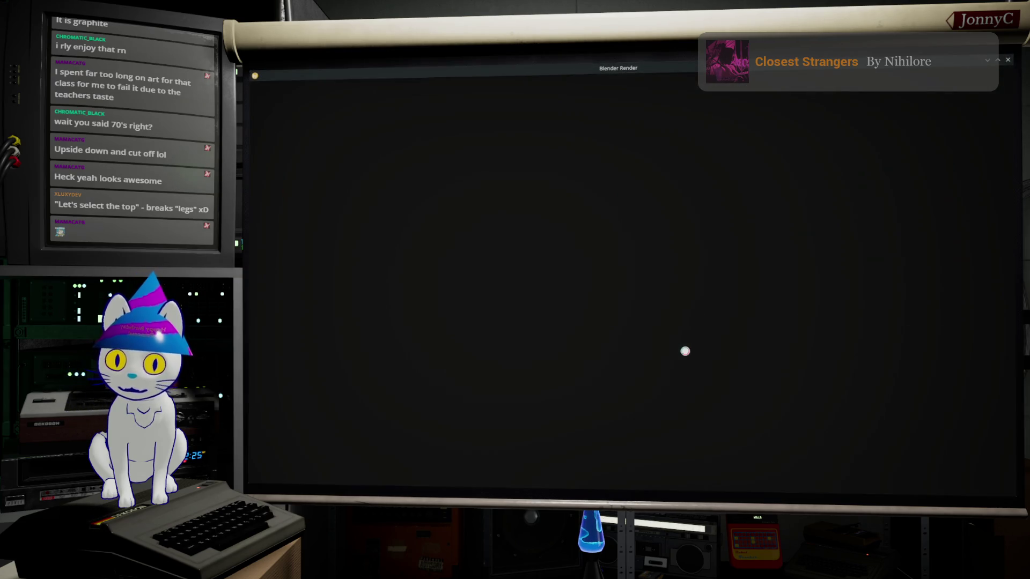
{"action": "scroll", "coordinate": [711, 312], "scroll_direction": "down", "scroll_amount": 4}
{"action": "scroll", "coordinate": [711, 313], "scroll_direction": "up", "scroll_amount": 4}
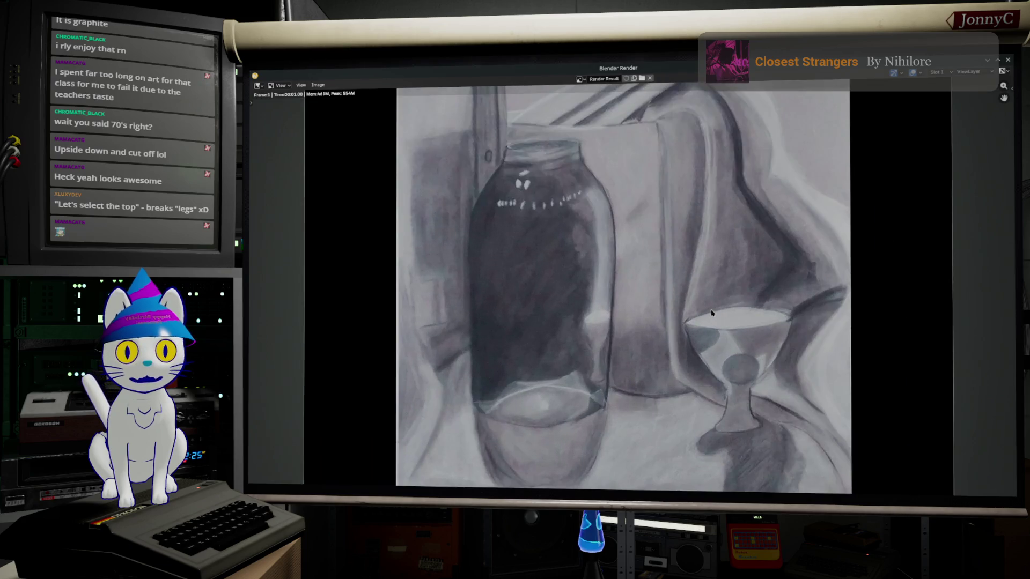
{"action": "scroll", "coordinate": [711, 313], "scroll_direction": "up", "scroll_amount": 4}
{"action": "scroll", "coordinate": [712, 313], "scroll_direction": "up", "scroll_amount": 2}
{"action": "scroll", "coordinate": [712, 314], "scroll_direction": "up", "scroll_amount": 2}
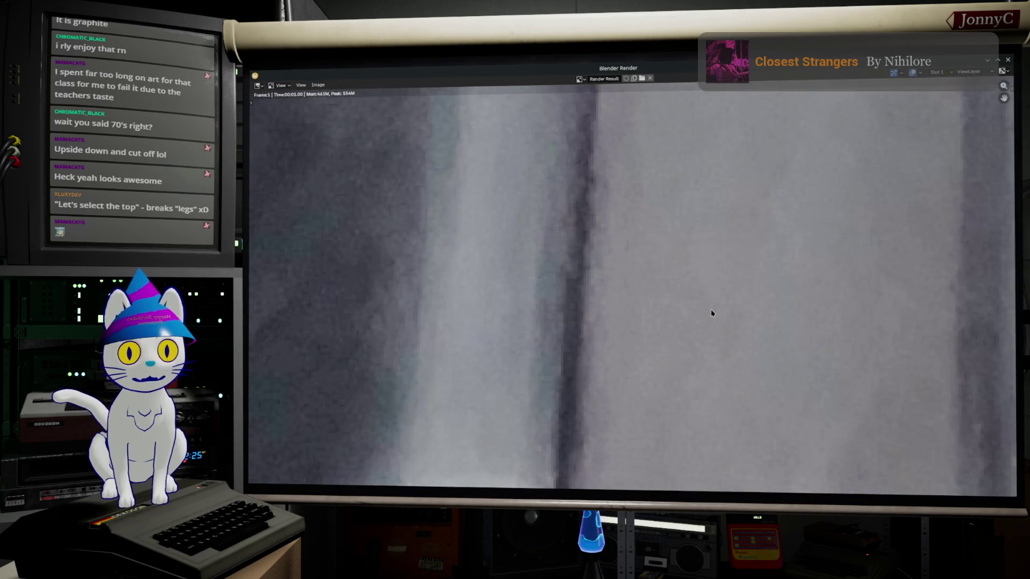
{"action": "scroll", "coordinate": [711, 312], "scroll_direction": "up", "scroll_amount": 2}
{"action": "scroll", "coordinate": [711, 313], "scroll_direction": "down", "scroll_amount": 5}
{"action": "scroll", "coordinate": [711, 313], "scroll_direction": "down", "scroll_amount": 4}
{"action": "scroll", "coordinate": [711, 313], "scroll_direction": "up", "scroll_amount": 2}
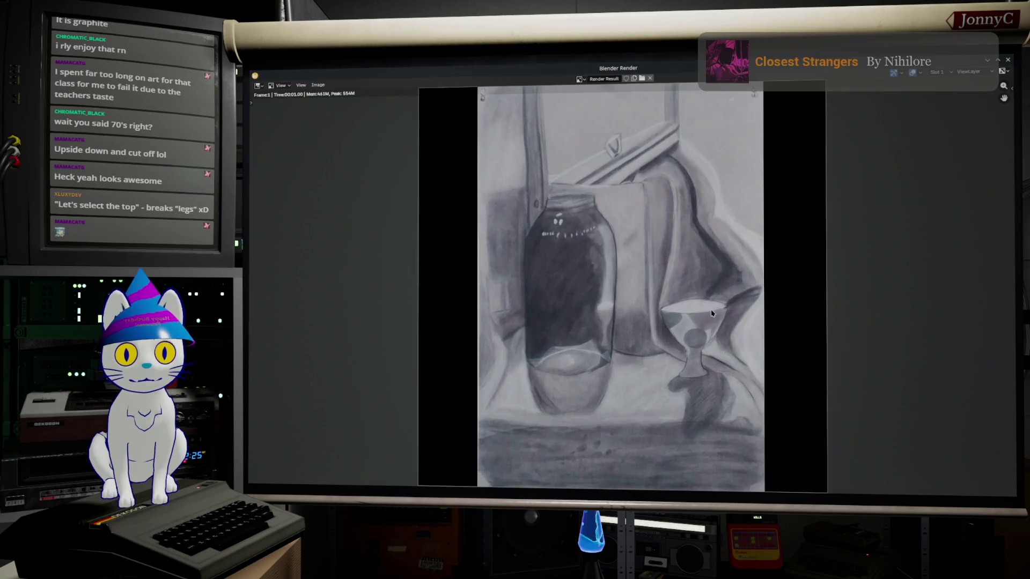
{"action": "scroll", "coordinate": [712, 314], "scroll_direction": "down", "scroll_amount": 1}
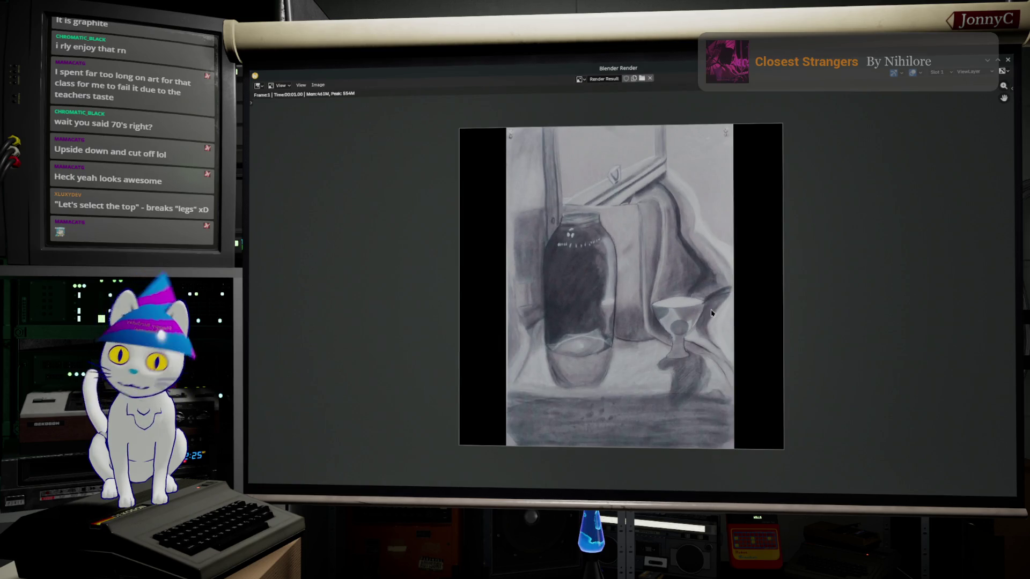
Close the rendered still-life result and enter Edit Mode on the plane's mesh.
{"action": "key", "text": "Escape"}
{"action": "mouse_move", "coordinate": [692, 354]}
{"action": "middle_mouse_down"}
{"action": "mouse_move", "coordinate": [719, 382]}
{"action": "mouse_move", "coordinate": [729, 373]}
{"action": "middle_mouse_up"}
{"action": "key", "text": "Tab"}
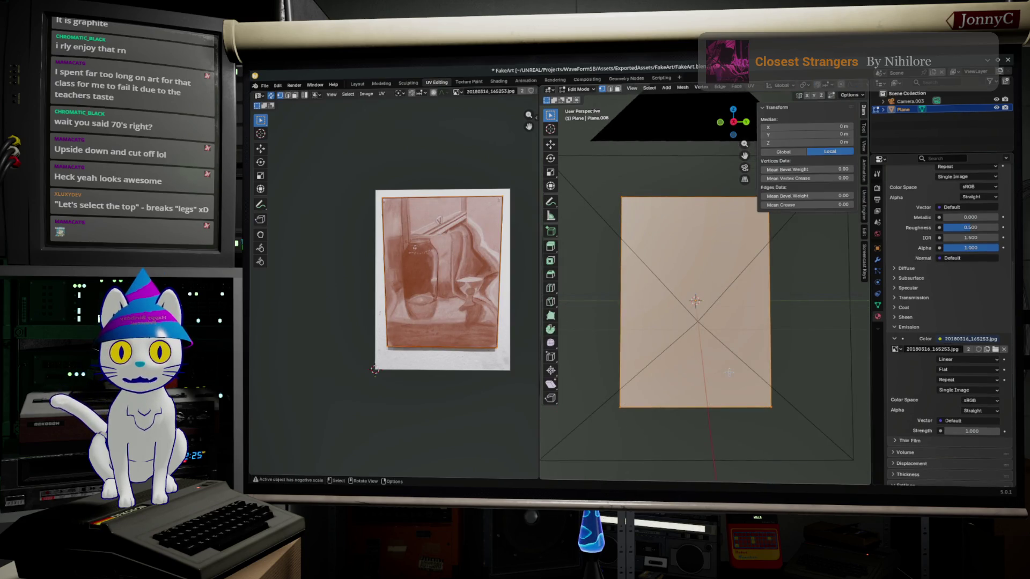
From a front edge-on view, extrude the plane's edge into a thick slab.
{"action": "left_click", "coordinate": [728, 129]}
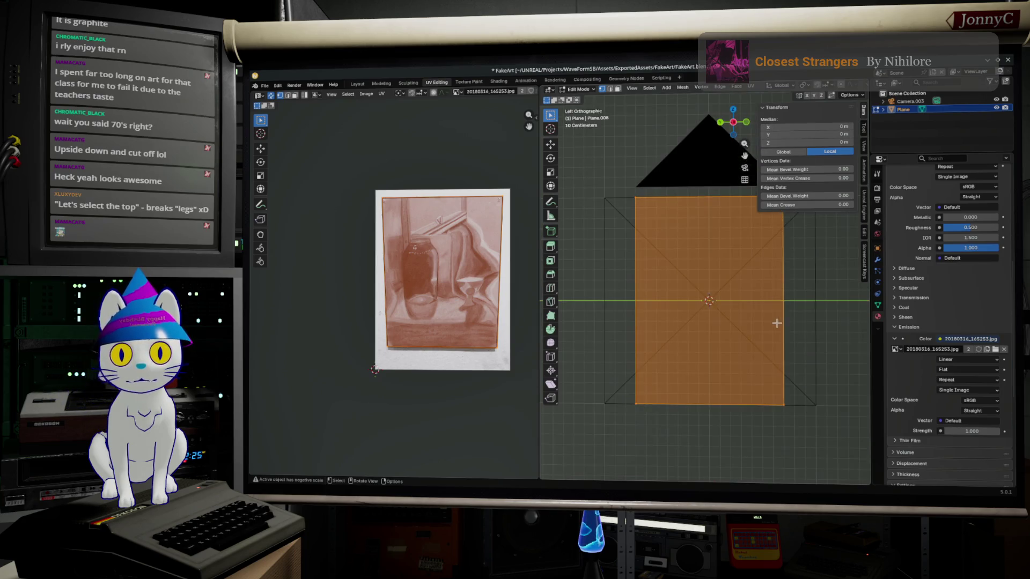
{"action": "left_click", "coordinate": [745, 123]}
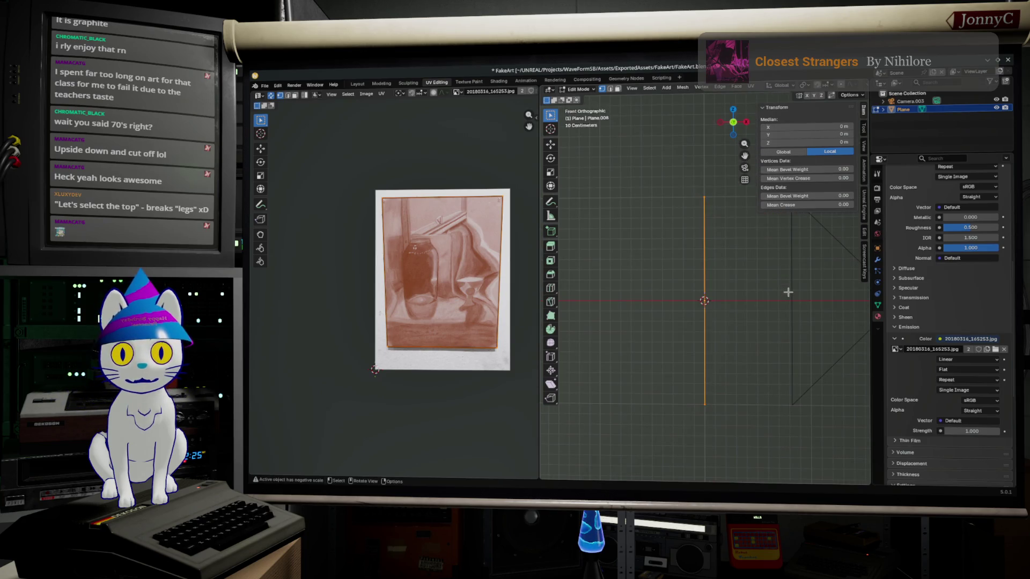
{"action": "key", "text": "e"}
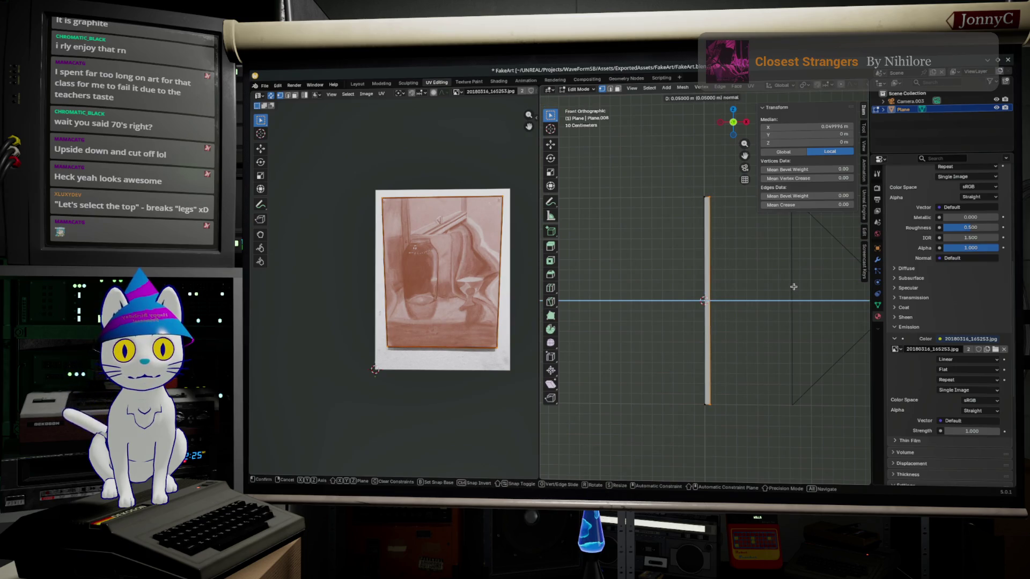
{"action": "left_click", "coordinate": [765, 298]}
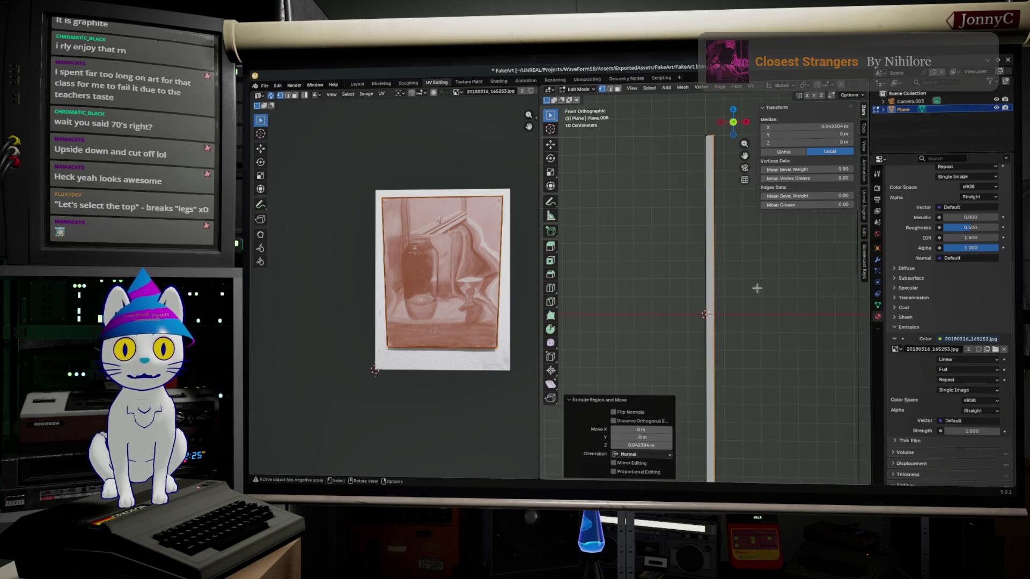
{"action": "mouse_move", "coordinate": [753, 249]}
{"action": "middle_mouse_down"}
{"action": "mouse_move", "coordinate": [717, 414]}
{"action": "mouse_move", "coordinate": [664, 223]}
{"action": "mouse_move", "coordinate": [726, 280]}
{"action": "middle_mouse_up"}
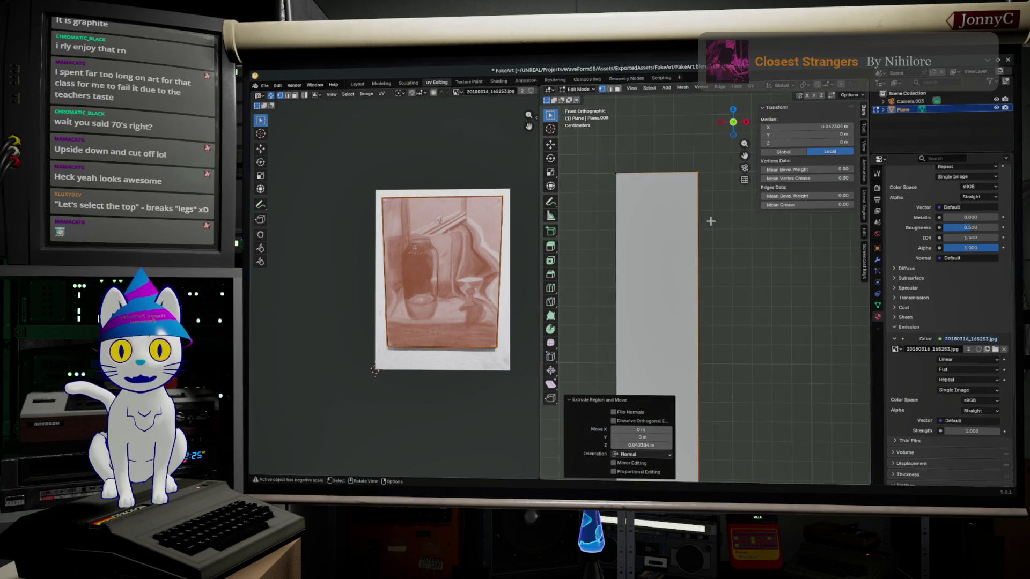
Try an edge slide on the extruded top edge, undo it, and return to Object Mode.
{"action": "key", "text": "g"}
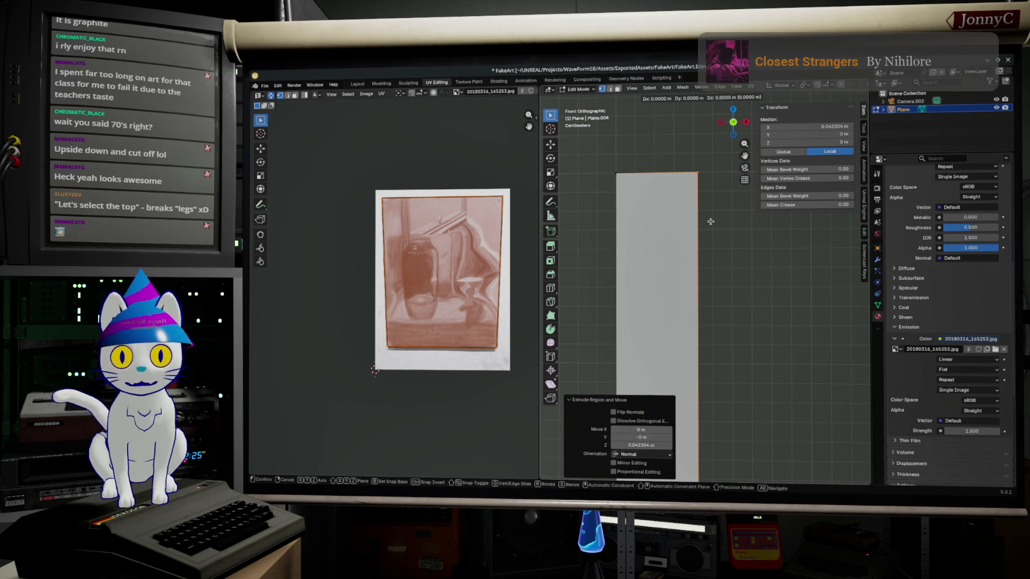
{"action": "key", "text": "g"}
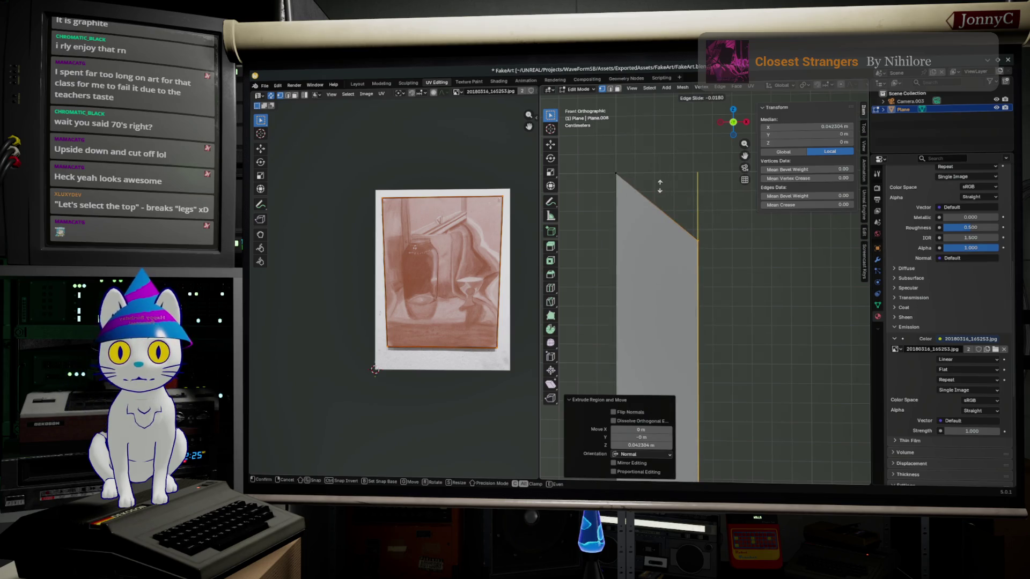
{"action": "left_click", "coordinate": [660, 185]}
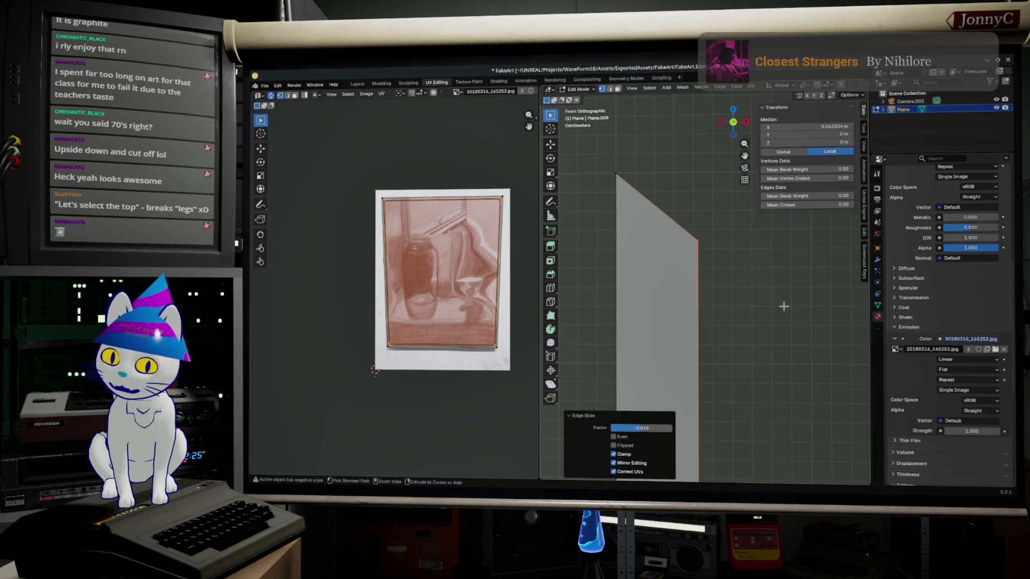
{"action": "key", "text": "ctrl+z"}
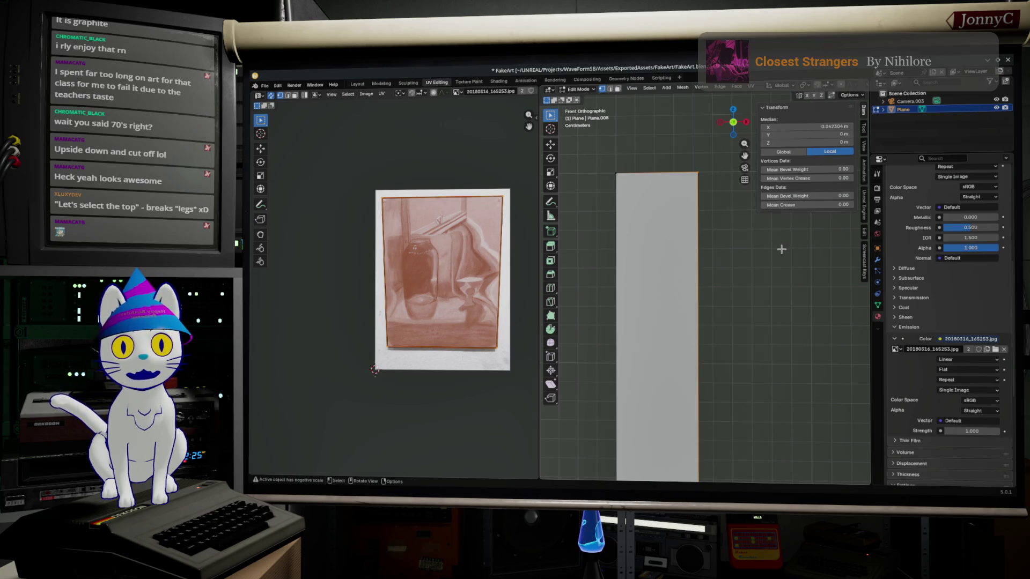
{"action": "key", "text": "Tab"}
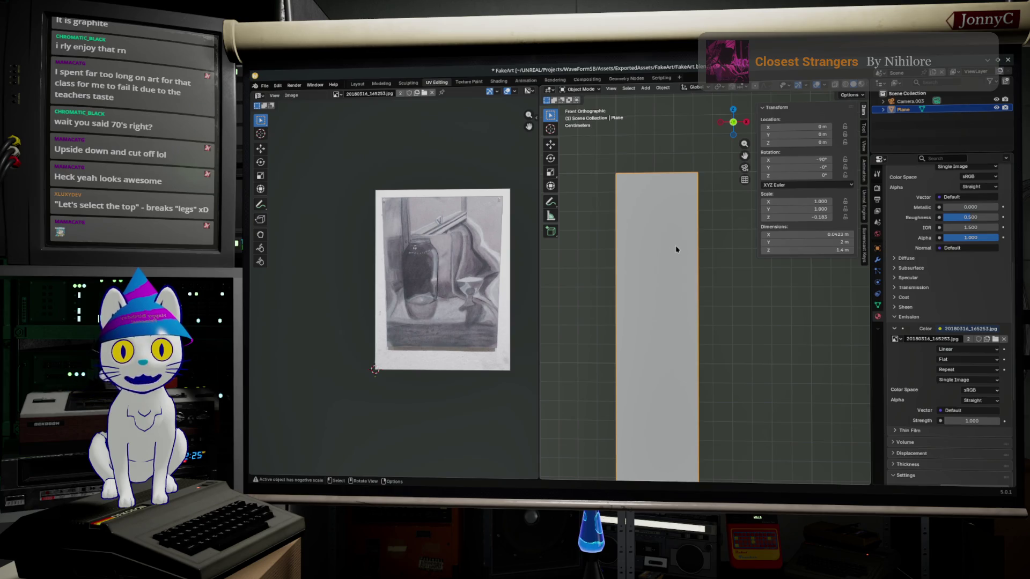
Inspect the plane and camera in 3D and bring up the Object menu's apply options.
{"action": "middle_click_drag", "start_coordinate": [676, 249], "coordinate": [713, 409]}
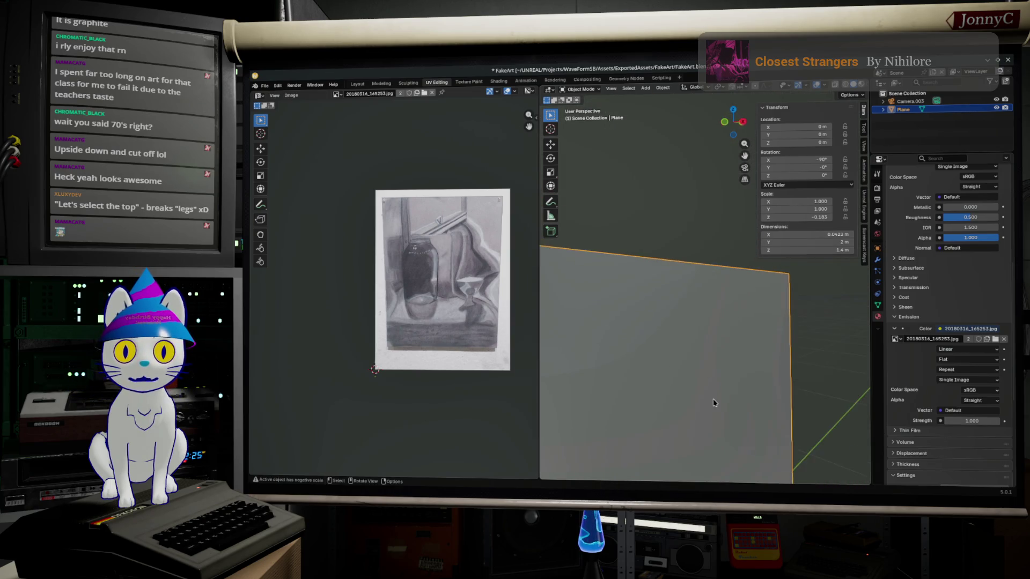
{"action": "scroll", "coordinate": [713, 401], "scroll_direction": "down", "scroll_amount": 3}
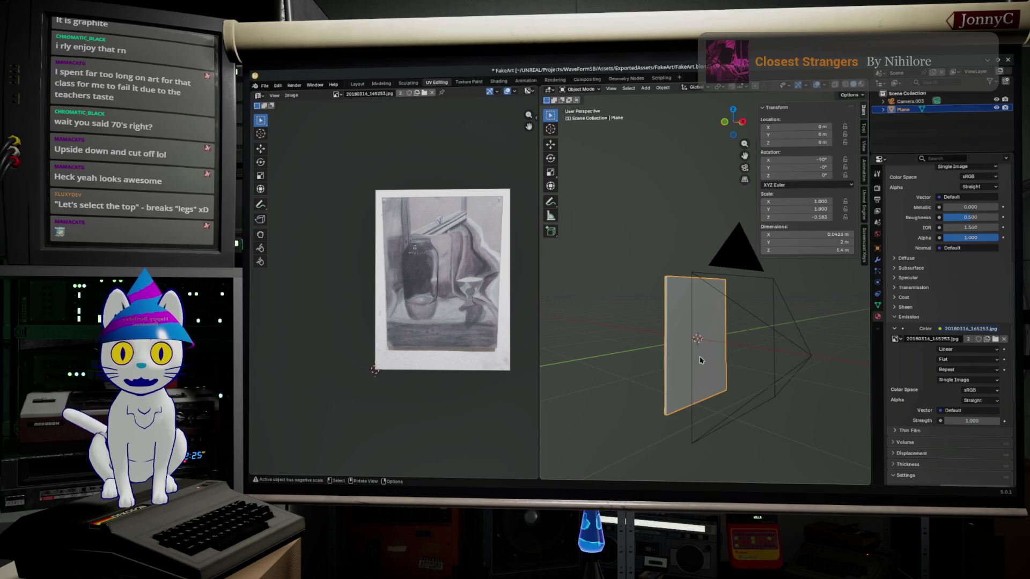
{"action": "middle_click_drag", "start_coordinate": [699, 354], "coordinate": [727, 368]}
{"action": "scroll", "coordinate": [721, 367], "scroll_direction": "up", "scroll_amount": 3}
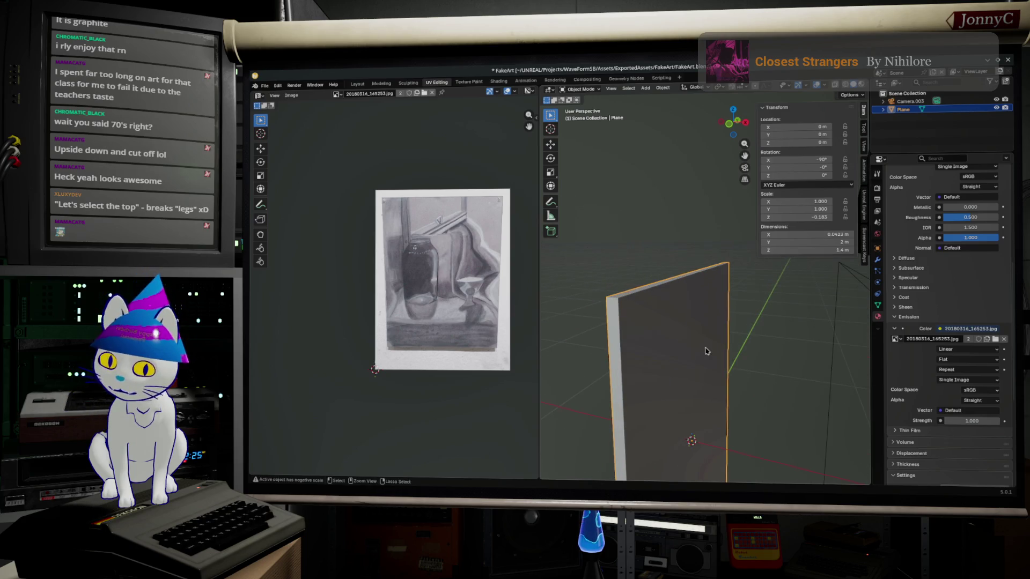
{"action": "key", "text": "Tab"}
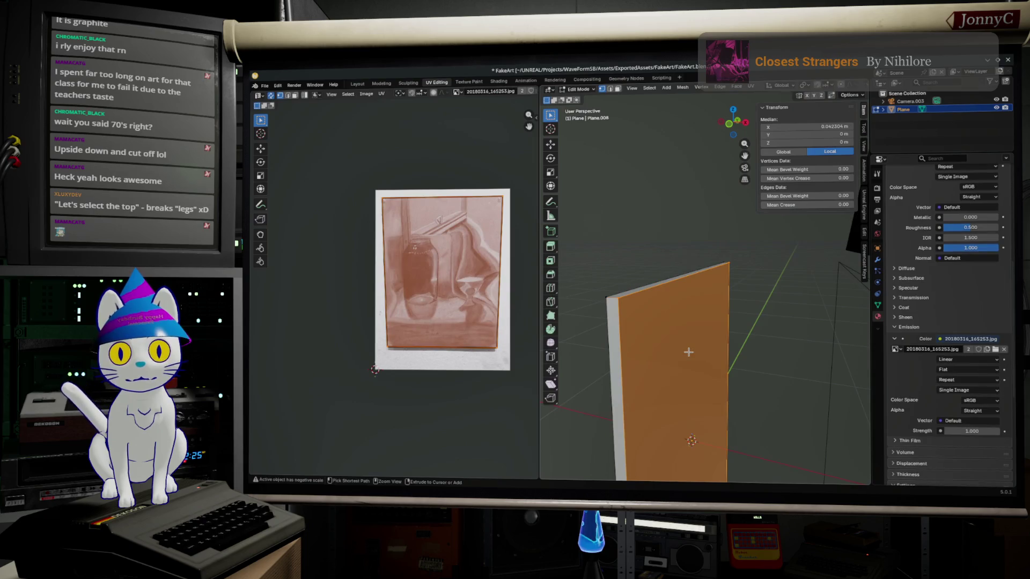
{"action": "key", "text": "Tab"}
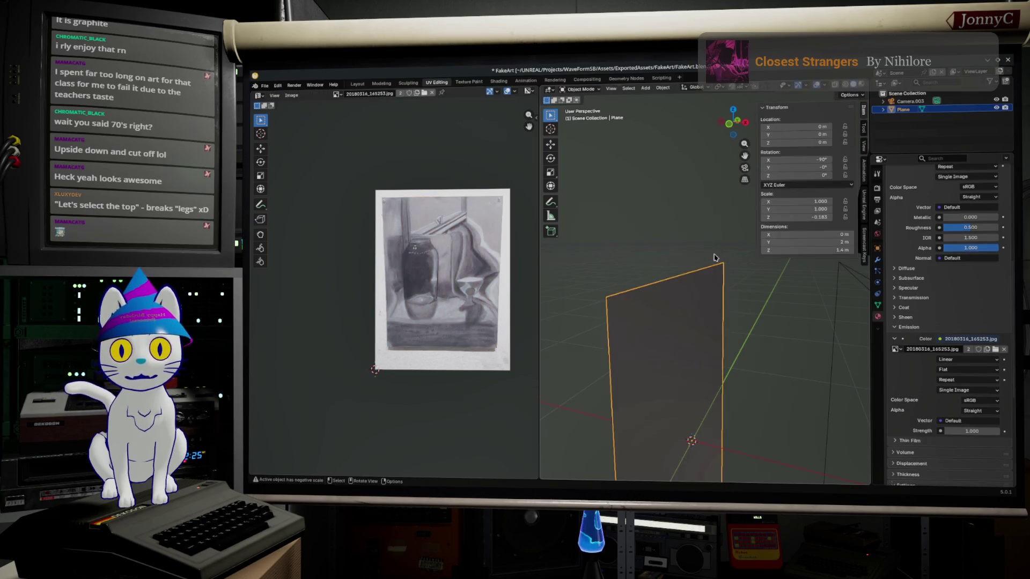
{"action": "left_click", "coordinate": [661, 88]}
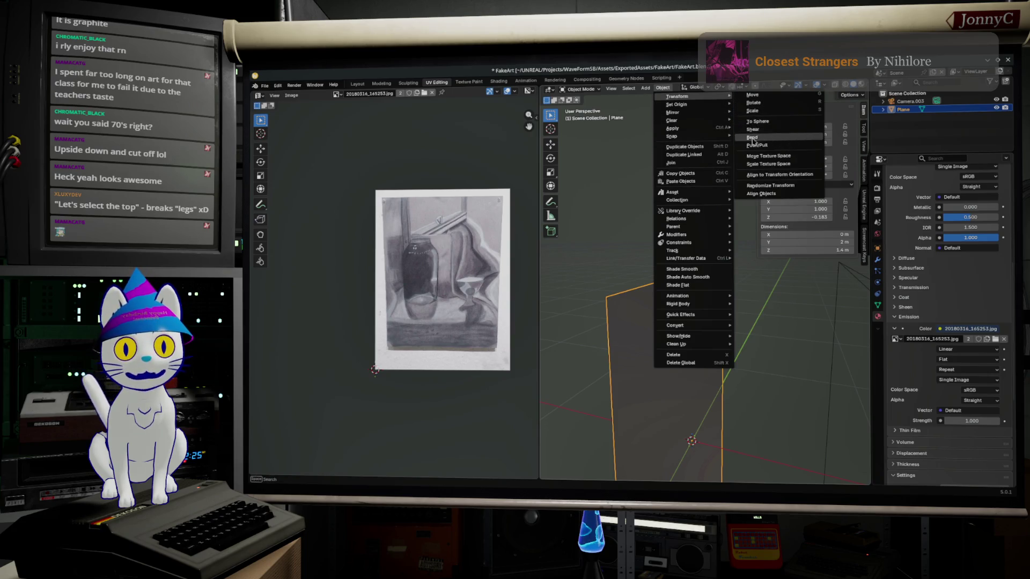
{"action": "mouse_move", "coordinate": [679, 129]}
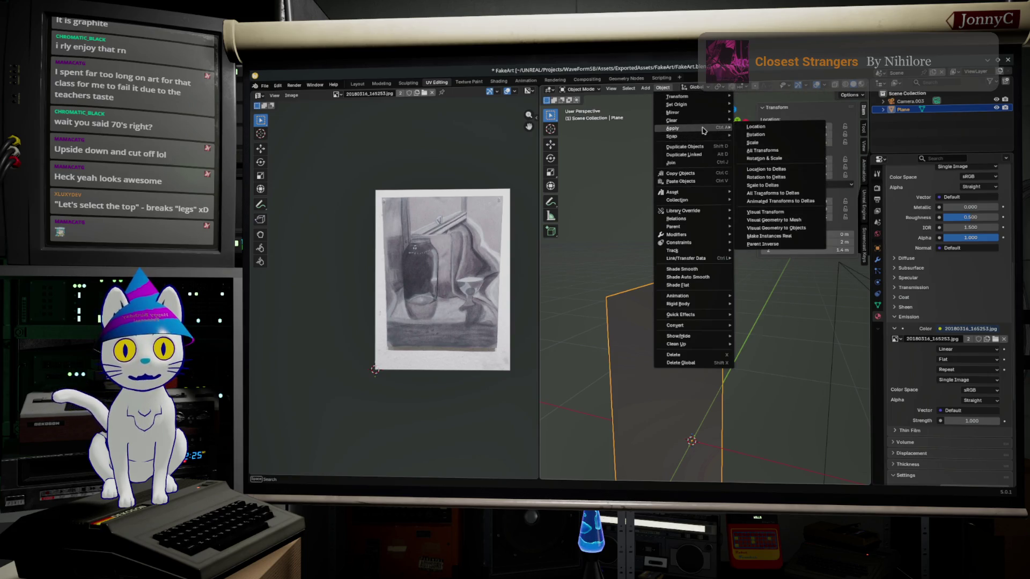
Apply the plane's Rotation & Scale and orbit until its still-life face shows.
{"action": "left_click", "coordinate": [803, 158]}
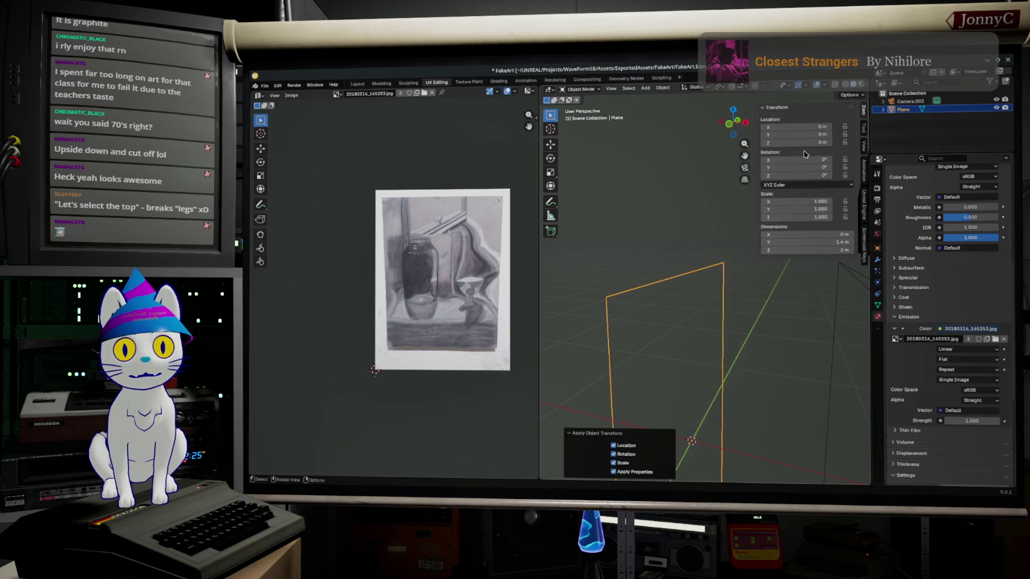
{"action": "middle_click_drag", "start_coordinate": [754, 327], "coordinate": [709, 352]}
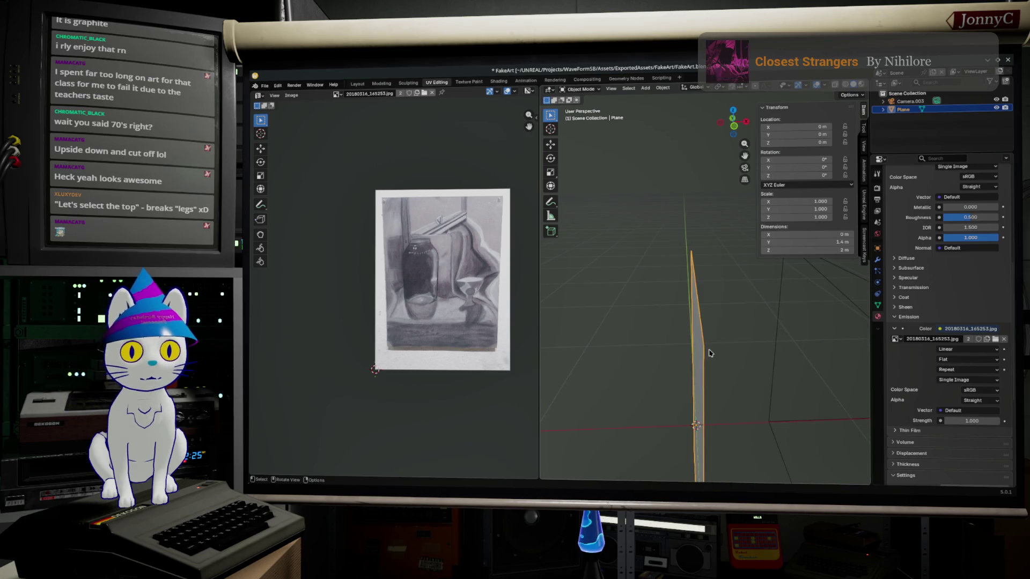
{"action": "mouse_move", "coordinate": [679, 195]}
{"action": "middle_mouse_down"}
{"action": "mouse_move", "coordinate": [668, 331]}
{"action": "mouse_move", "coordinate": [724, 321]}
{"action": "mouse_move", "coordinate": [822, 116]}
{"action": "middle_mouse_up"}
{"action": "key", "text": "Tab"}
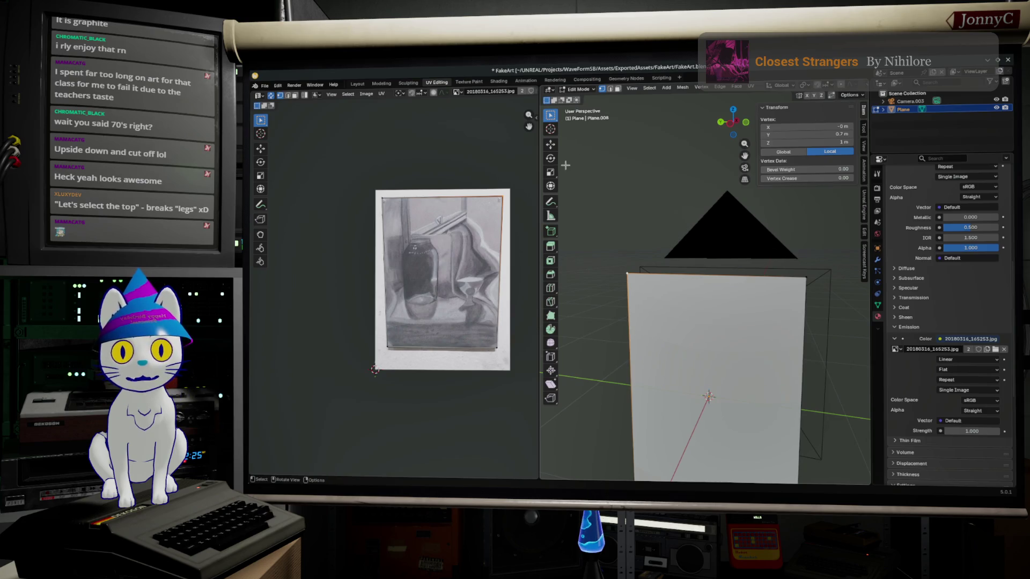
Widen the 3D view beside the UV editor, deselect the mesh and return to Object Mode.
{"action": "left_click_drag", "start_coordinate": [539, 161], "coordinate": [412, 161]}
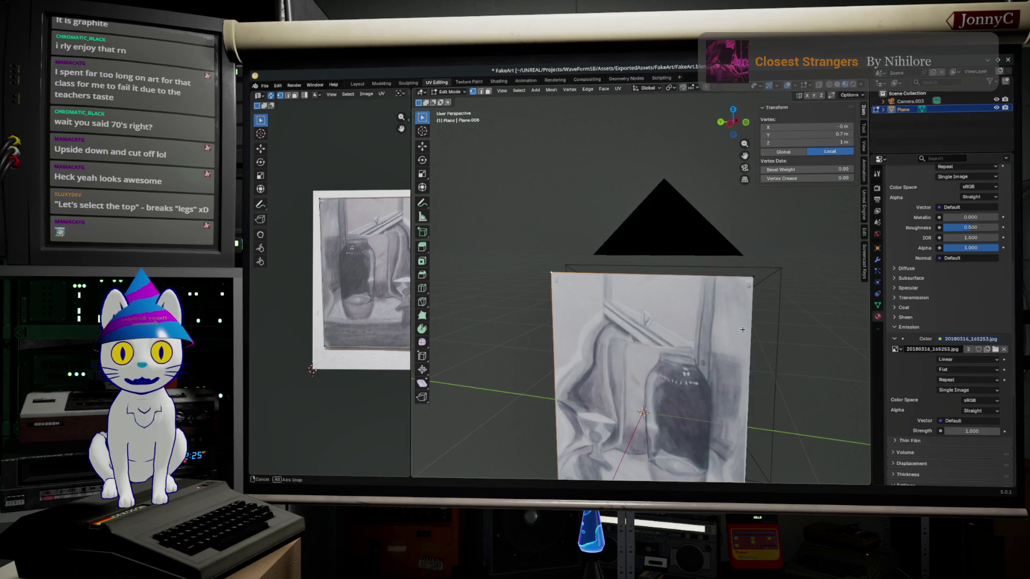
{"action": "middle_click_drag", "start_coordinate": [742, 329], "coordinate": [579, 322]}
{"action": "key", "text": "alt+a"}
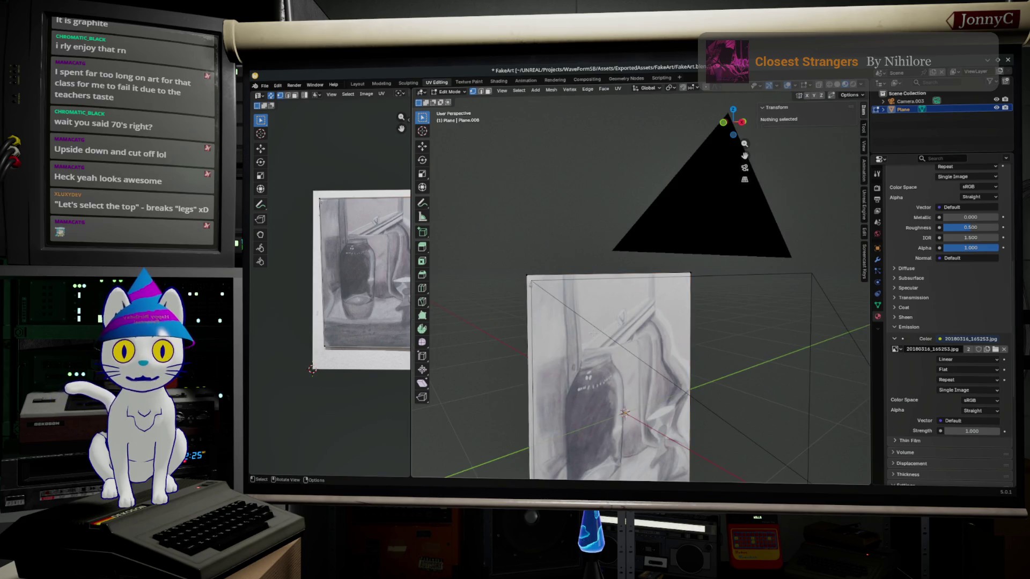
{"action": "key", "text": "Tab"}
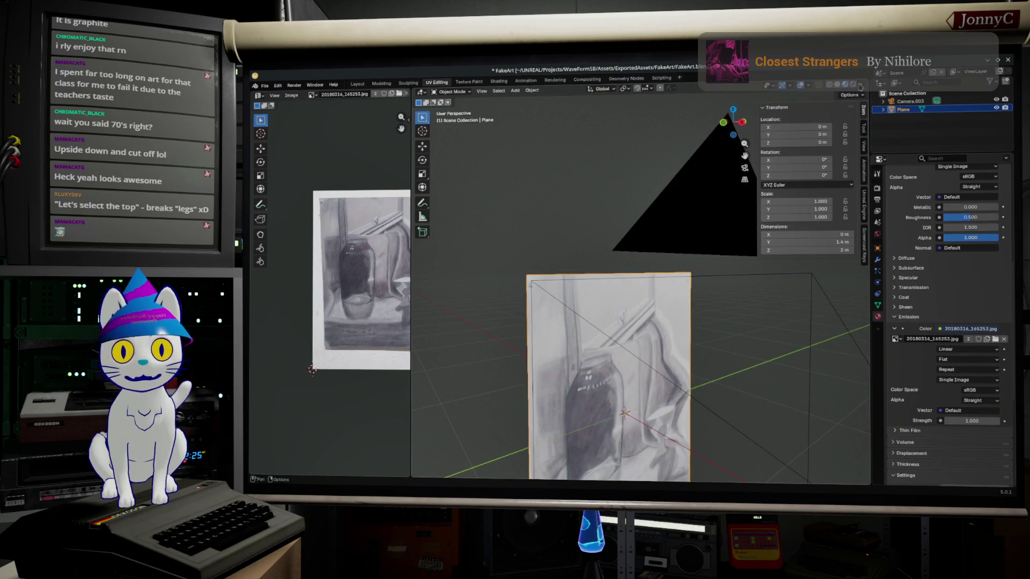
{"action": "left_click", "coordinate": [861, 86]}
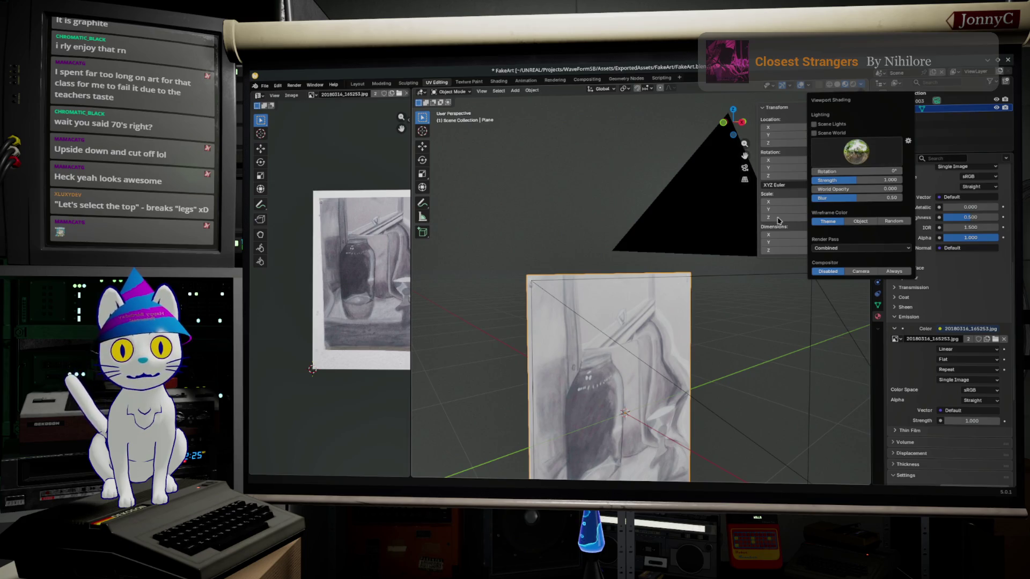
Inspect the plane's mesh in Edit Mode, checking it in solid and wireframe shading.
{"action": "key", "text": "Tab"}
{"action": "key", "text": "a"}
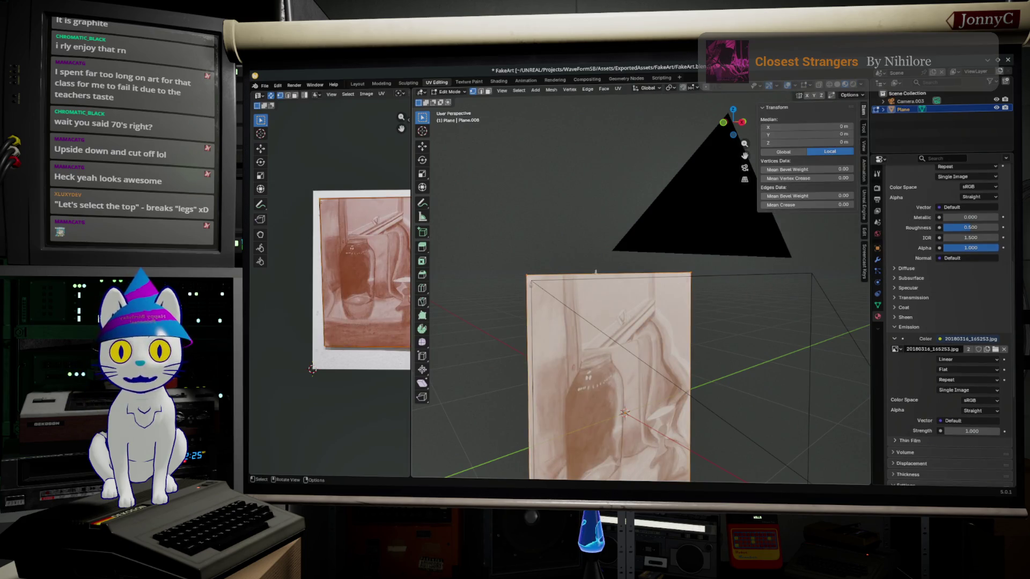
{"action": "left_click", "coordinate": [549, 90]}
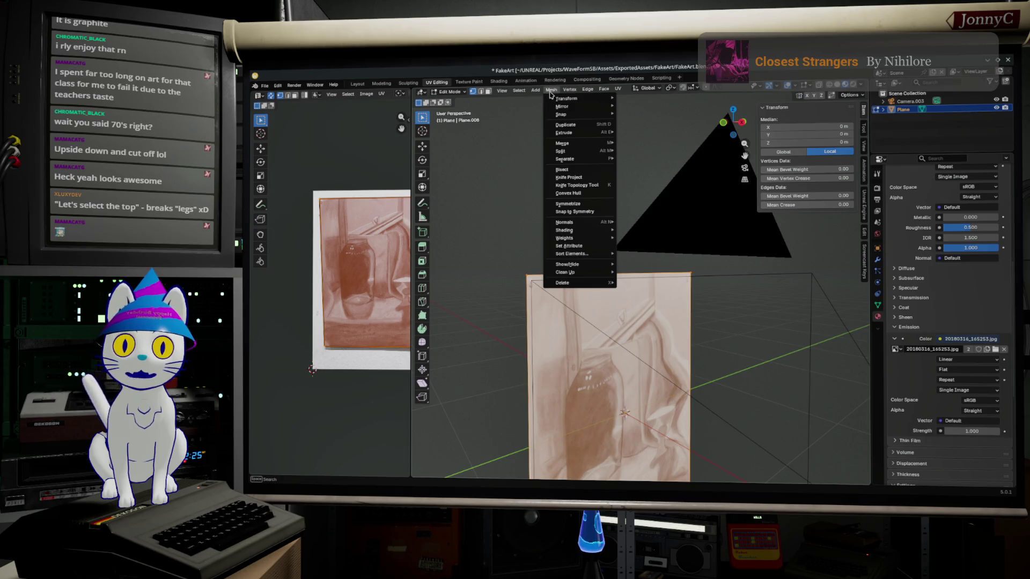
{"action": "left_click", "coordinate": [839, 85]}
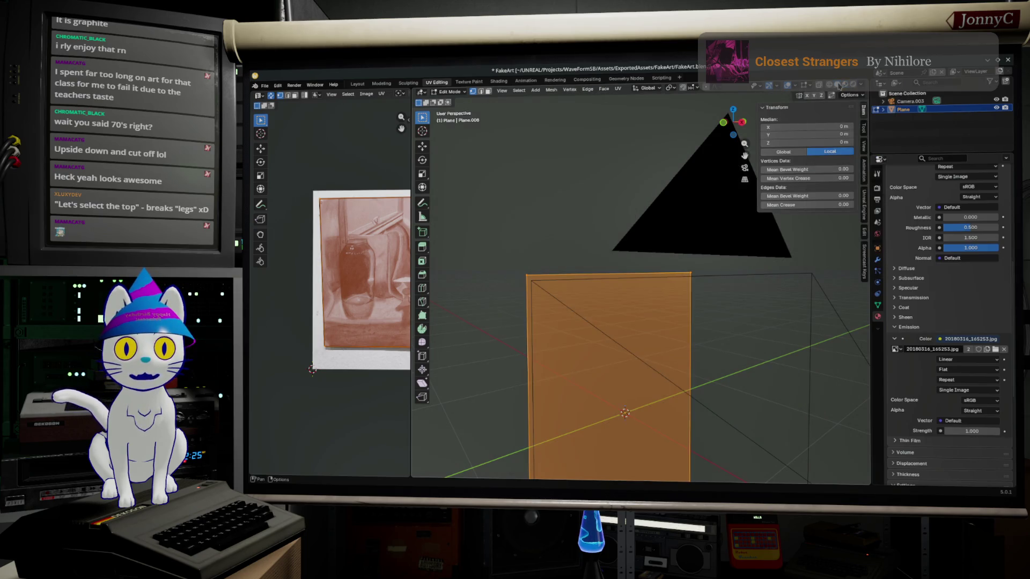
{"action": "mouse_move", "coordinate": [691, 265]}
{"action": "middle_mouse_down"}
{"action": "mouse_move", "coordinate": [743, 261]}
{"action": "mouse_move", "coordinate": [690, 340]}
{"action": "mouse_move", "coordinate": [610, 349]}
{"action": "mouse_move", "coordinate": [601, 318]}
{"action": "mouse_move", "coordinate": [589, 335]}
{"action": "middle_mouse_up"}
{"action": "key", "text": "alt+a"}
{"action": "key", "text": "shift+z"}
{"action": "key", "text": "shift+z"}
{"action": "key", "text": "shift+z"}
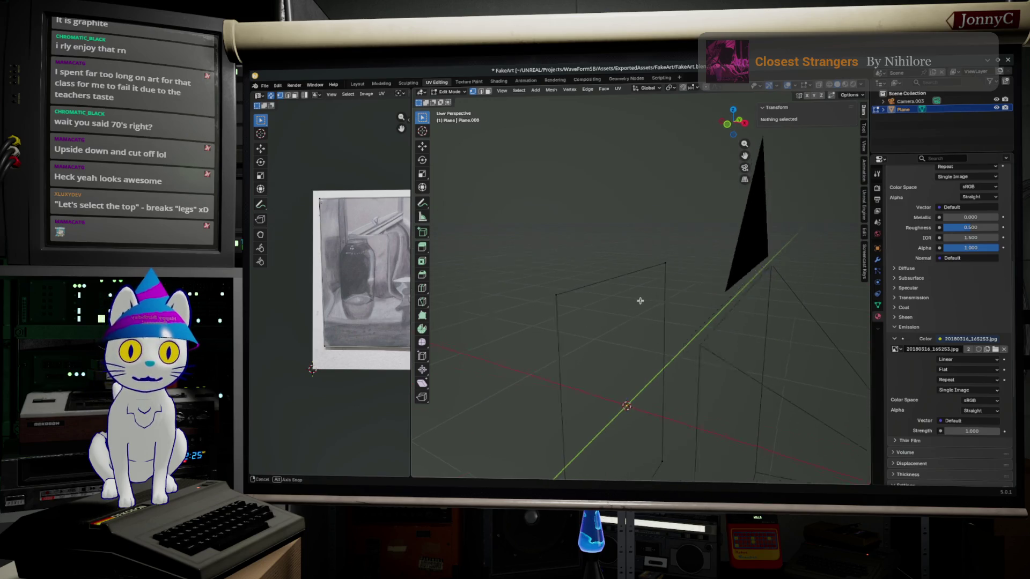
{"action": "key", "text": "shift+z"}
{"action": "middle_click_drag", "start_coordinate": [638, 300], "coordinate": [628, 314]}
Flip the normals of the whole plane mesh and return to Object Mode.
{"action": "key", "text": "a"}
{"action": "left_click", "coordinate": [551, 90]}
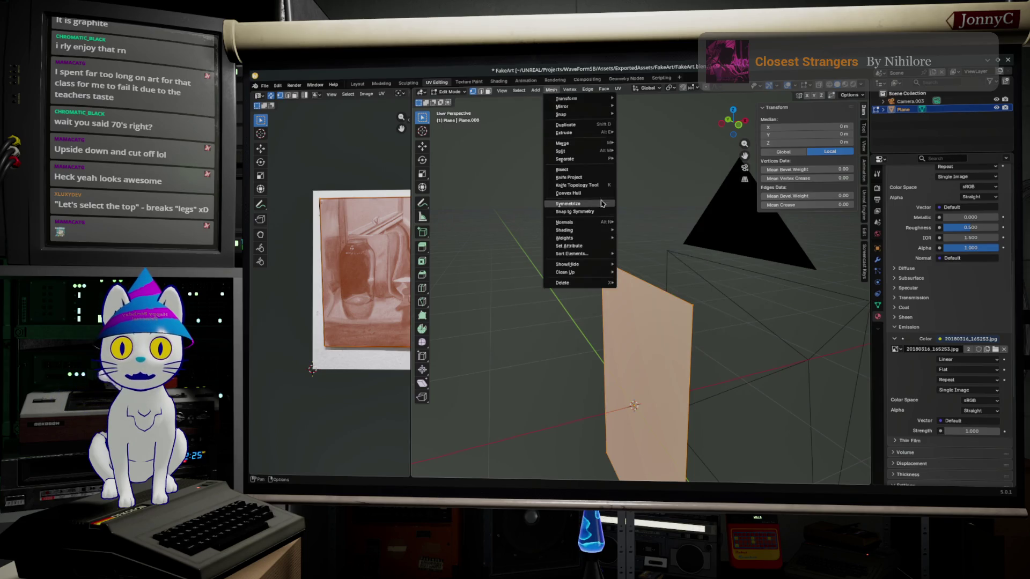
{"action": "mouse_move", "coordinate": [573, 222]}
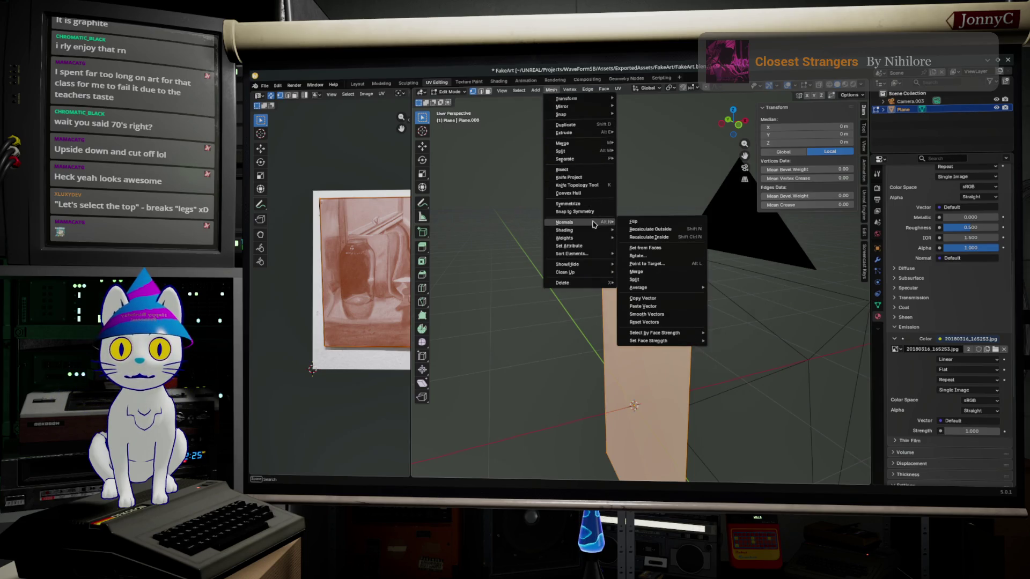
{"action": "left_click", "coordinate": [635, 222]}
{"action": "mouse_move", "coordinate": [765, 311]}
{"action": "middle_mouse_down"}
{"action": "mouse_move", "coordinate": [716, 308]}
{"action": "mouse_move", "coordinate": [632, 343]}
{"action": "middle_mouse_up"}
{"action": "key", "text": "Tab"}
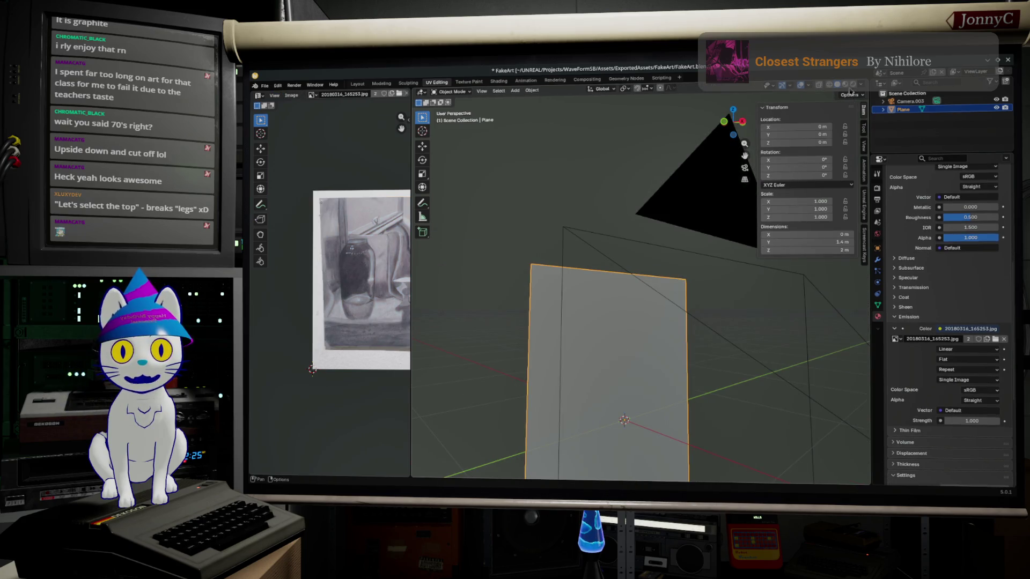
Check the still-life texture on the plane in Material Preview and Rendered shading, then start a render.
{"action": "left_click", "coordinate": [845, 86]}
{"action": "middle_click_drag", "start_coordinate": [807, 239], "coordinate": [829, 233]}
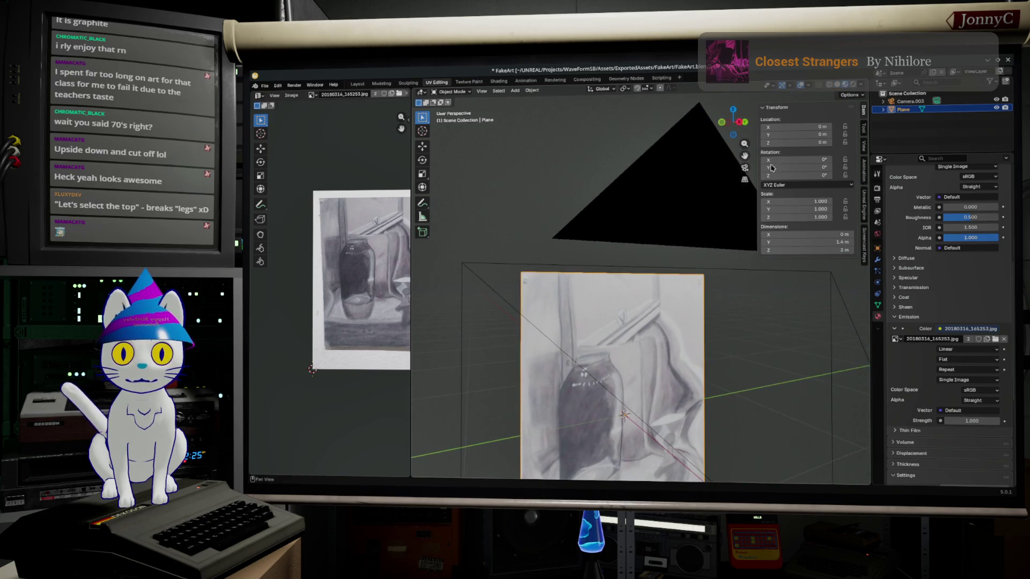
{"action": "left_click", "coordinate": [852, 86]}
{"action": "mouse_move", "coordinate": [611, 315]}
{"action": "middle_mouse_down"}
{"action": "mouse_move", "coordinate": [586, 308]}
{"action": "mouse_move", "coordinate": [662, 282]}
{"action": "mouse_move", "coordinate": [619, 338]}
{"action": "middle_mouse_up"}
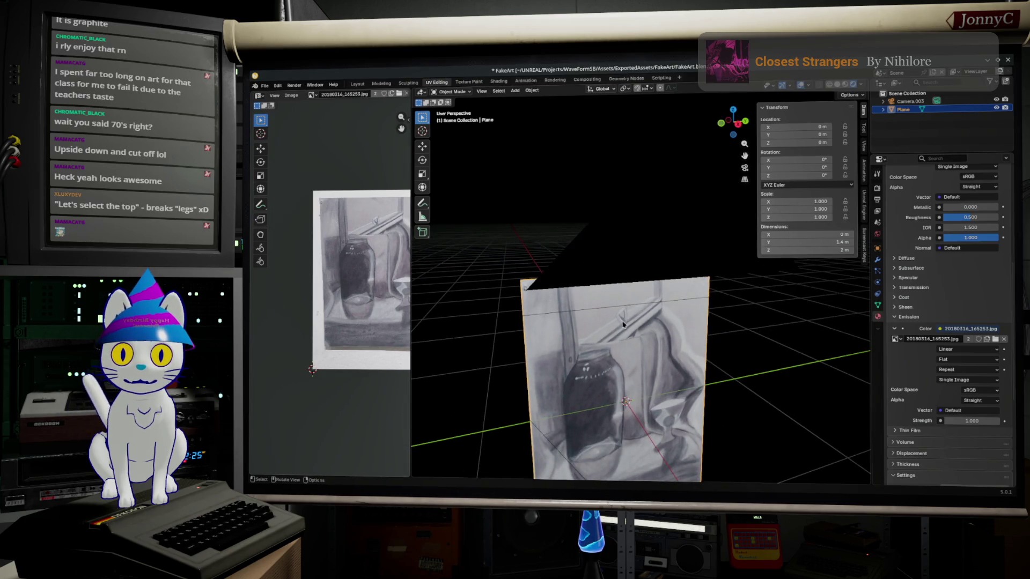
{"action": "key", "text": "F12"}
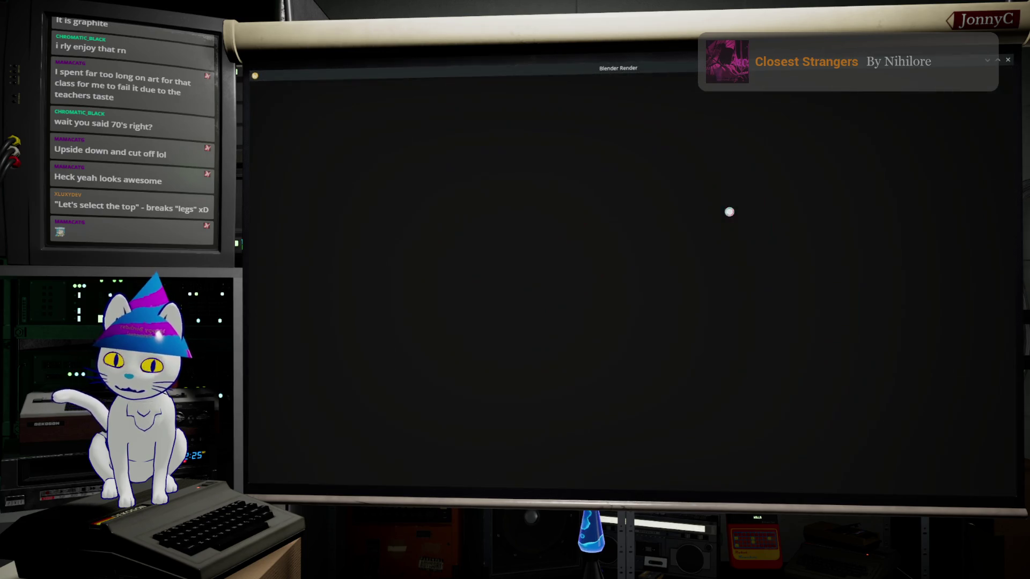
{"action": "scroll", "coordinate": [735, 262], "scroll_direction": "down", "scroll_amount": 5}
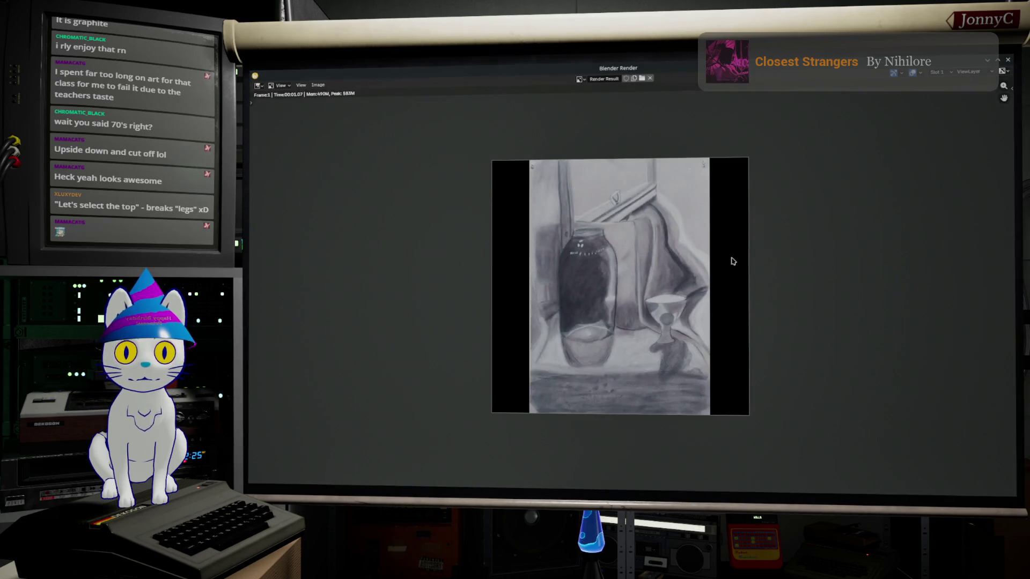
{"action": "scroll", "coordinate": [732, 261], "scroll_direction": "up", "scroll_amount": 1}
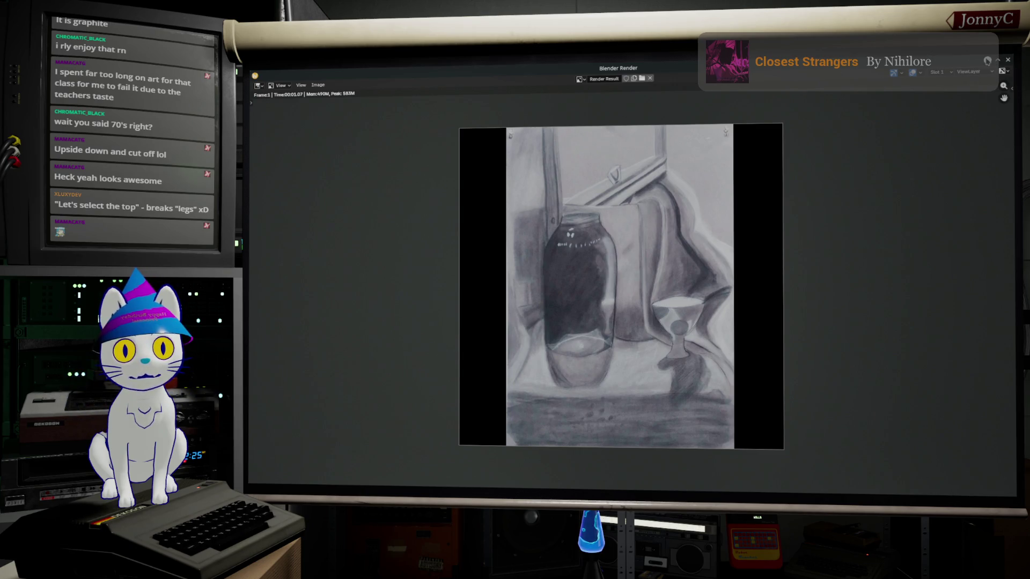
Close the render result window after checking the framed still life.
{"action": "left_click", "coordinate": [987, 61]}
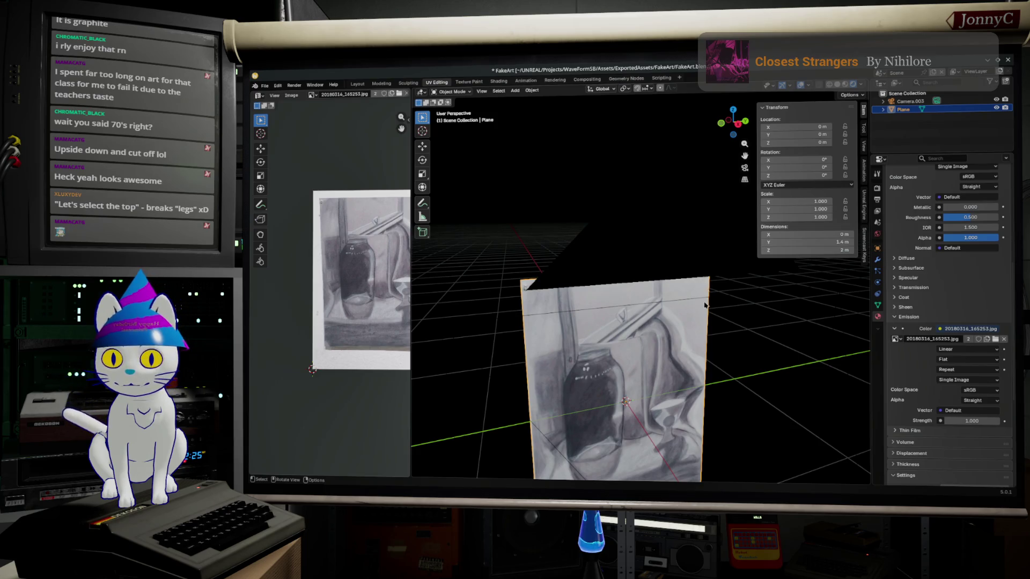
From the side view, extrude the plane's face and scale it outward into a border frame.
{"action": "middle_click_drag", "start_coordinate": [630, 276], "coordinate": [697, 336]}
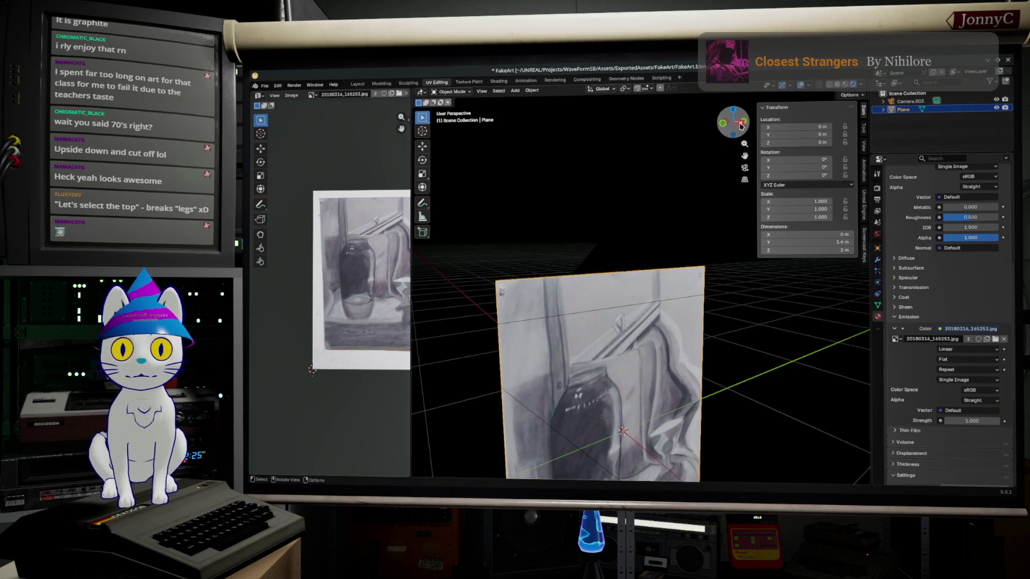
{"action": "key", "text": "KP_3"}
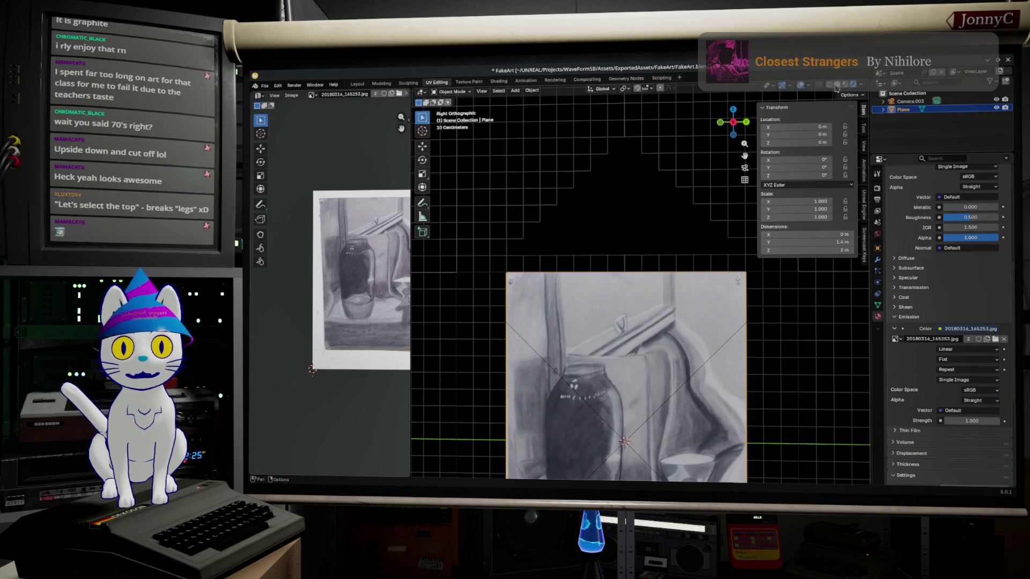
{"action": "left_click", "coordinate": [841, 88]}
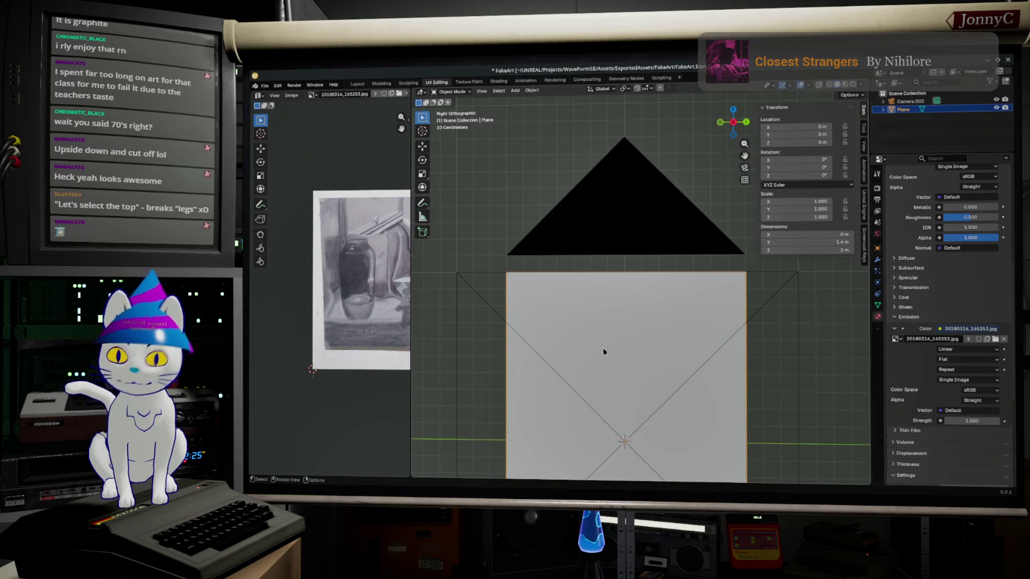
{"action": "key", "text": "Tab"}
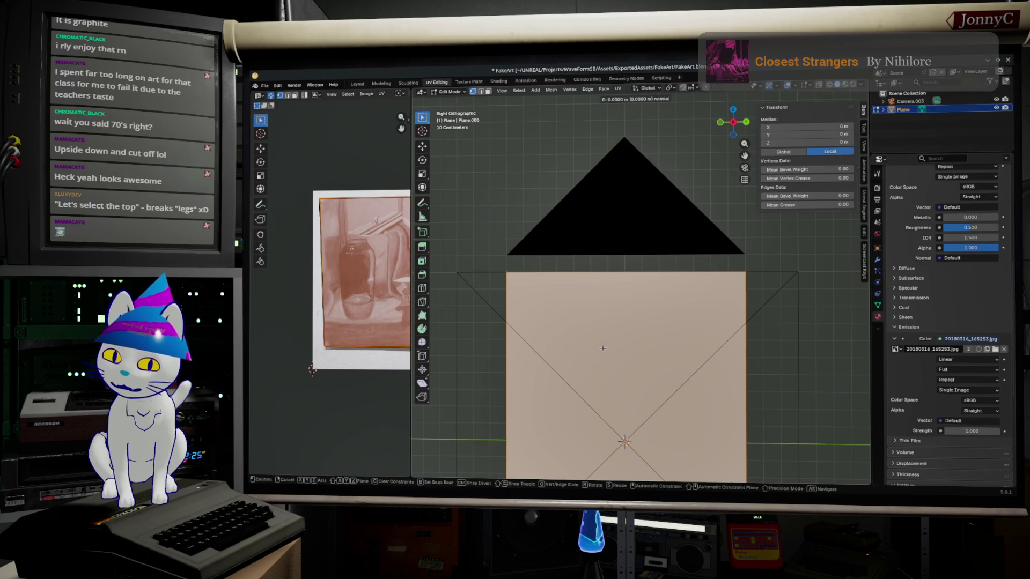
{"action": "key", "text": "e"}
{"action": "key", "text": "Escape"}
{"action": "key", "text": "s"}
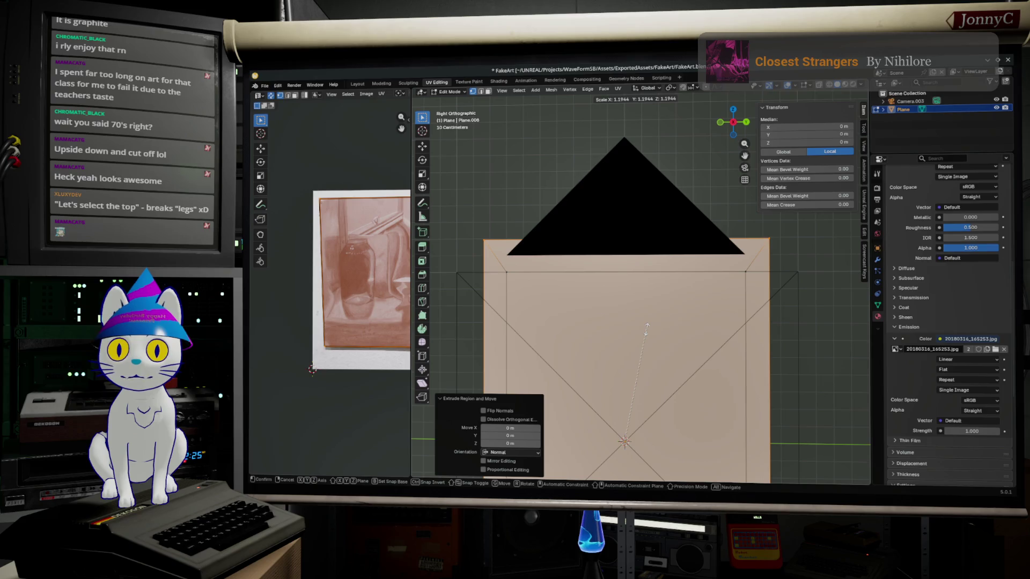
{"action": "left_click", "coordinate": [646, 328]}
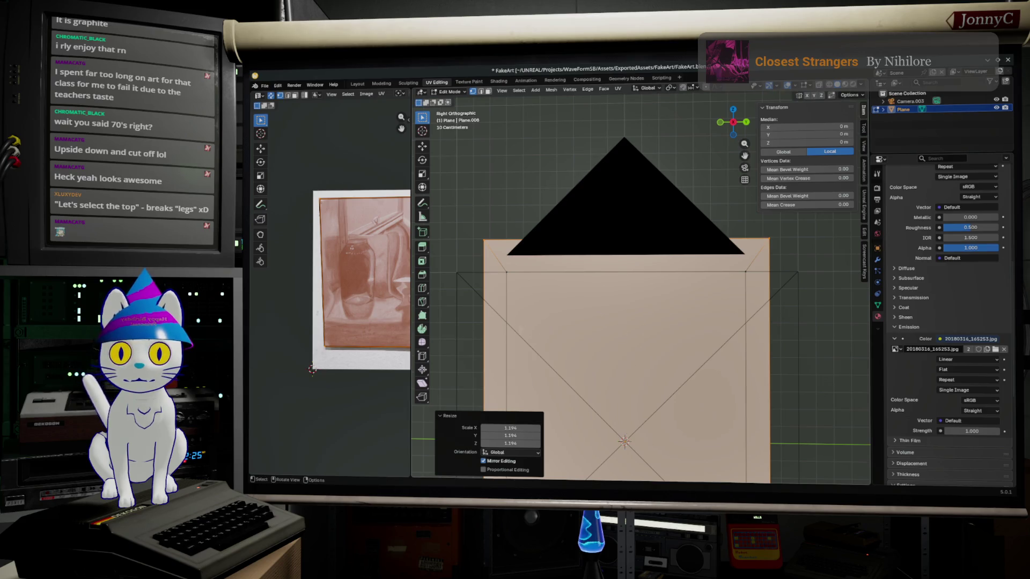
{"action": "scroll", "coordinate": [524, 330], "scroll_direction": "up", "scroll_amount": 2}
{"action": "scroll", "coordinate": [582, 222], "scroll_direction": "down", "scroll_amount": 3}
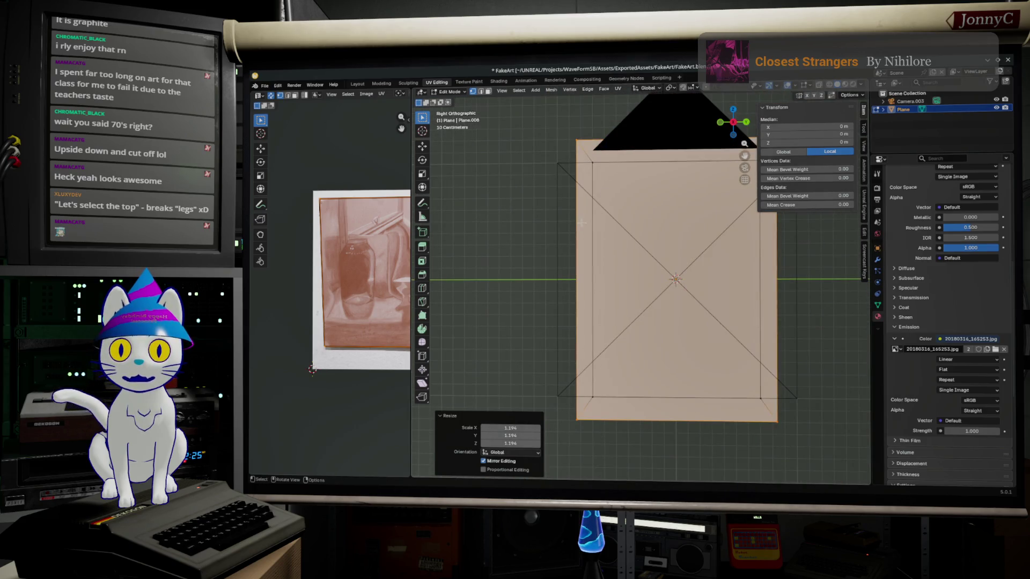
Widen the border along the Y axis and select the top-left corner vertex.
{"action": "key", "text": "s"}
{"action": "key", "text": "y"}
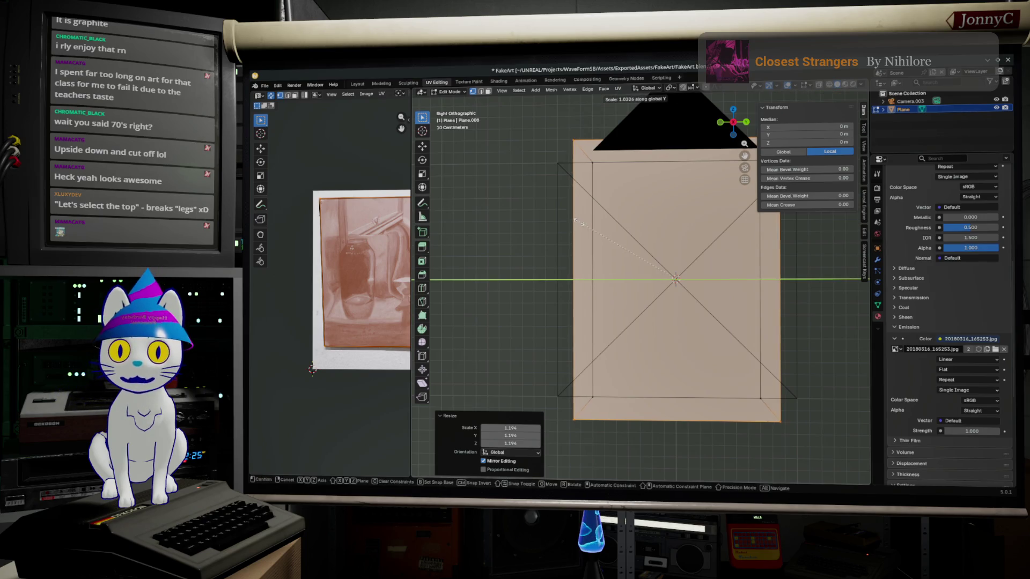
{"action": "left_click", "coordinate": [571, 219]}
{"action": "mouse_move", "coordinate": [572, 220]}
{"action": "middle_mouse_down"}
{"action": "mouse_move", "coordinate": [651, 269]}
{"action": "mouse_move", "coordinate": [624, 273]}
{"action": "middle_mouse_up"}
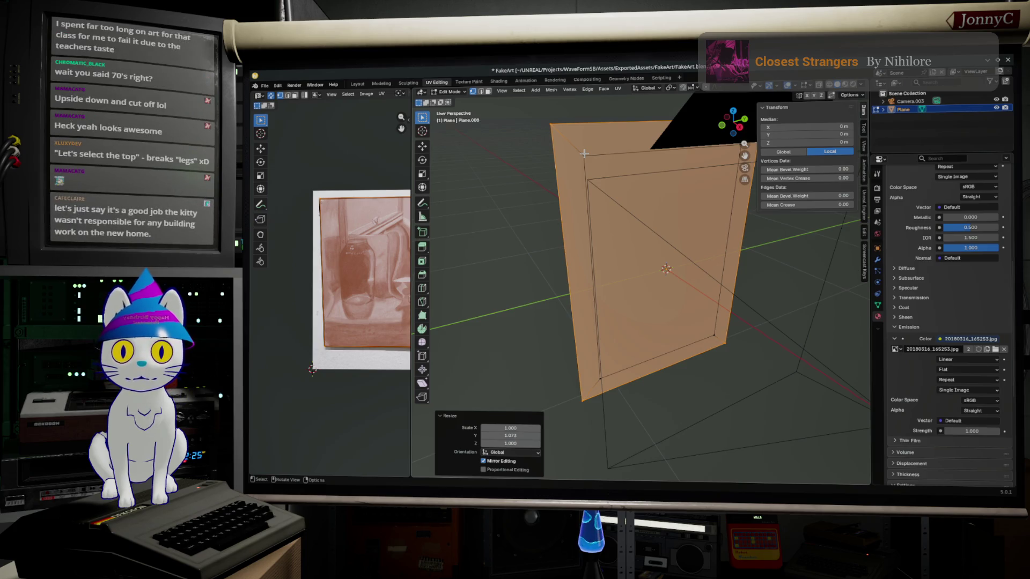
{"action": "left_click", "coordinate": [584, 154]}
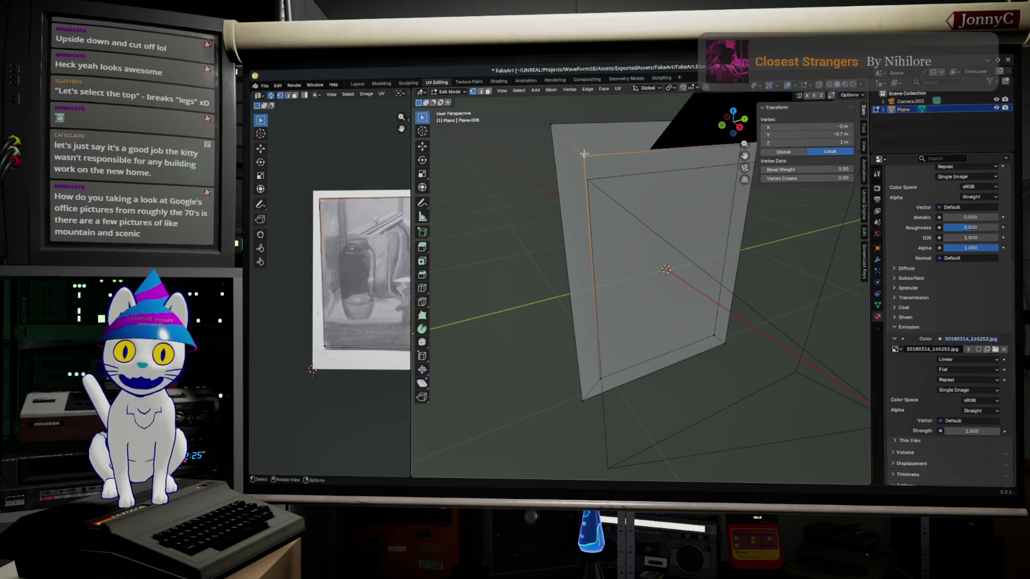
{"action": "left_click", "coordinate": [740, 127]}
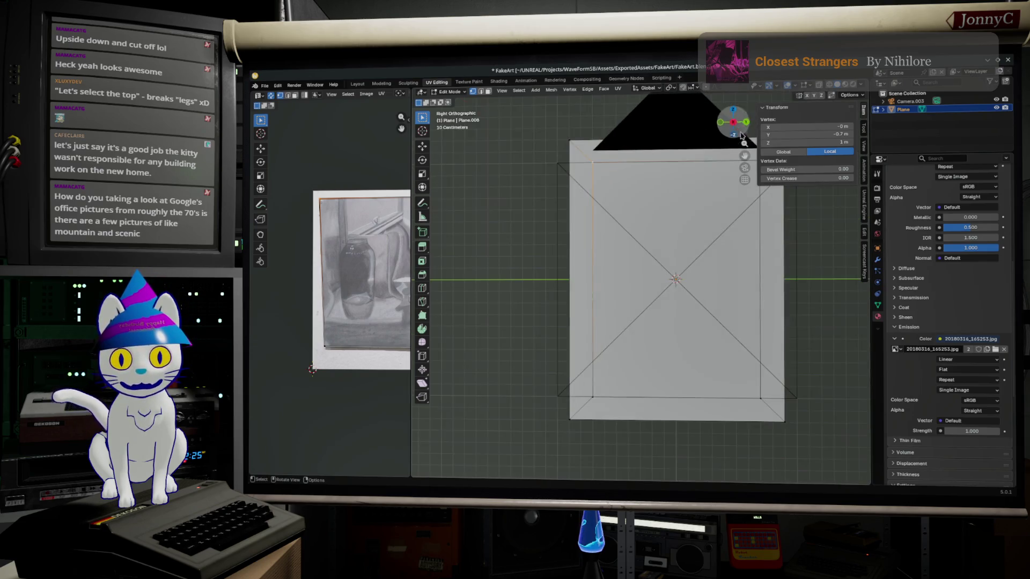
{"action": "scroll", "coordinate": [604, 297], "scroll_direction": "up", "scroll_amount": 2}
{"action": "scroll", "coordinate": [604, 298], "scroll_direction": "up", "scroll_amount": 2}
{"action": "scroll", "coordinate": [604, 298], "scroll_direction": "up", "scroll_amount": 2}
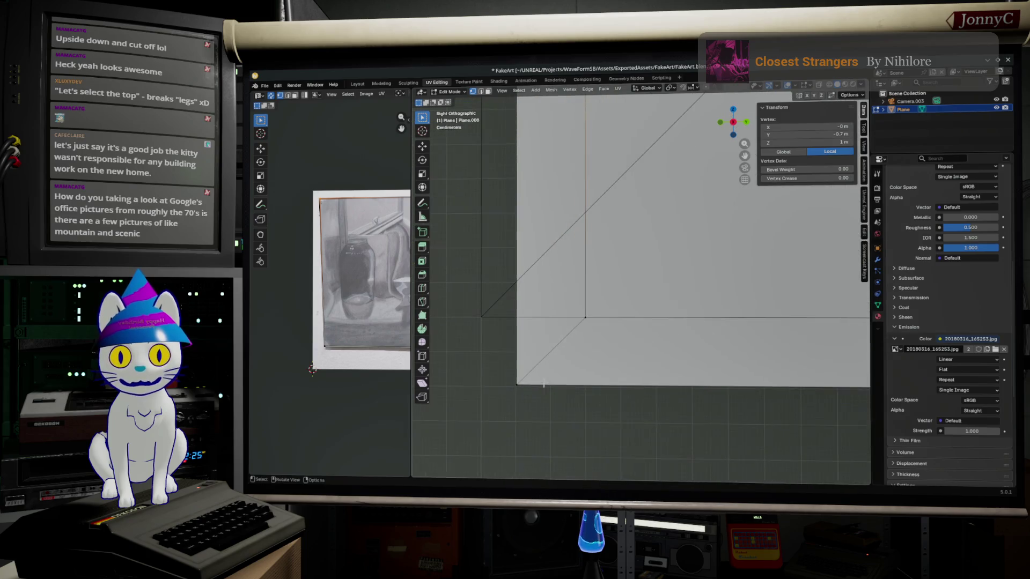
Set the left and right border edges to Y ±0.897 m via the Median transform fields.
{"action": "middle_click_drag", "start_coordinate": [545, 395], "coordinate": [633, 251], "text": "shift"}
{"action": "scroll", "coordinate": [633, 251], "scroll_direction": "down", "scroll_amount": 2}
{"action": "key", "text": "Home"}
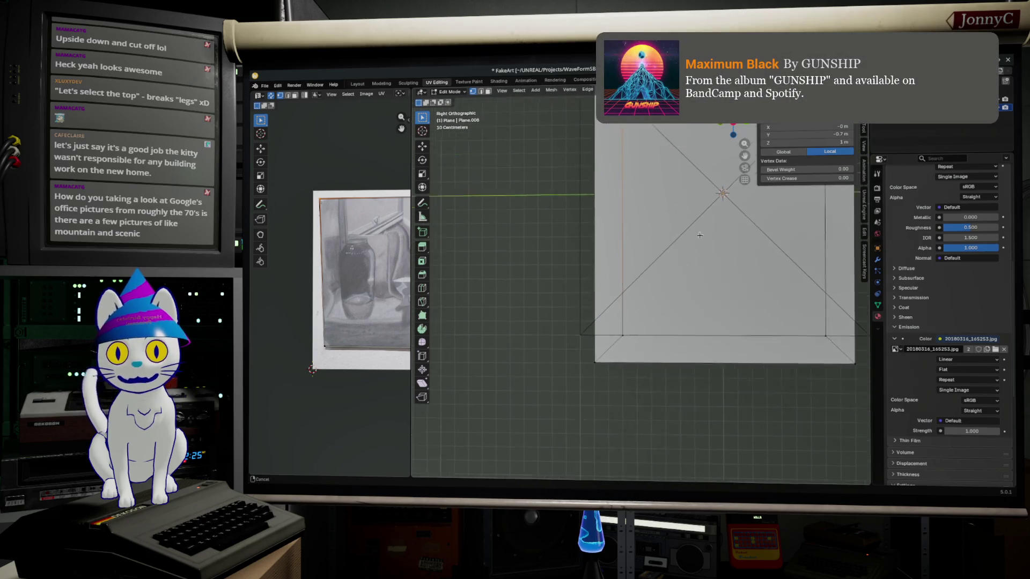
{"action": "left_click_drag", "start_coordinate": [584, 196], "coordinate": [618, 425]}
{"action": "left_click", "coordinate": [820, 133]}
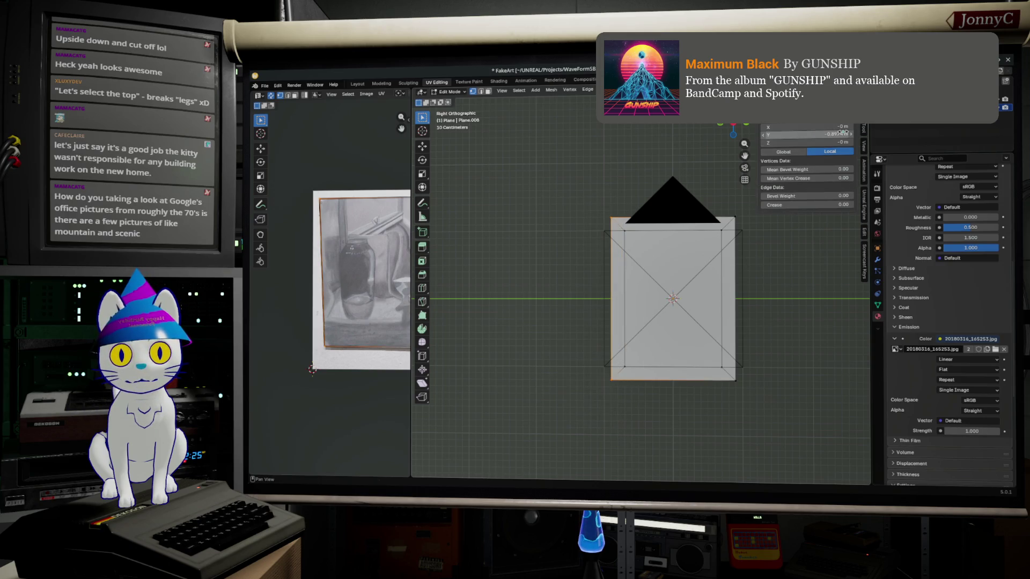
{"action": "left_click_drag", "start_coordinate": [772, 134], "coordinate": [843, 137]}
{"action": "key", "text": "BackSpace"}
{"action": "key", "text": "Return"}
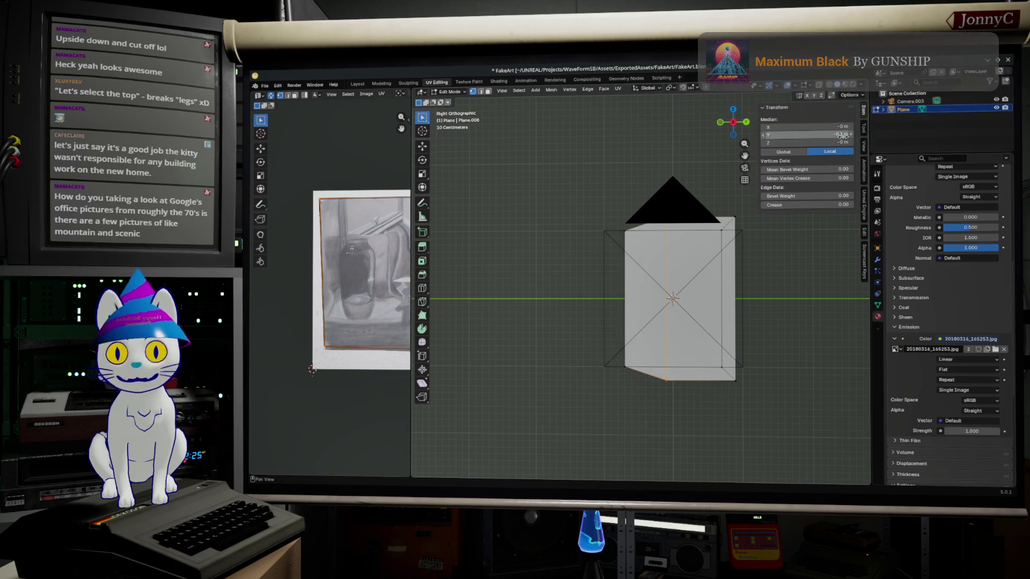
{"action": "key", "text": "ctrl+z"}
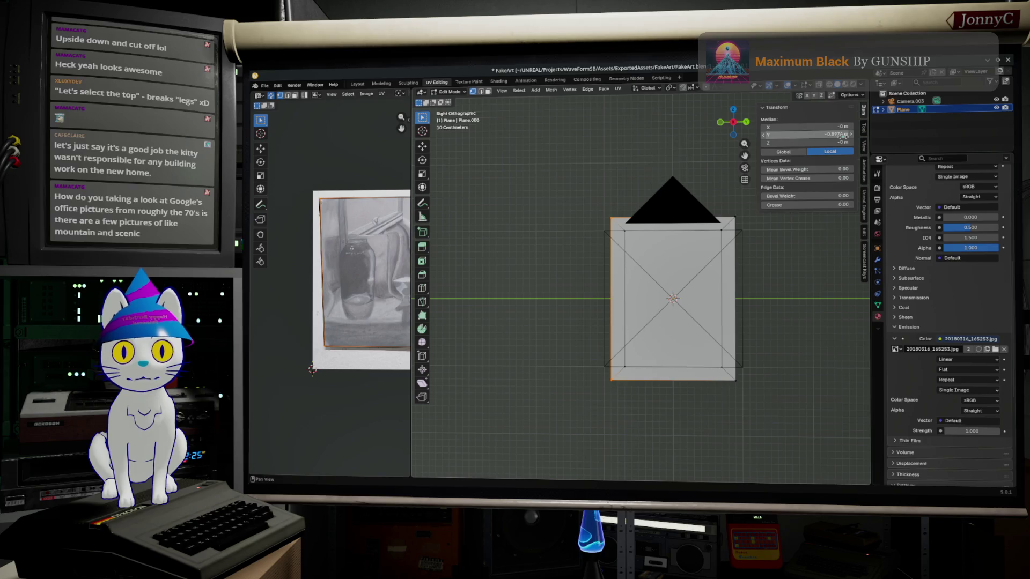
{"action": "left_click", "coordinate": [842, 135]}
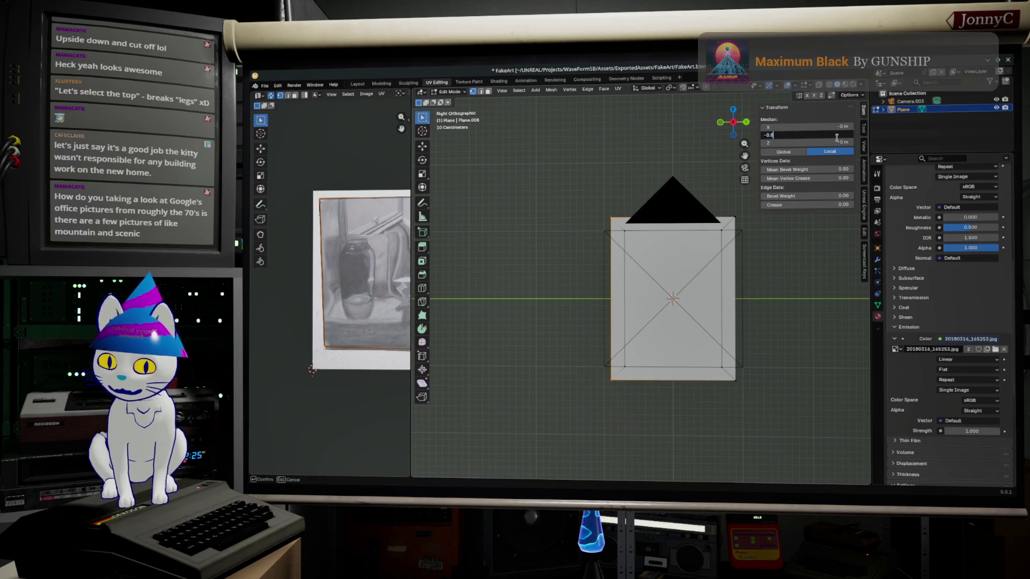
{"action": "key", "text": "Return"}
{"action": "left_click_drag", "start_coordinate": [734, 416], "coordinate": [739, 179]}
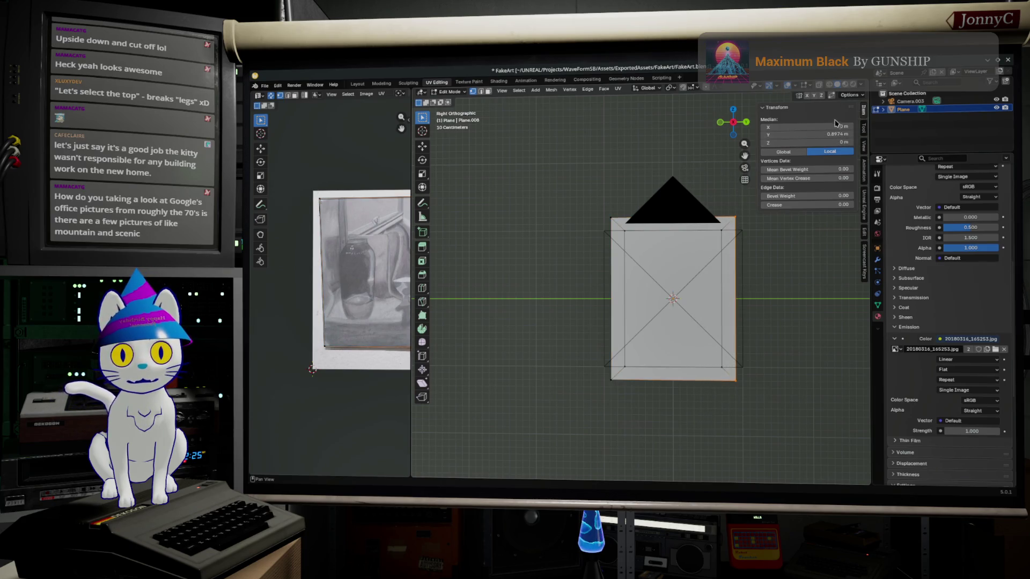
{"action": "left_click", "coordinate": [812, 135]}
{"action": "key", "text": "BackSpace"}
{"action": "key", "text": "BackSpace"}
{"action": "key", "text": "BackSpace"}
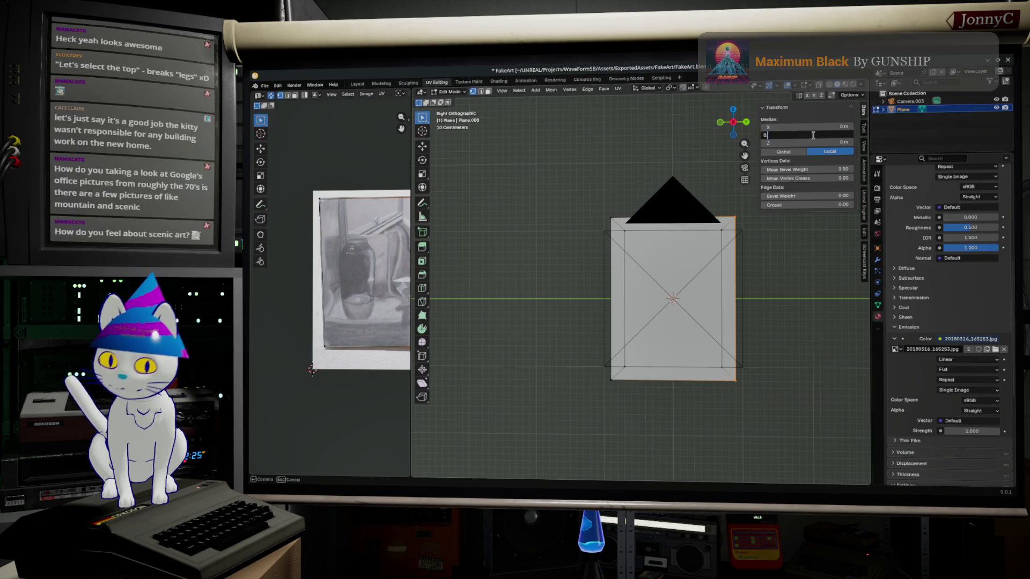
{"action": "key", "text": "Return"}
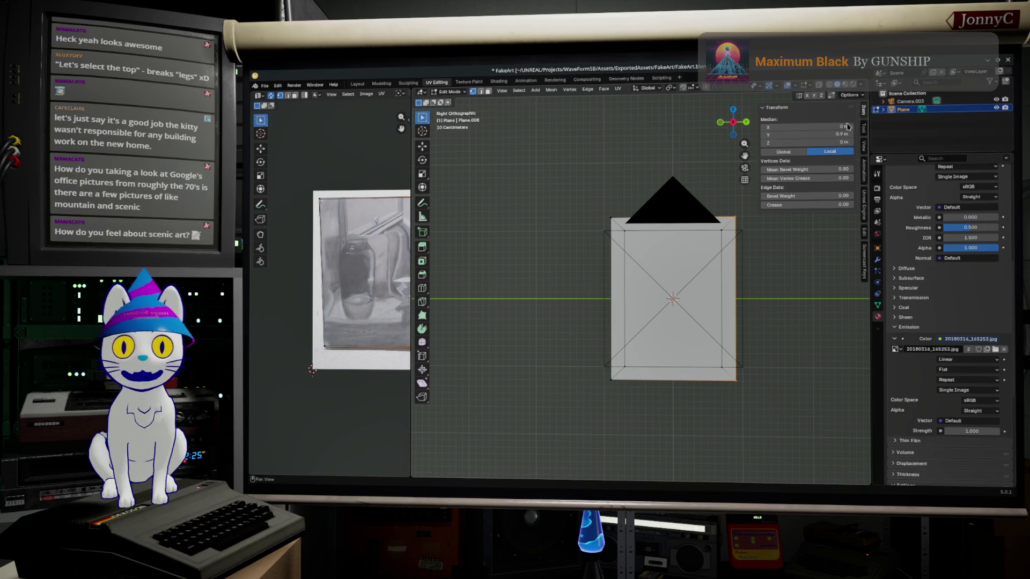
Set the top border edge to Z 1.2 m and the bottom edge to Z −1.2 m.
{"action": "left_click_drag", "start_coordinate": [578, 196], "coordinate": [751, 219]}
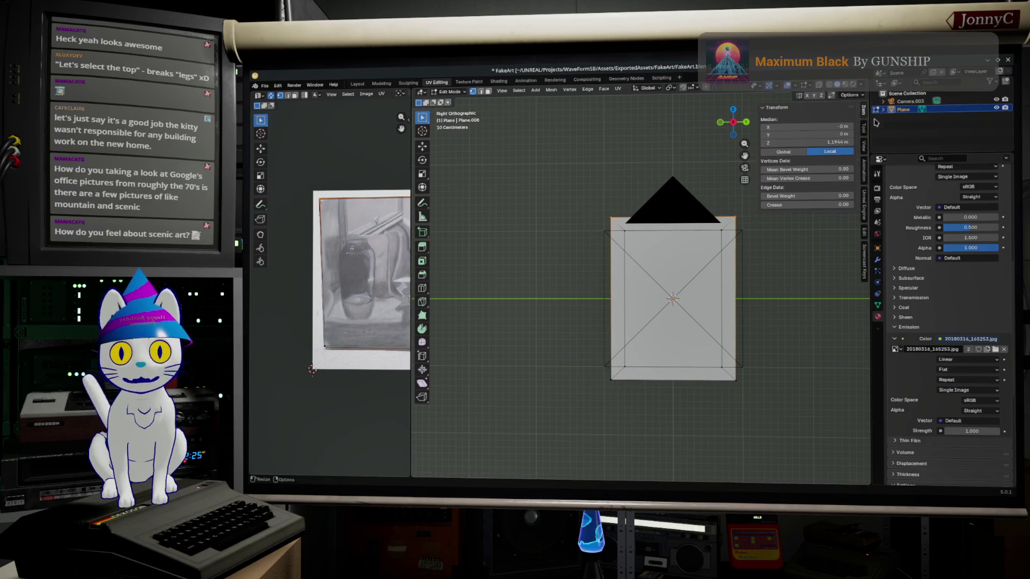
{"action": "left_click", "coordinate": [817, 142]}
{"action": "left_click", "coordinate": [769, 143]}
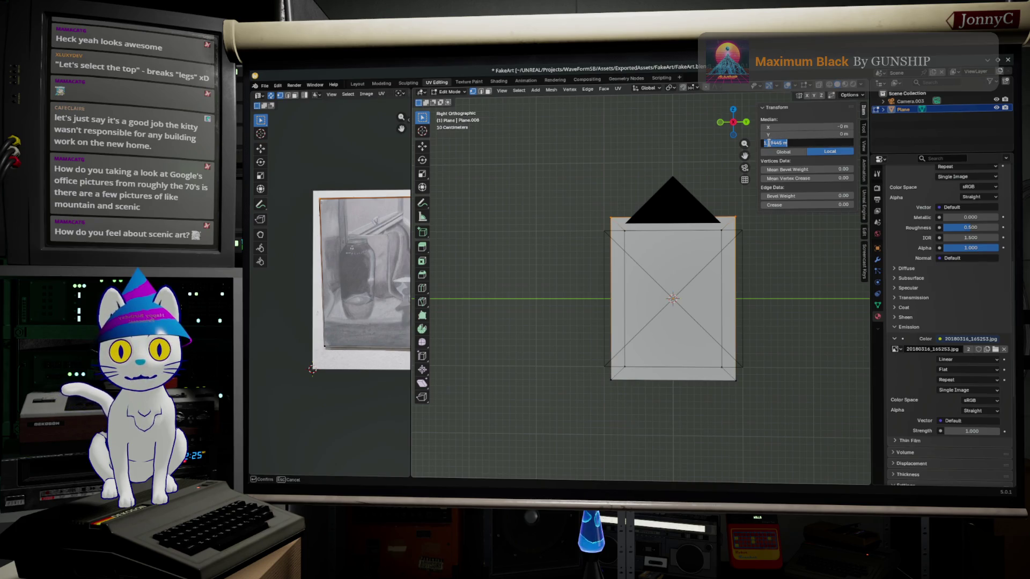
{"action": "type", "text": "1.2"}
{"action": "key", "text": "Return"}
{"action": "left_click", "coordinate": [825, 143]}
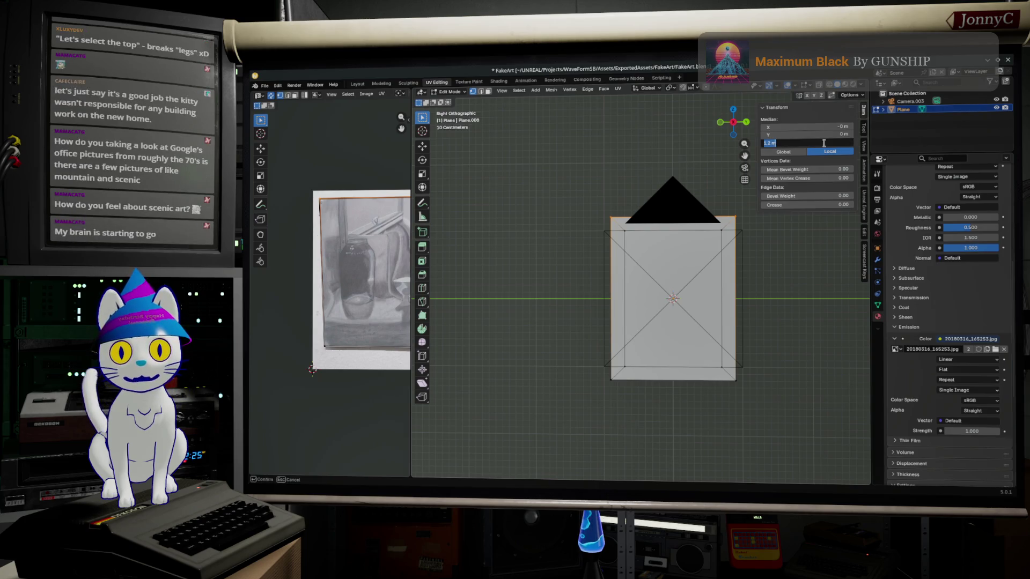
{"action": "key", "text": "Return"}
{"action": "left_click_drag", "start_coordinate": [587, 376], "coordinate": [804, 429]}
{"action": "left_click", "coordinate": [786, 141]}
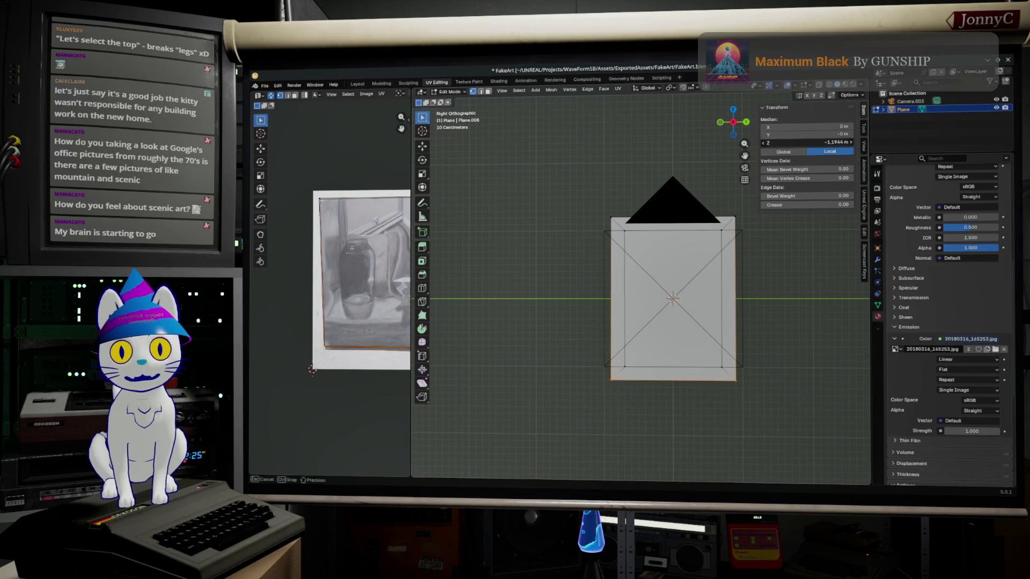
{"action": "type", "text": "-1.2"}
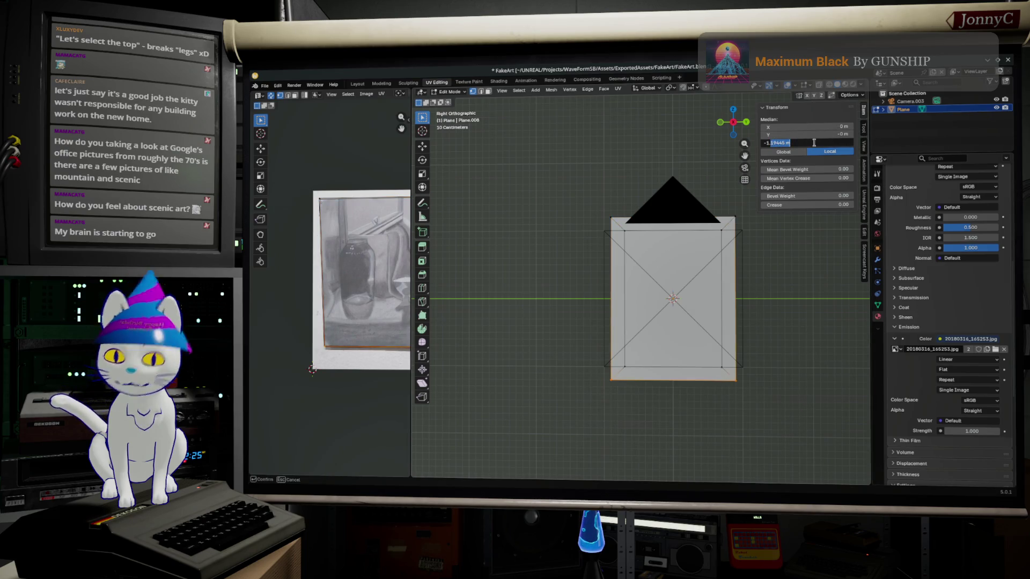
{"action": "key", "text": "Return"}
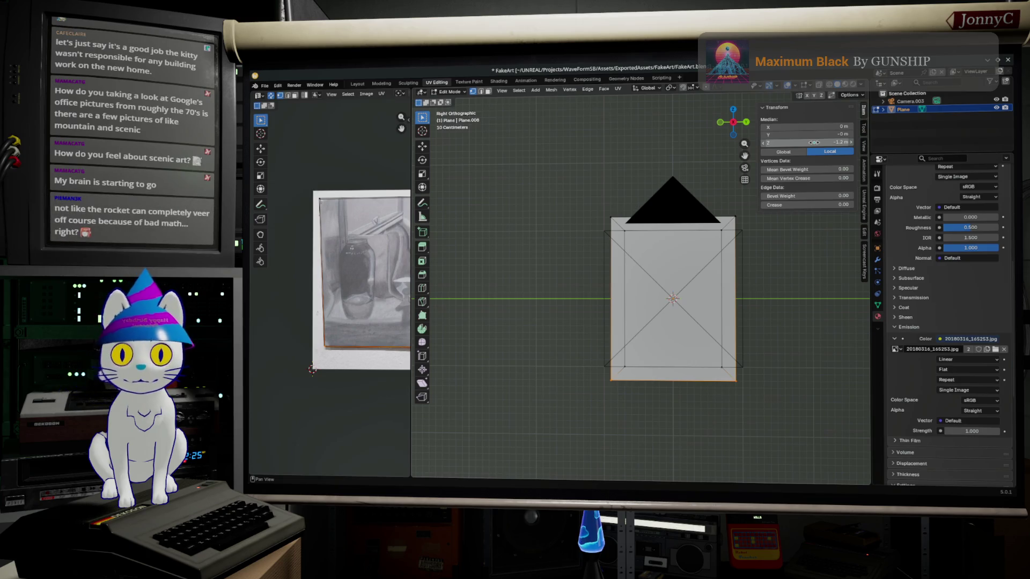
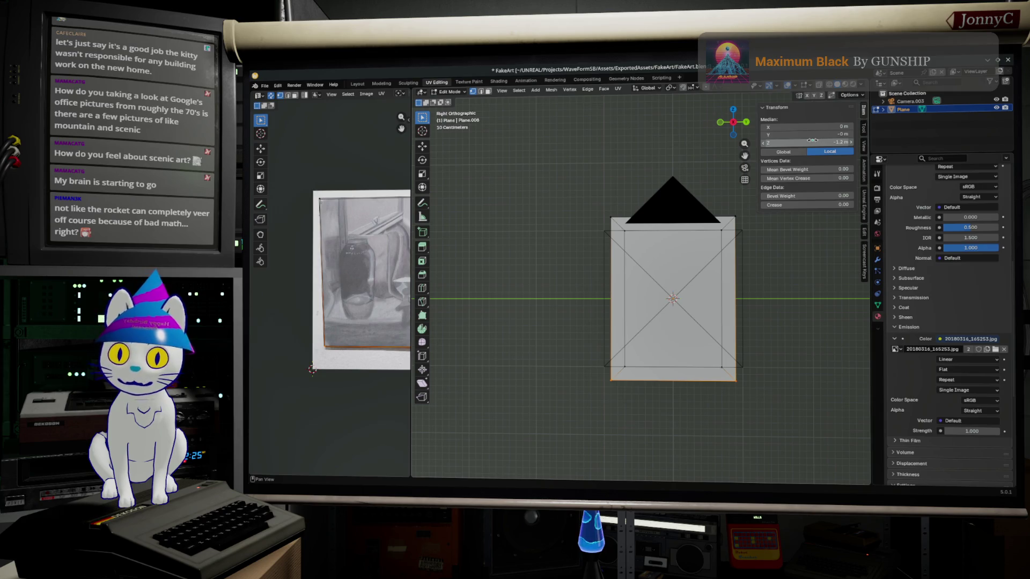
Confirm the plane at Z -1.2 m and pick its corner and edge vertices while inspecting it.
{"action": "key", "text": "Return"}
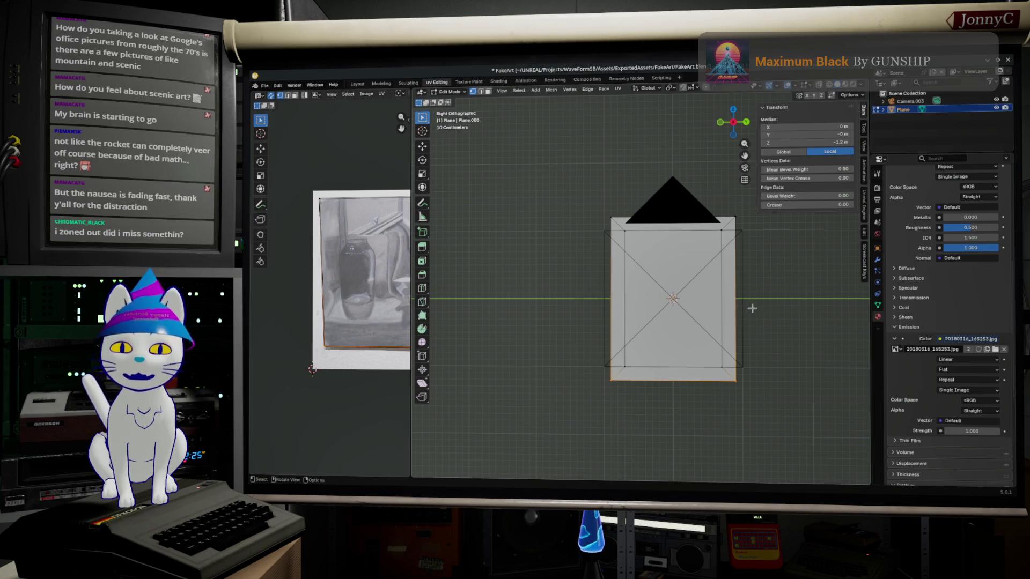
{"action": "middle_click_drag", "start_coordinate": [721, 285], "coordinate": [739, 296]}
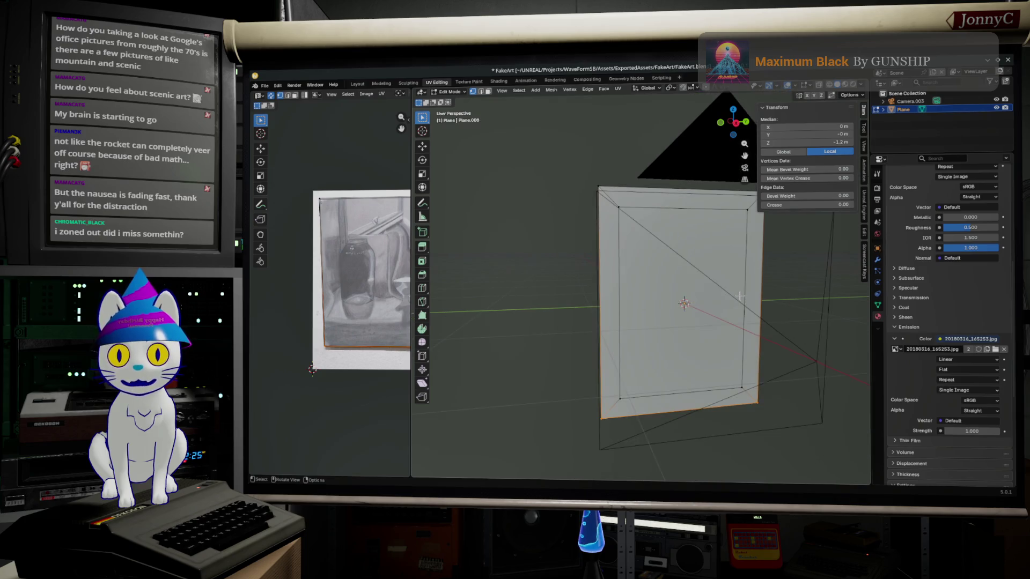
{"action": "left_click", "coordinate": [621, 396]}
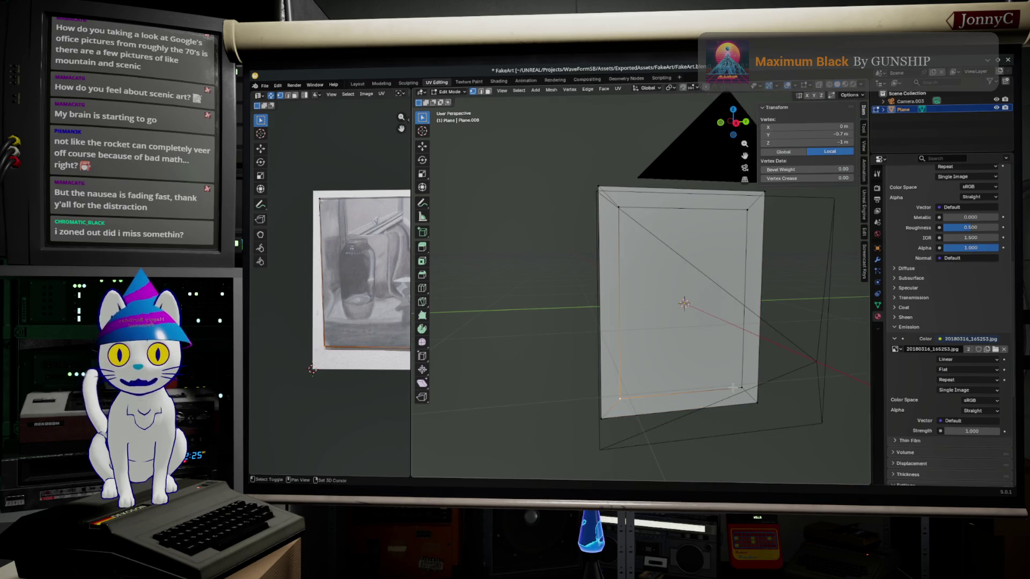
{"action": "left_click", "coordinate": [733, 389], "text": "shift"}
{"action": "left_click", "coordinate": [601, 417], "text": "shift"}
{"action": "left_click", "coordinate": [599, 190], "text": "shift"}
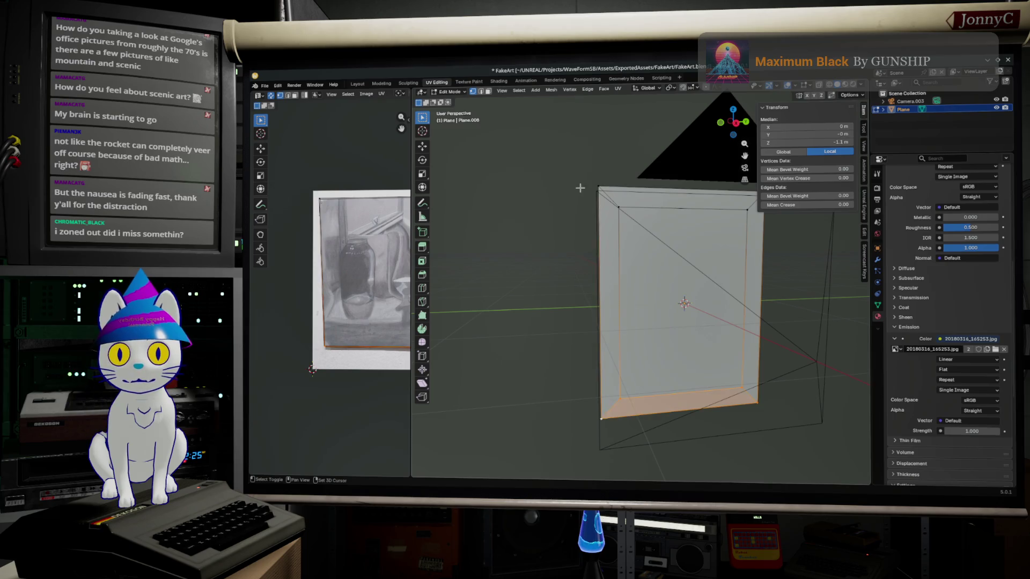
{"action": "left_click", "coordinate": [597, 189], "text": "shift"}
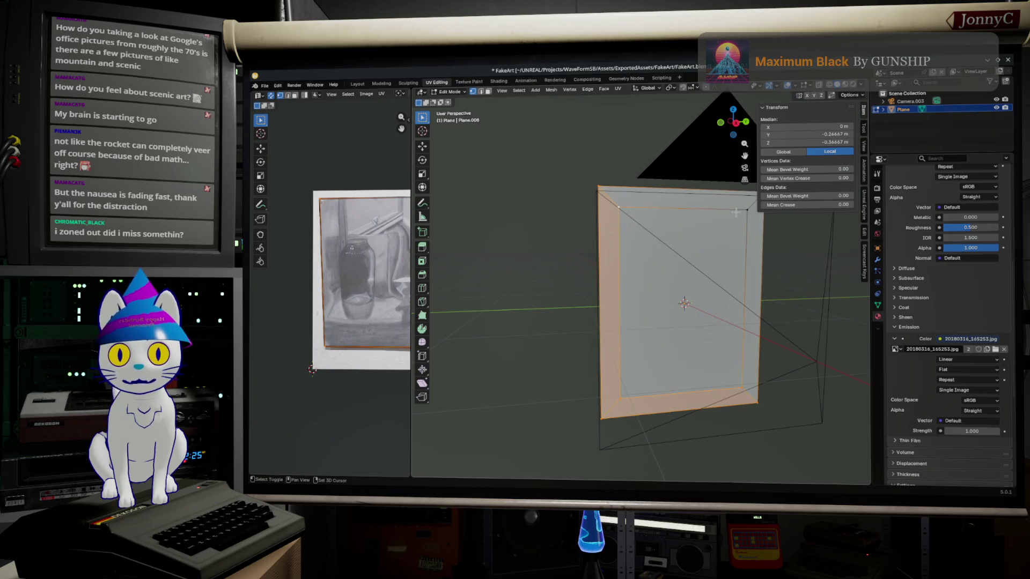
{"action": "middle_click_drag", "start_coordinate": [739, 223], "coordinate": [726, 264]}
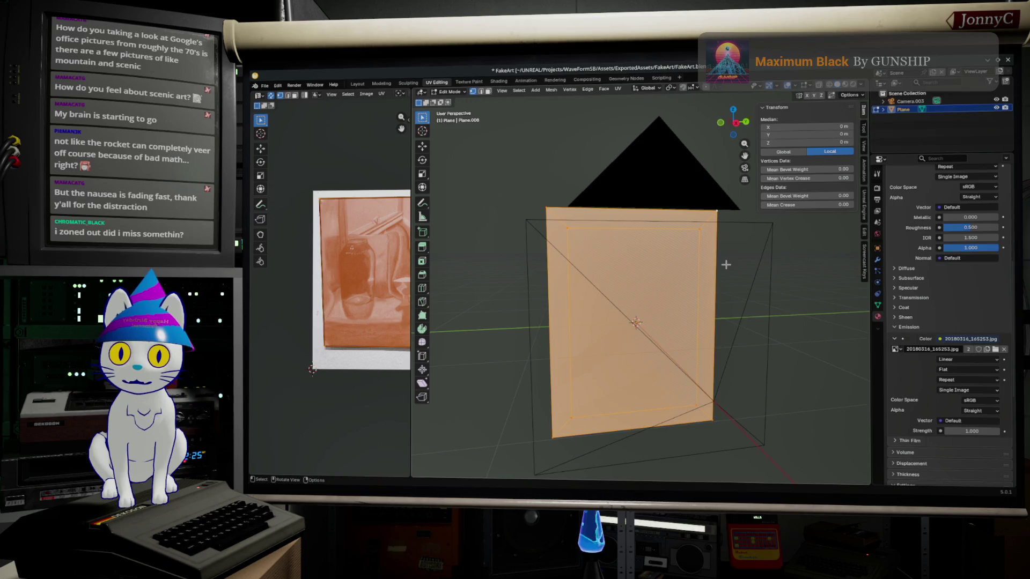
{"action": "mouse_move", "coordinate": [726, 263]}
{"action": "middle_mouse_down"}
{"action": "mouse_move", "coordinate": [715, 258]}
{"action": "mouse_move", "coordinate": [775, 235]}
{"action": "mouse_move", "coordinate": [756, 196]}
{"action": "middle_mouse_up"}
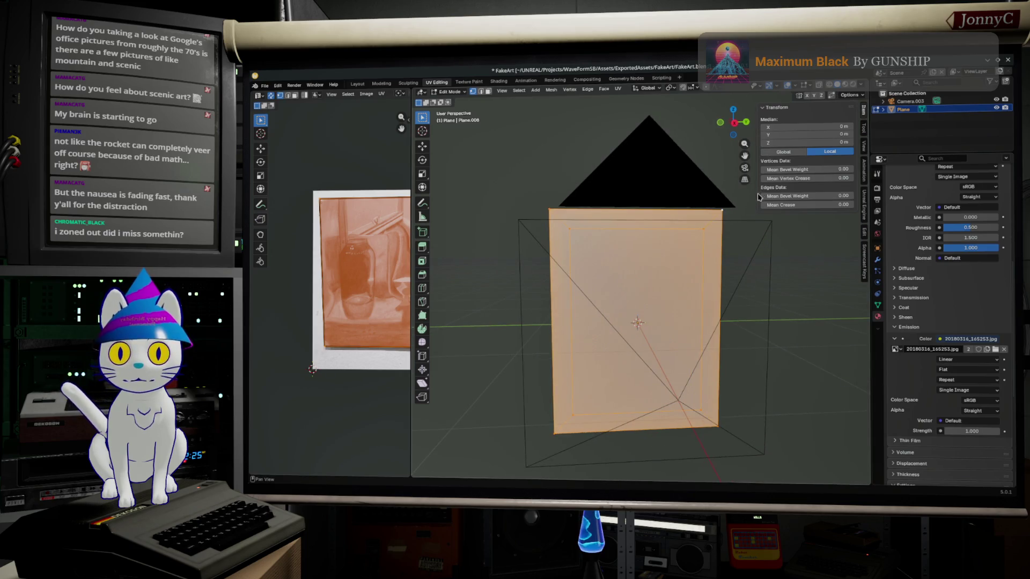
Reselect the plane's top edge and remaining geometry and delete it.
{"action": "left_click", "coordinate": [752, 251]}
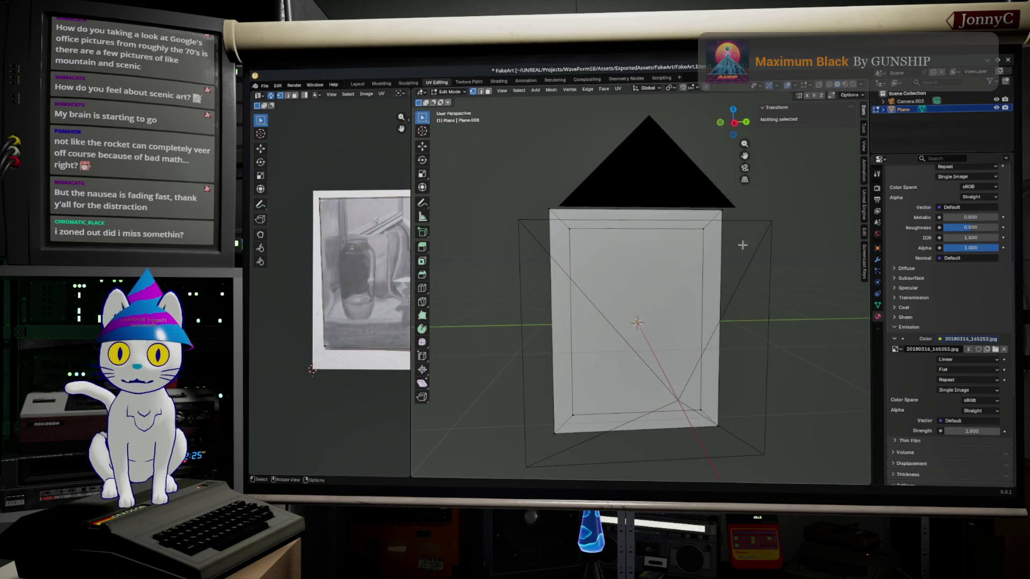
{"action": "left_click_drag", "start_coordinate": [499, 188], "coordinate": [757, 235]}
{"action": "mouse_move", "coordinate": [765, 435]}
{"action": "left_mouse_down"}
{"action": "mouse_move", "coordinate": [556, 453]}
{"action": "mouse_move", "coordinate": [474, 442]}
{"action": "left_mouse_up"}
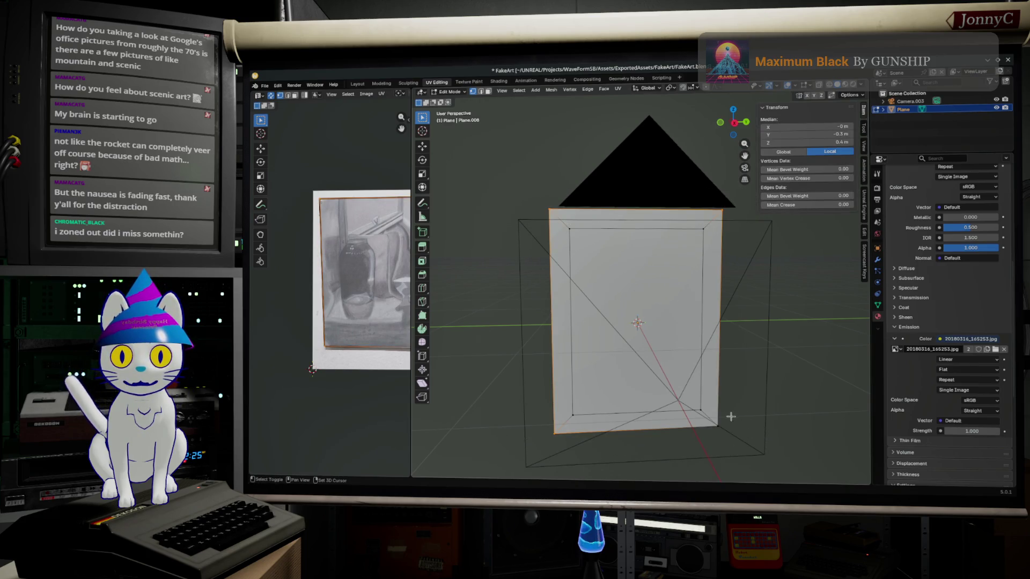
{"action": "left_click_drag", "start_coordinate": [732, 415], "coordinate": [762, 452], "text": "shift"}
{"action": "key", "text": "x"}
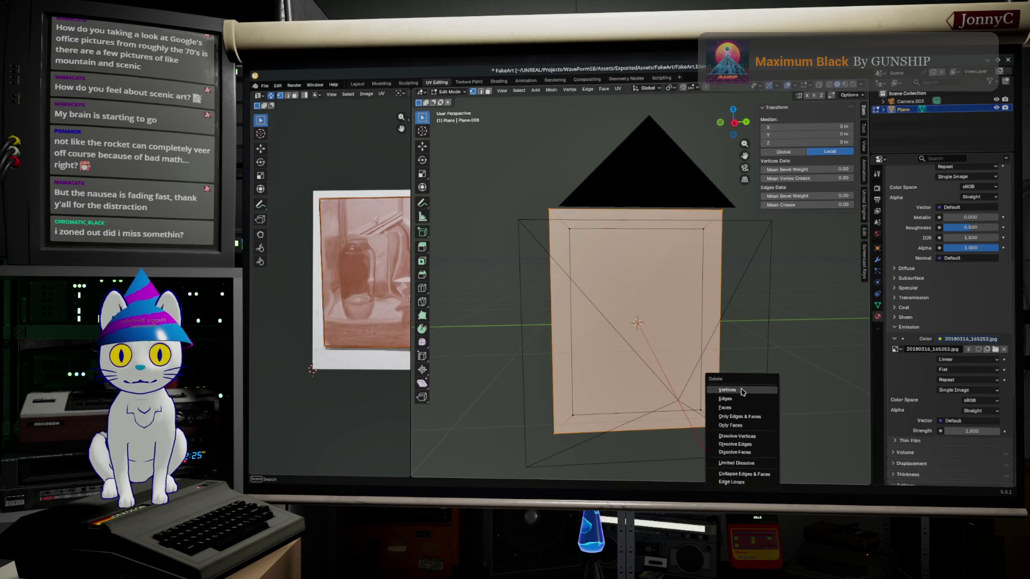
{"action": "left_click", "coordinate": [742, 392]}
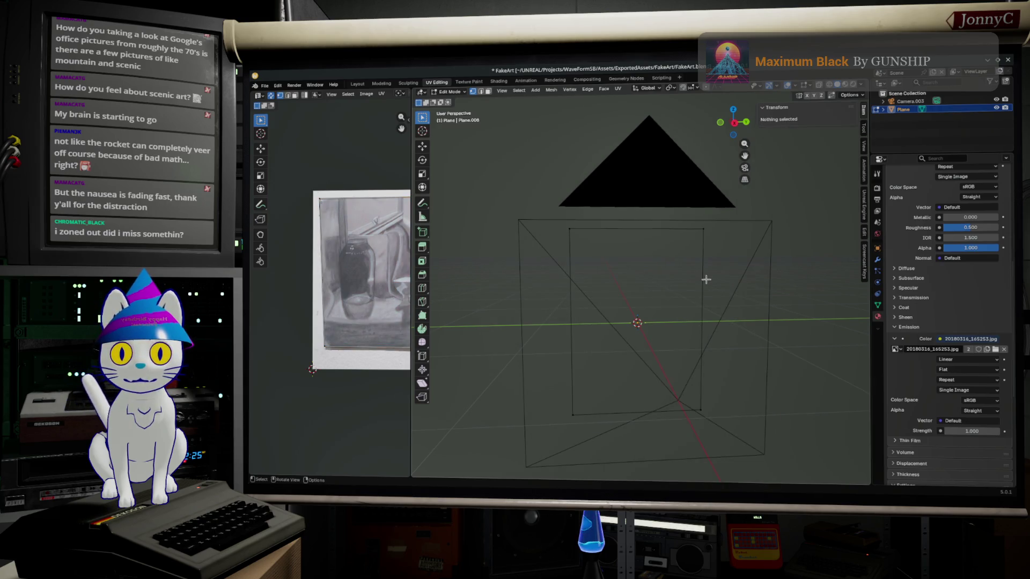
{"action": "middle_click_drag", "start_coordinate": [705, 277], "coordinate": [757, 301]}
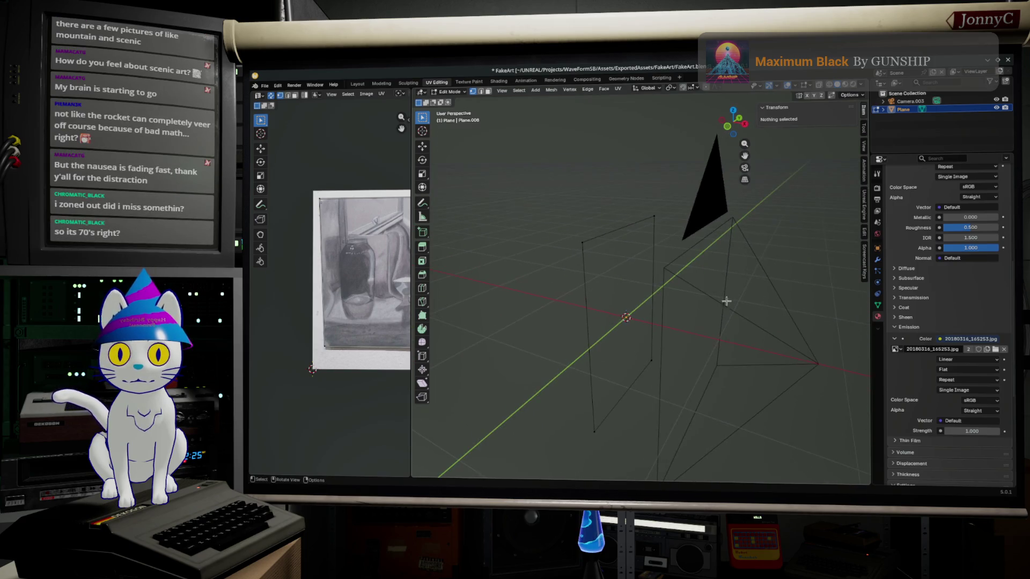
Flip the normals of the whole plane via Mesh > Normals, then render with F12.
{"action": "key", "text": "Tab"}
{"action": "middle_click_drag", "start_coordinate": [591, 269], "coordinate": [674, 310]}
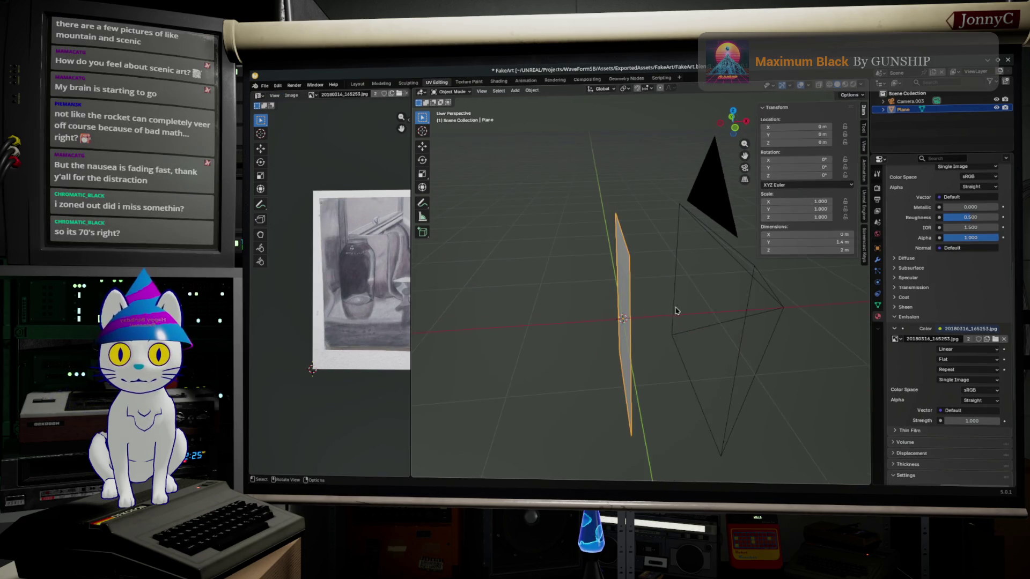
{"action": "key", "text": "Tab"}
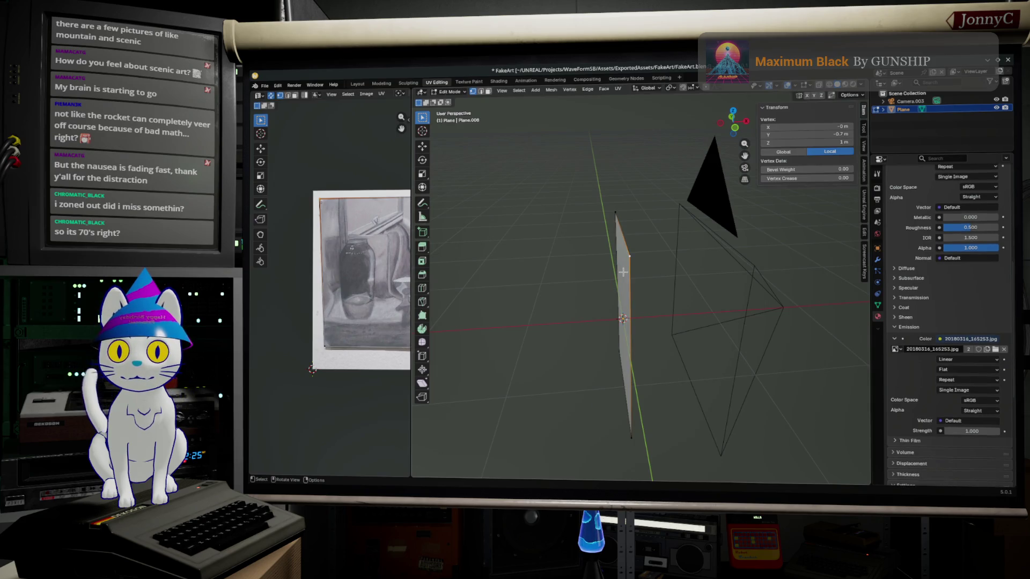
{"action": "key", "text": "a"}
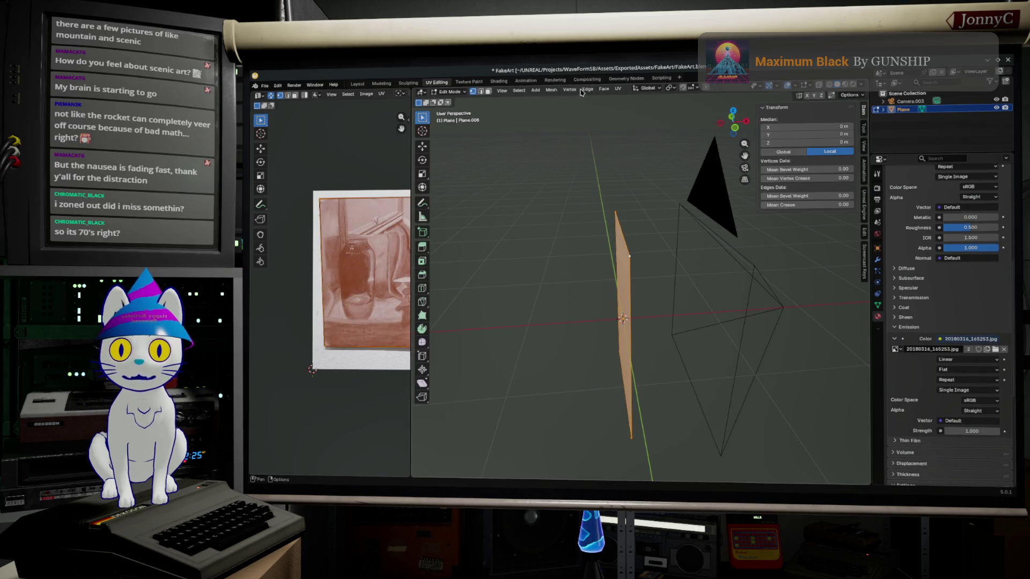
{"action": "left_click", "coordinate": [554, 91]}
{"action": "mouse_move", "coordinate": [566, 222]}
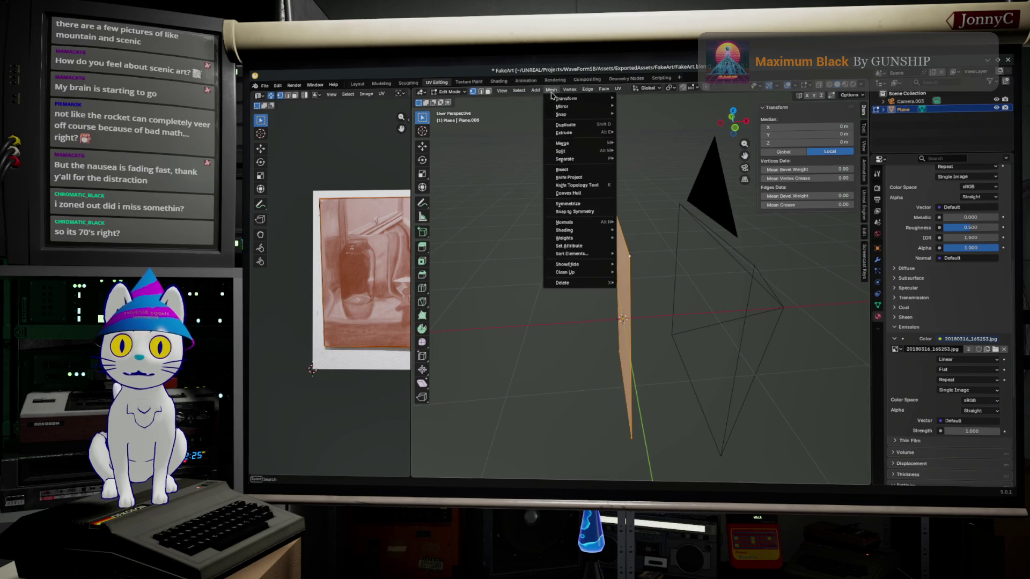
{"action": "left_click", "coordinate": [637, 224]}
{"action": "key", "text": "alt+a"}
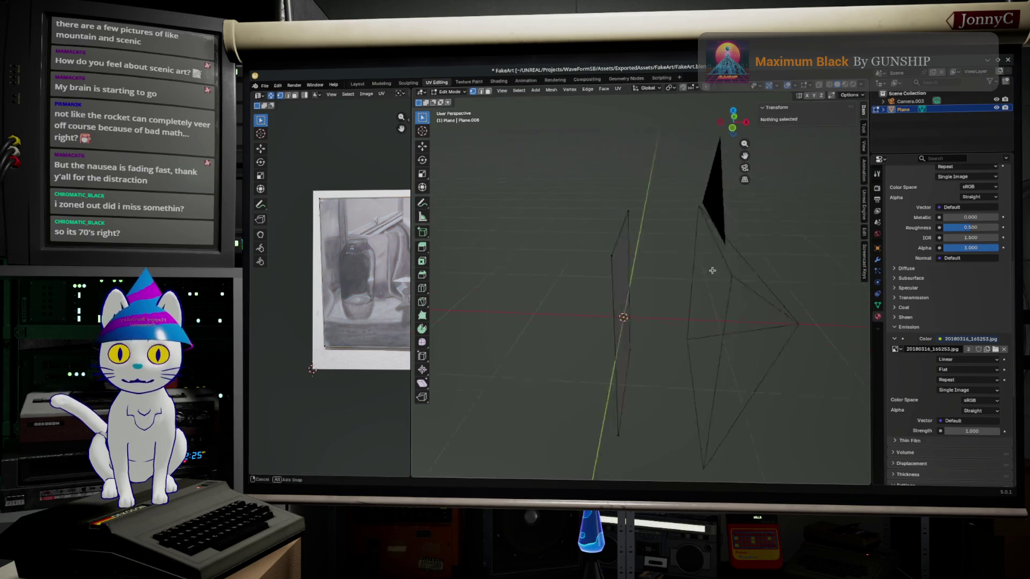
{"action": "middle_click_drag", "start_coordinate": [717, 269], "coordinate": [680, 260]}
{"action": "key", "text": "F12"}
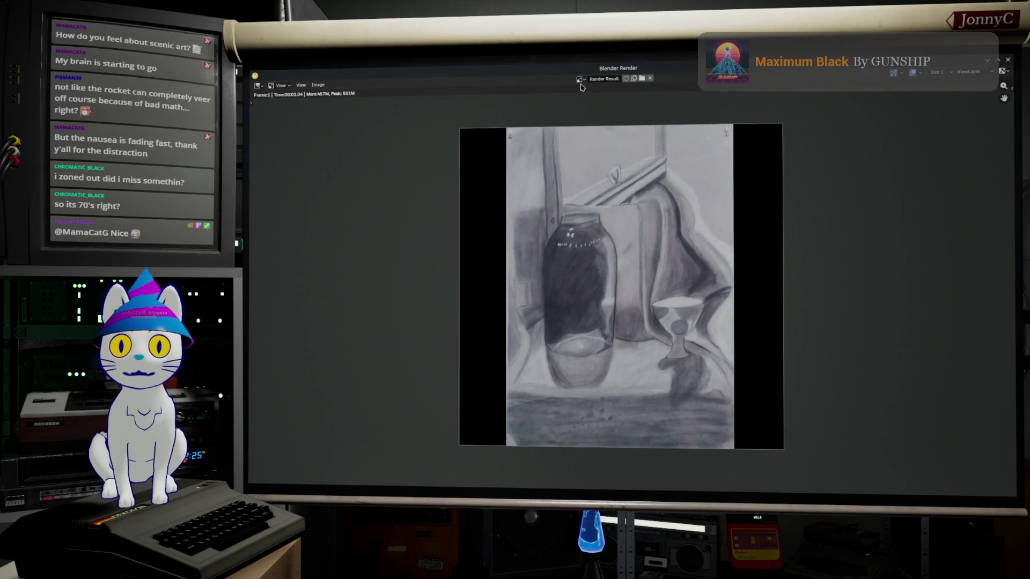
Save the render as RealArt.png in the FakeArt folder and close the render window.
{"action": "left_click", "coordinate": [580, 80]}
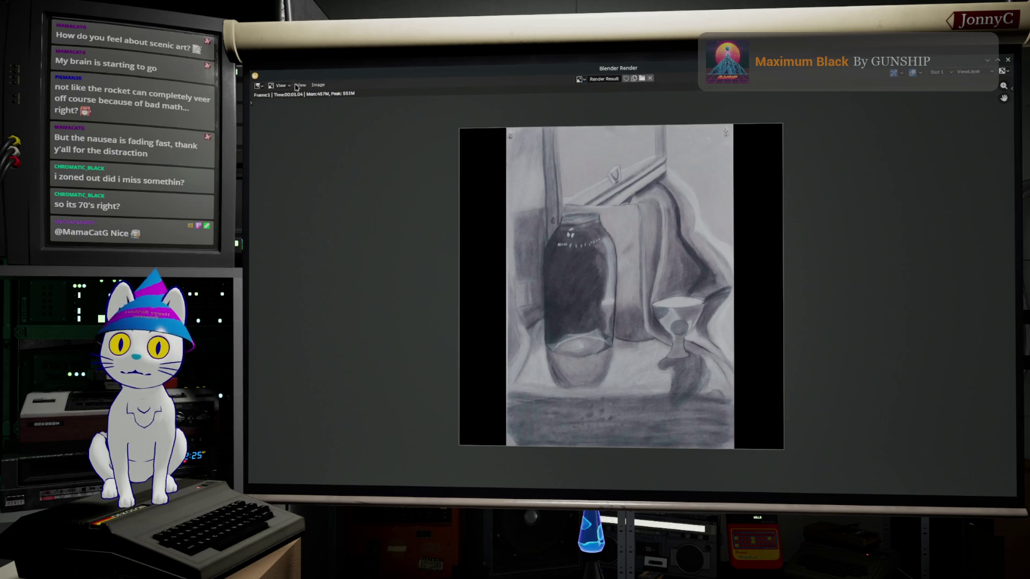
{"action": "left_click", "coordinate": [317, 84]}
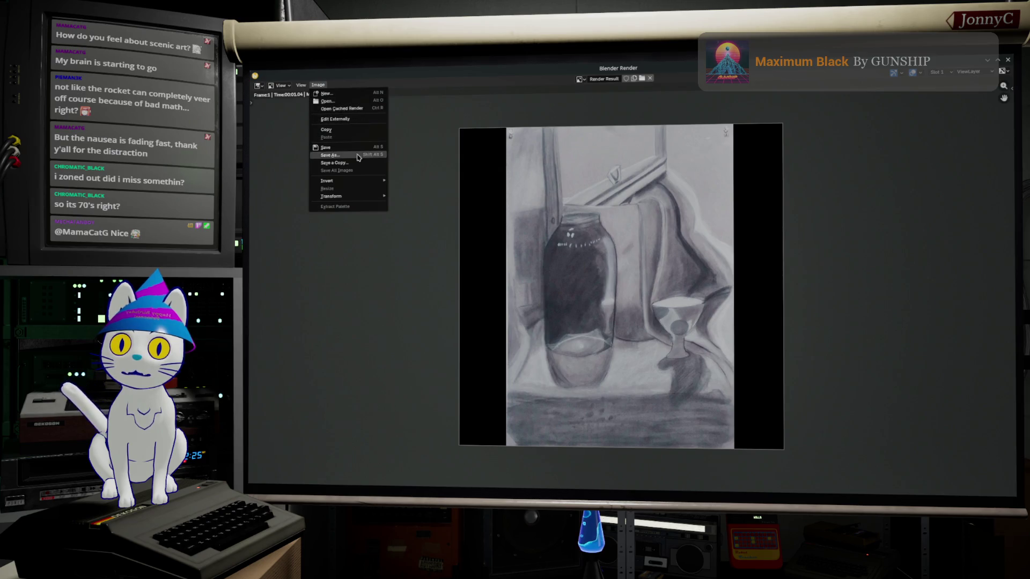
{"action": "left_click", "coordinate": [358, 154]}
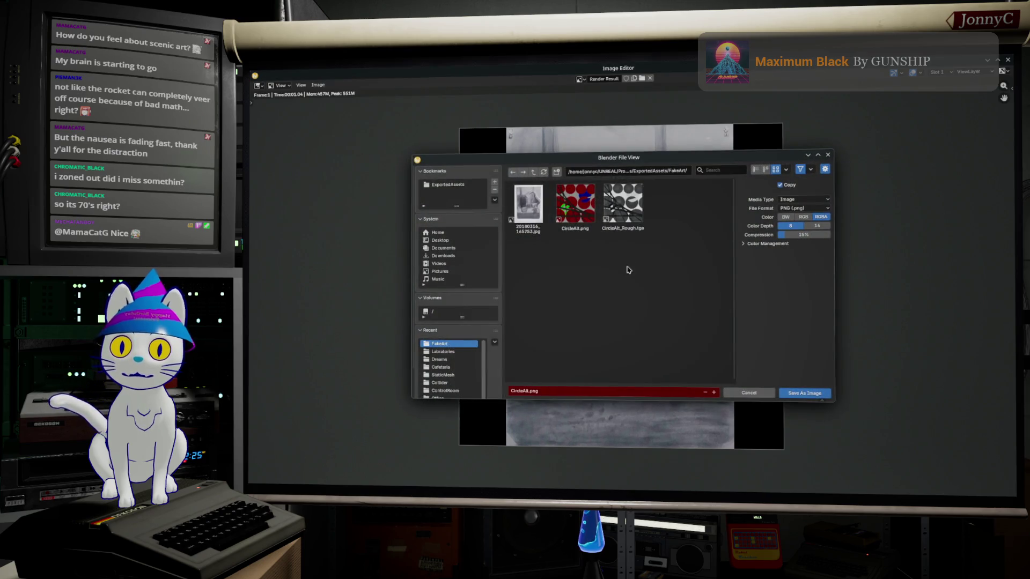
{"action": "left_click", "coordinate": [525, 391]}
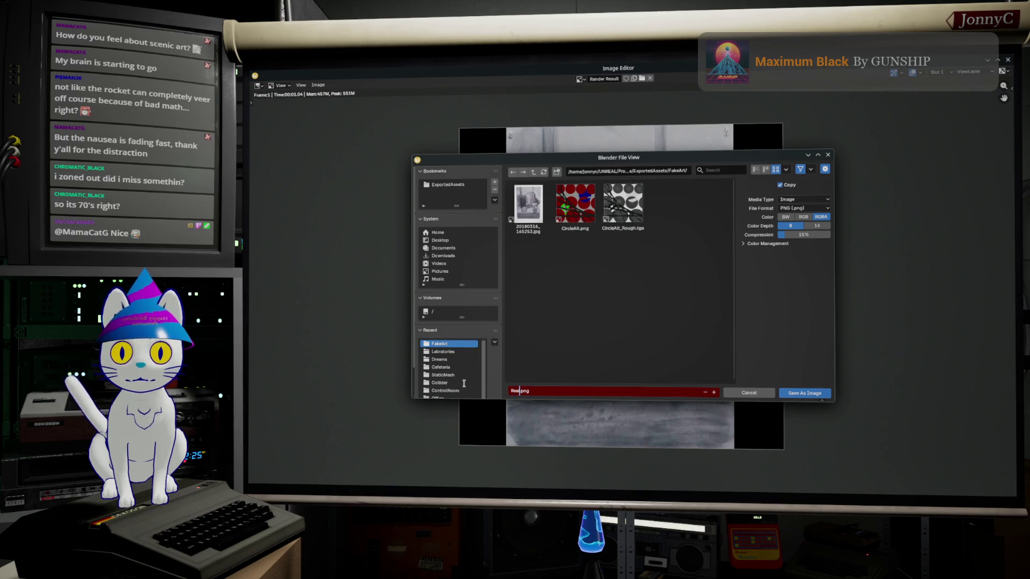
{"action": "type", "text": "gh"}
{"action": "key", "text": "Return"}
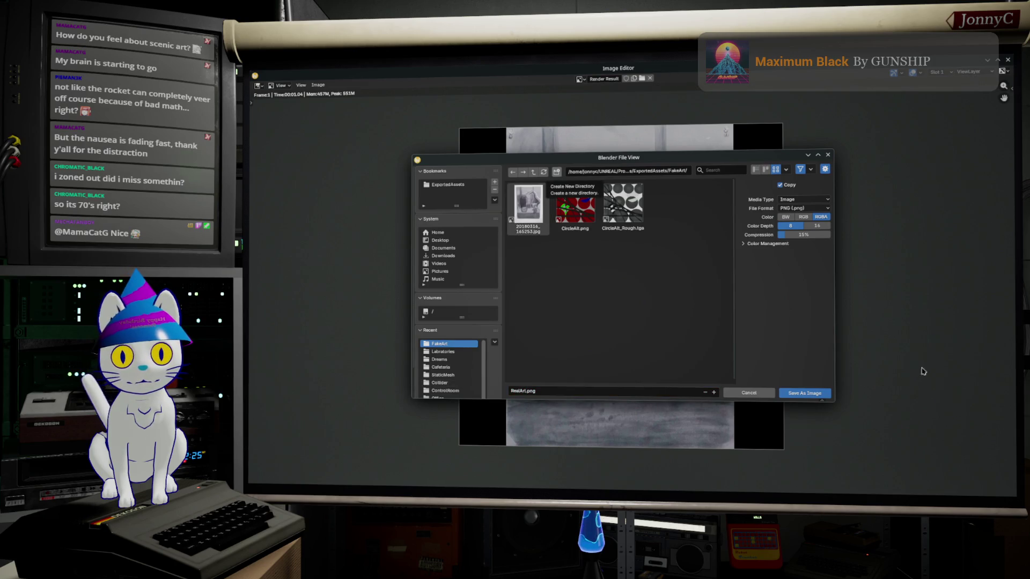
{"action": "left_click", "coordinate": [804, 392]}
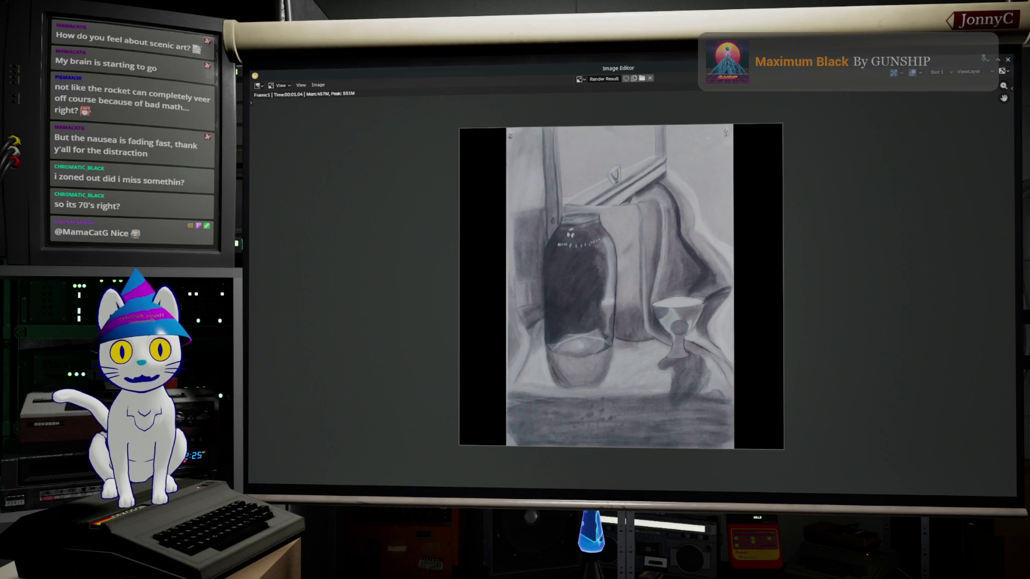
{"action": "key", "text": "Escape"}
{"action": "middle_click_drag", "start_coordinate": [585, 279], "coordinate": [596, 306]}
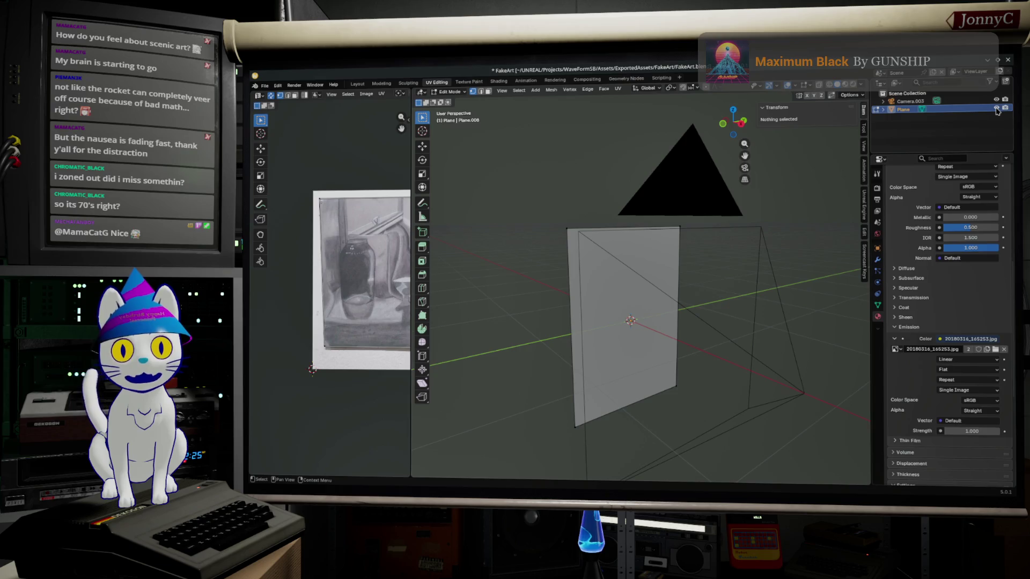
Hide the plane, return to Object Mode and browse the Object and Add menus without changes.
{"action": "left_click", "coordinate": [997, 108]}
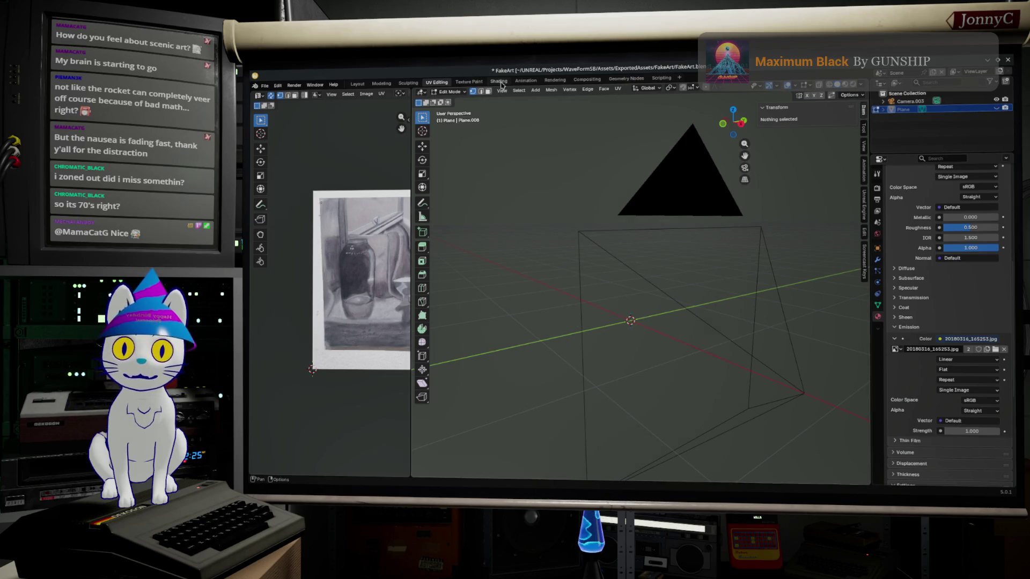
{"action": "key", "text": "Tab"}
{"action": "middle_click_drag", "start_coordinate": [558, 185], "coordinate": [563, 162]}
{"action": "left_click", "coordinate": [531, 90]}
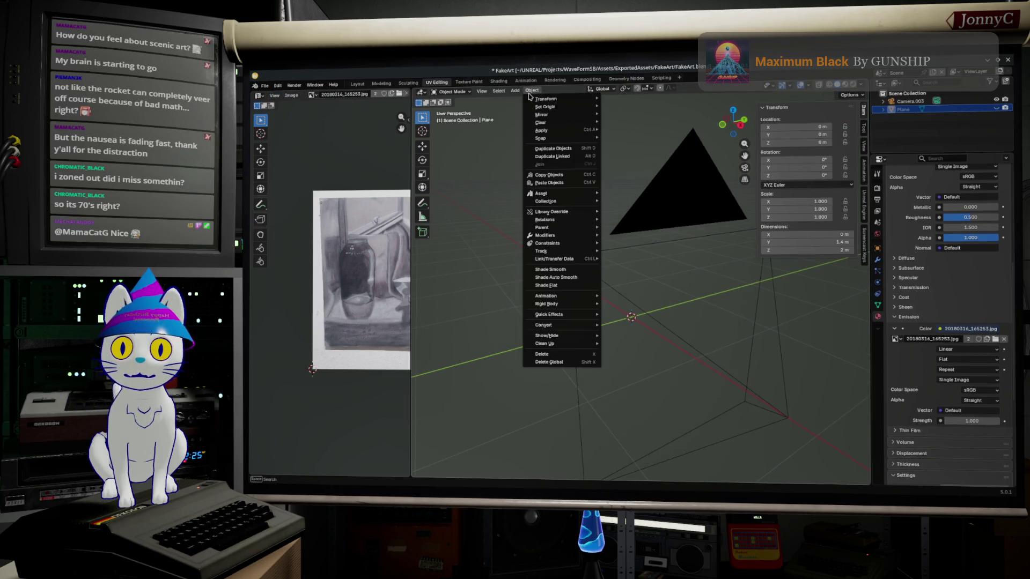
{"action": "left_click", "coordinate": [516, 93]}
{"action": "mouse_move", "coordinate": [526, 99]}
{"action": "left_click", "coordinate": [597, 112]}
{"action": "right_click", "coordinate": [903, 113]}
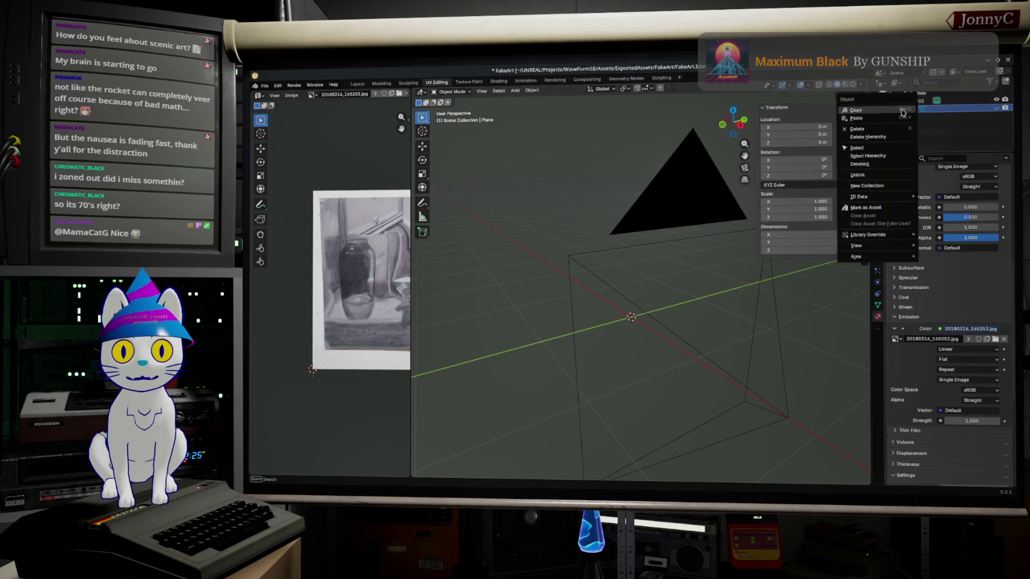
{"action": "key", "text": "Escape"}
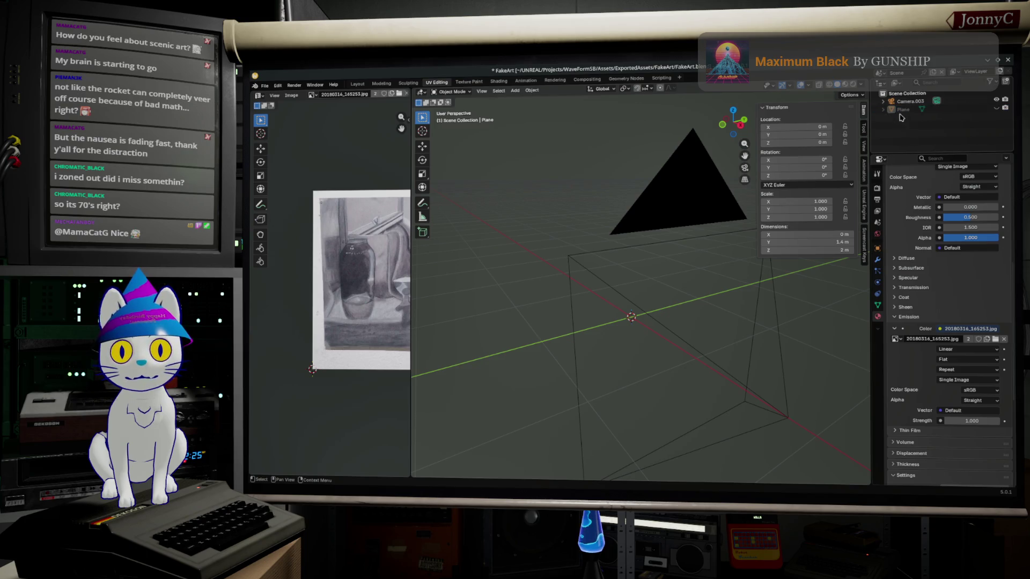
Duplicate the plane in place and rename the copy GraphiteImage in the Outliner.
{"action": "left_click", "coordinate": [996, 110]}
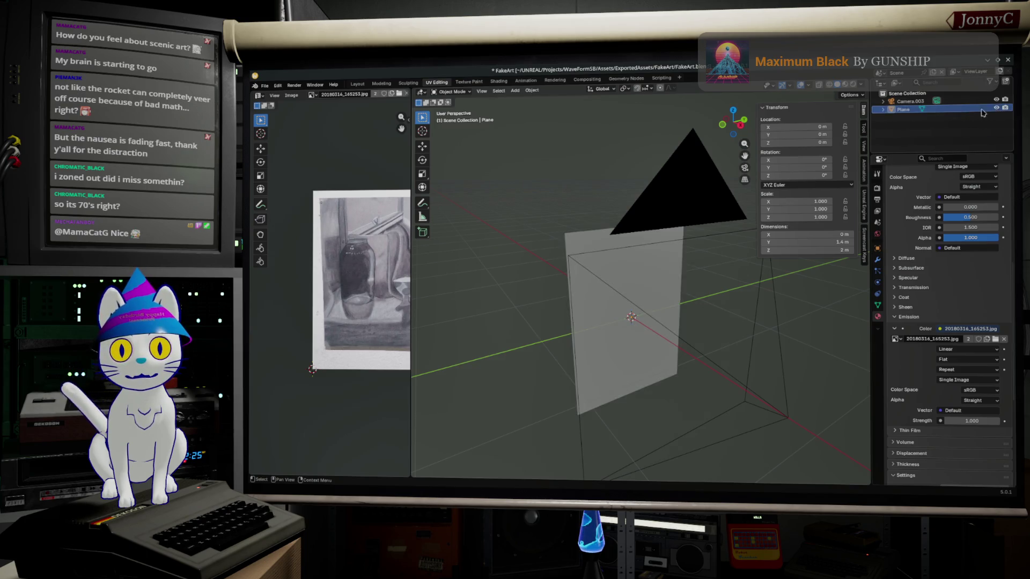
{"action": "left_click", "coordinate": [532, 90]}
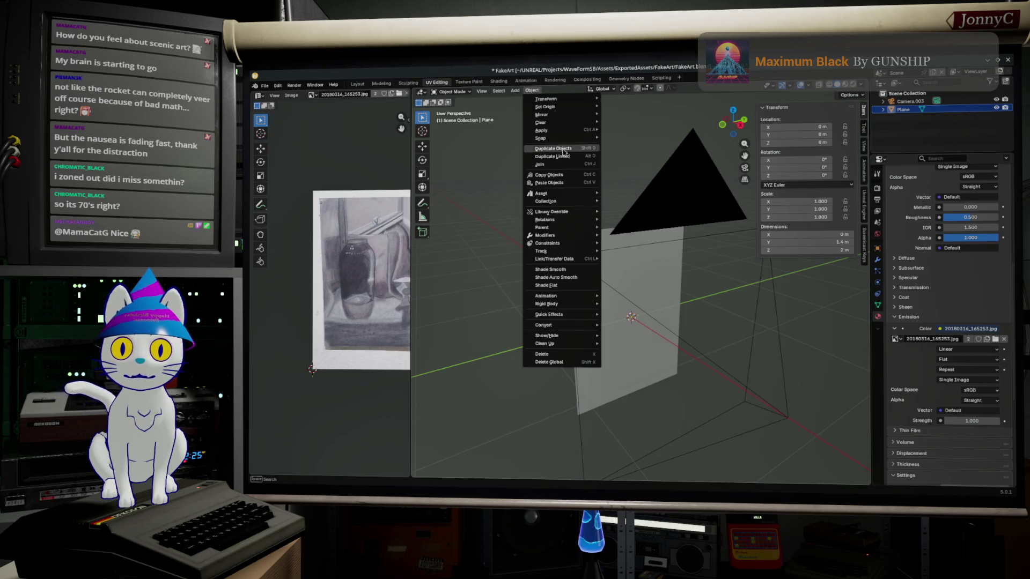
{"action": "left_click", "coordinate": [578, 156]}
{"action": "left_click", "coordinate": [612, 258]}
{"action": "left_click", "coordinate": [532, 89]}
{"action": "mouse_move", "coordinate": [540, 138]}
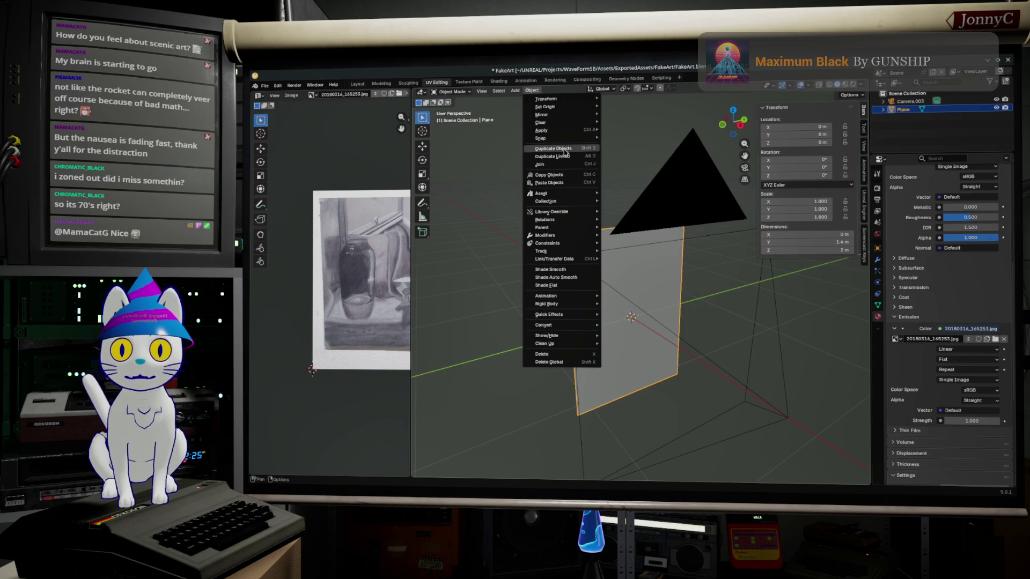
{"action": "left_click", "coordinate": [554, 148]}
{"action": "key", "text": "Escape"}
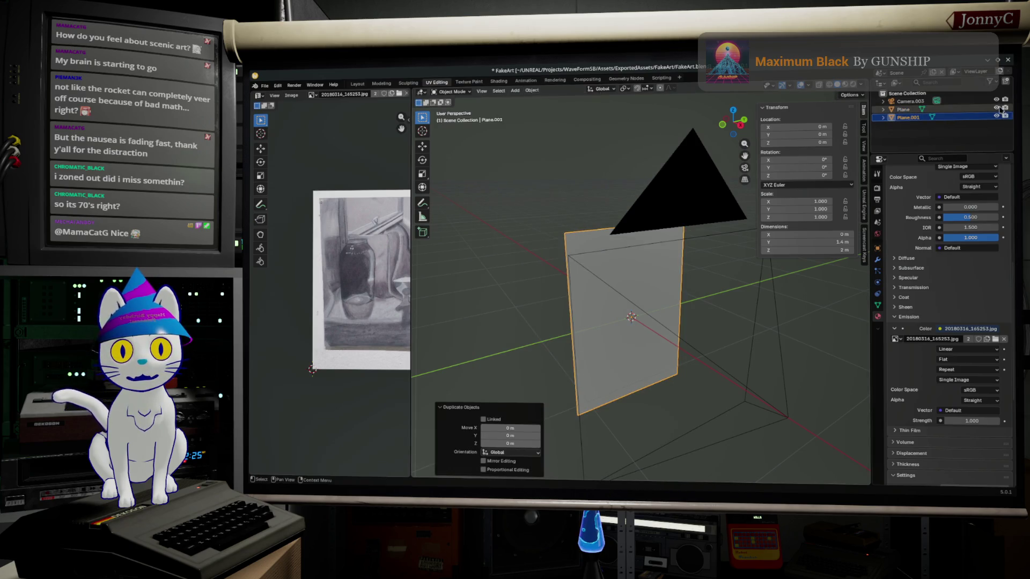
{"action": "double_click", "coordinate": [909, 118]}
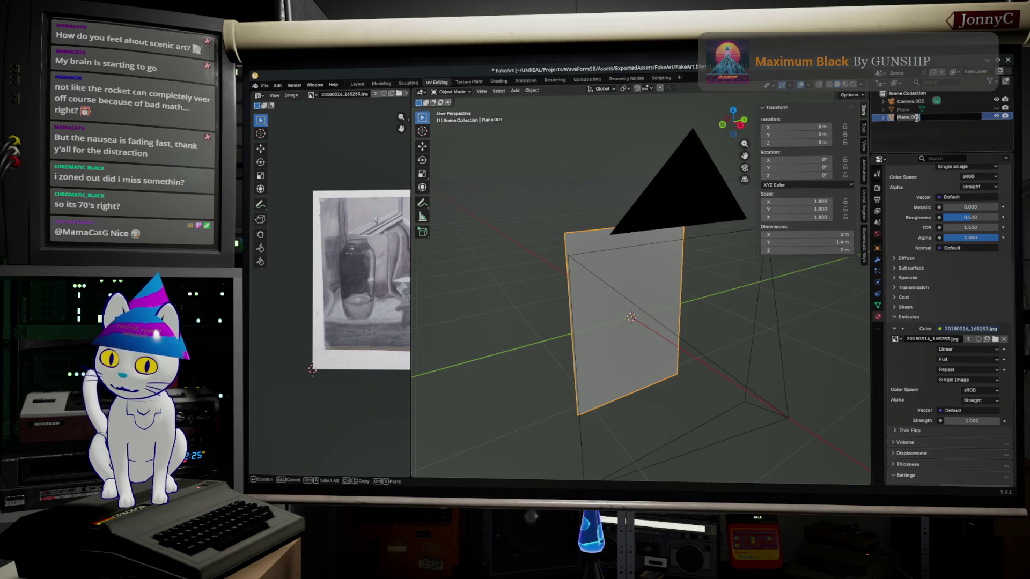
{"action": "type", "text": "Gl"}
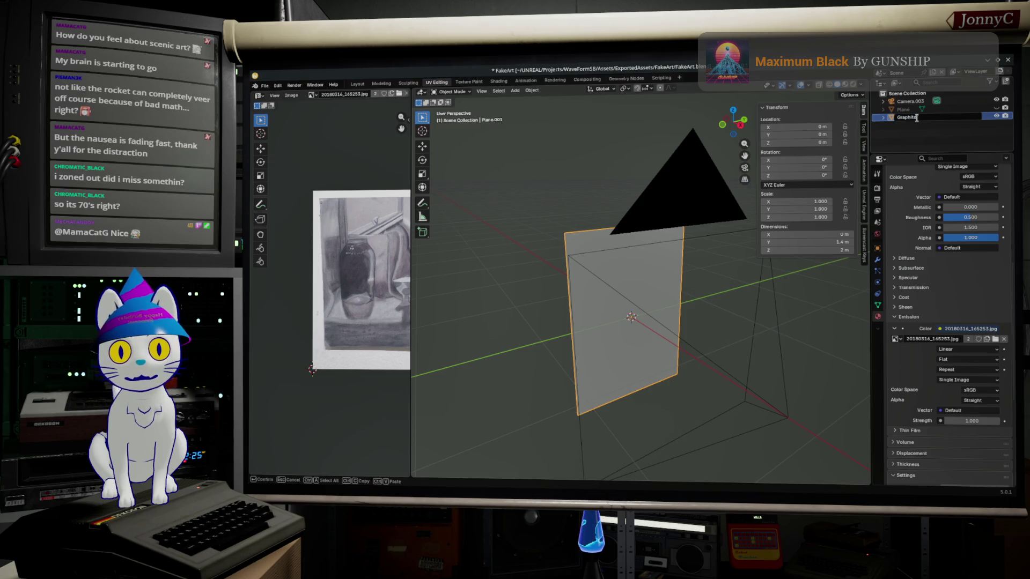
{"action": "key", "text": "Return"}
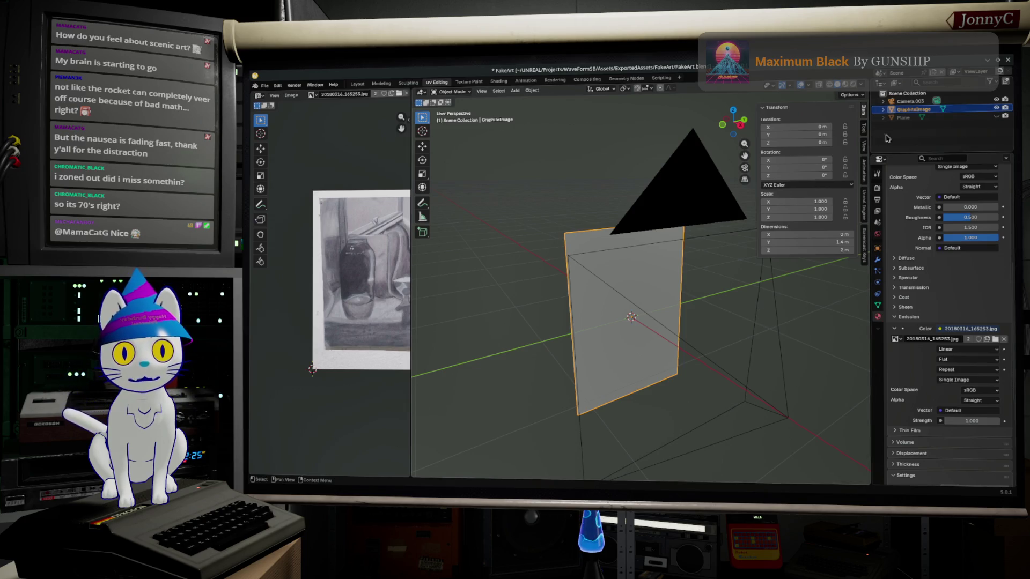
{"action": "middle_click_drag", "start_coordinate": [709, 268], "coordinate": [696, 257]}
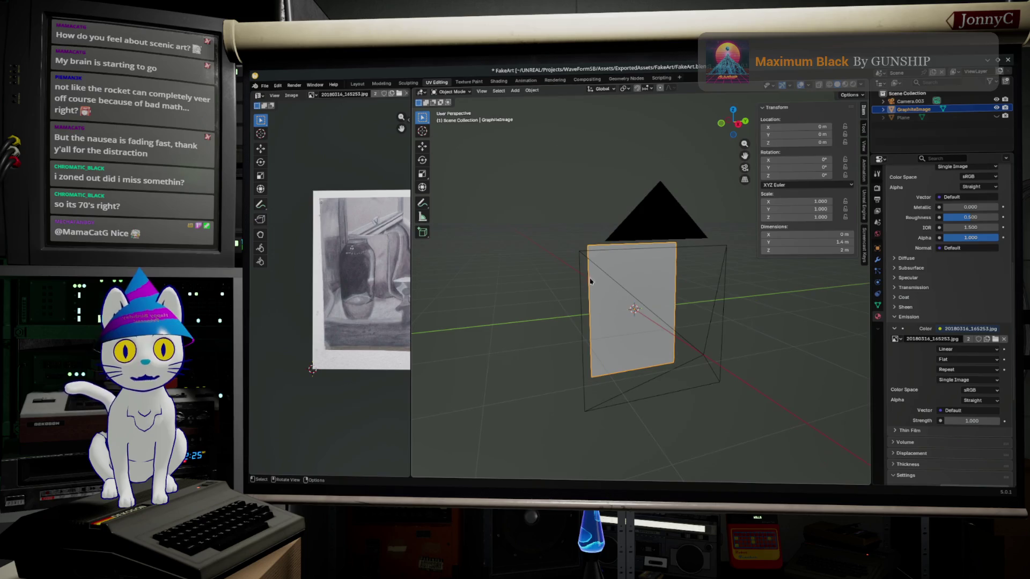
{"action": "scroll", "coordinate": [555, 110], "scroll_direction": "up", "scroll_amount": 2}
Switch to Material Preview and load RealArt.png as the emission texture.
{"action": "left_click", "coordinate": [529, 92]}
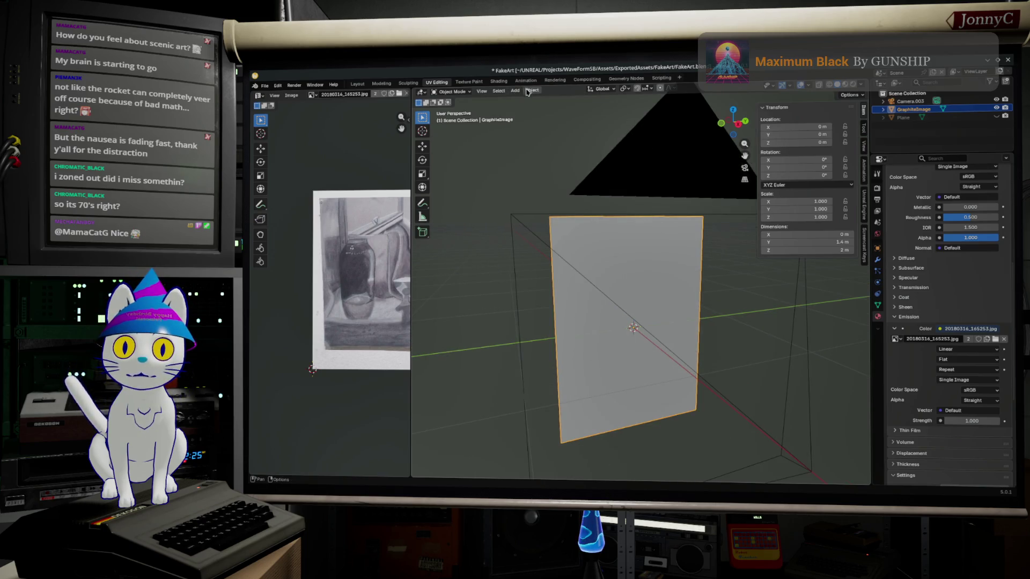
{"action": "scroll", "coordinate": [993, 279], "scroll_direction": "down", "scroll_amount": 2}
{"action": "scroll", "coordinate": [993, 278], "scroll_direction": "down", "scroll_amount": 2}
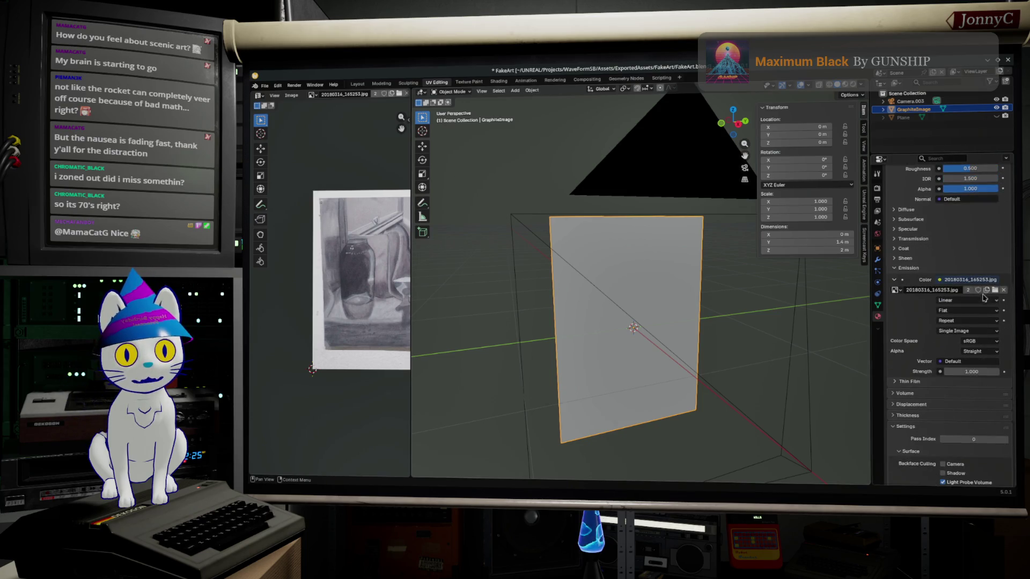
{"action": "left_click", "coordinate": [843, 81]}
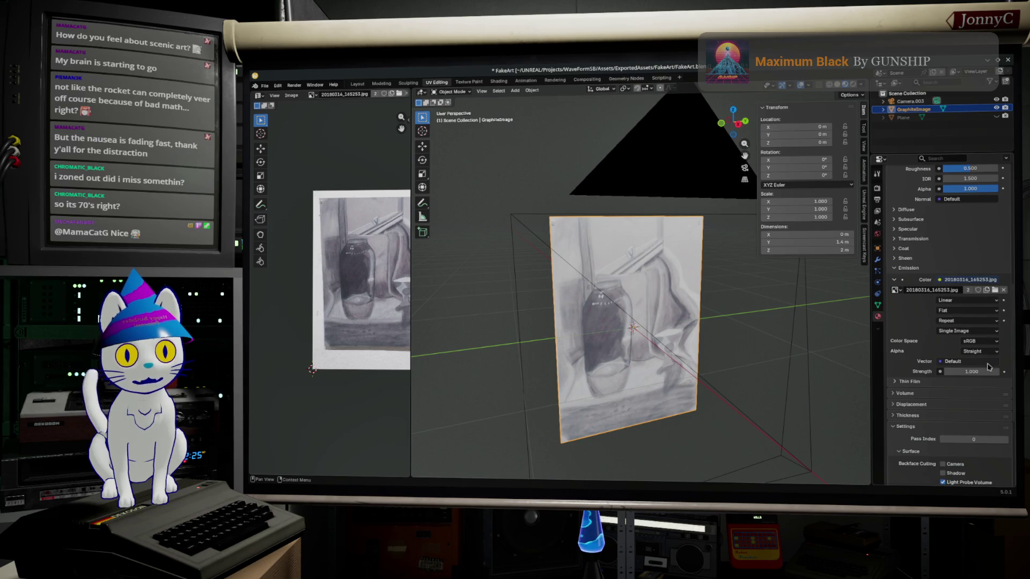
{"action": "left_click", "coordinate": [996, 291]}
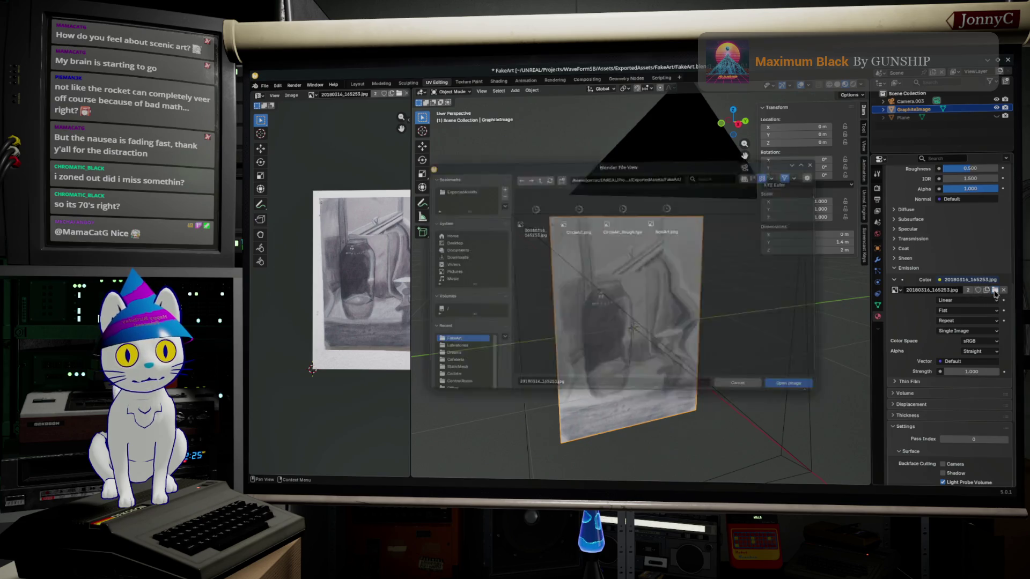
{"action": "left_click", "coordinate": [672, 205]}
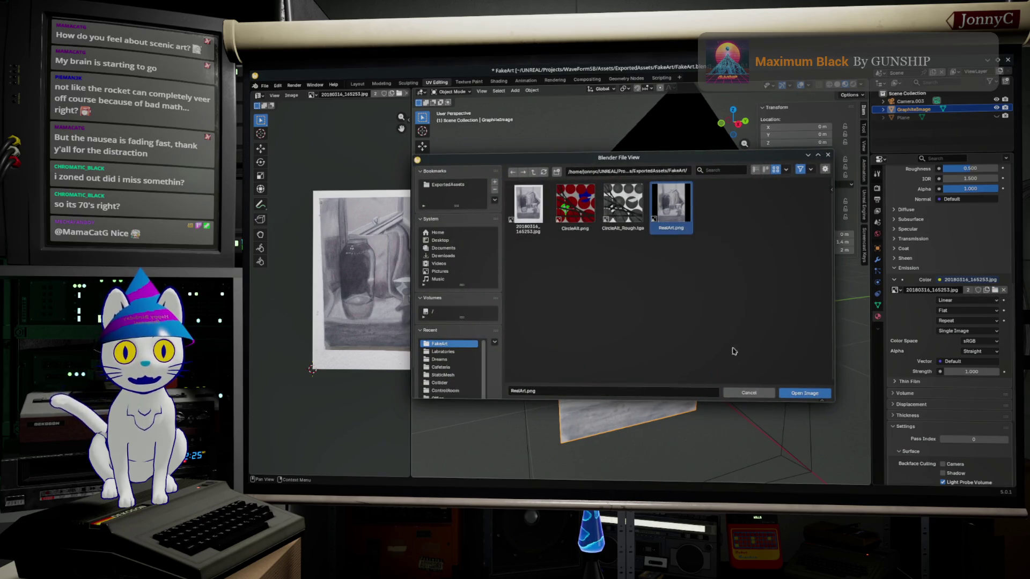
{"action": "left_click", "coordinate": [804, 393]}
{"action": "scroll", "coordinate": [1010, 309], "scroll_direction": "up", "scroll_amount": 1}
{"action": "scroll", "coordinate": [1001, 289], "scroll_direction": "up", "scroll_amount": 2}
{"action": "scroll", "coordinate": [993, 266], "scroll_direction": "up", "scroll_amount": 1}
{"action": "scroll", "coordinate": [989, 249], "scroll_direction": "up", "scroll_amount": 1}
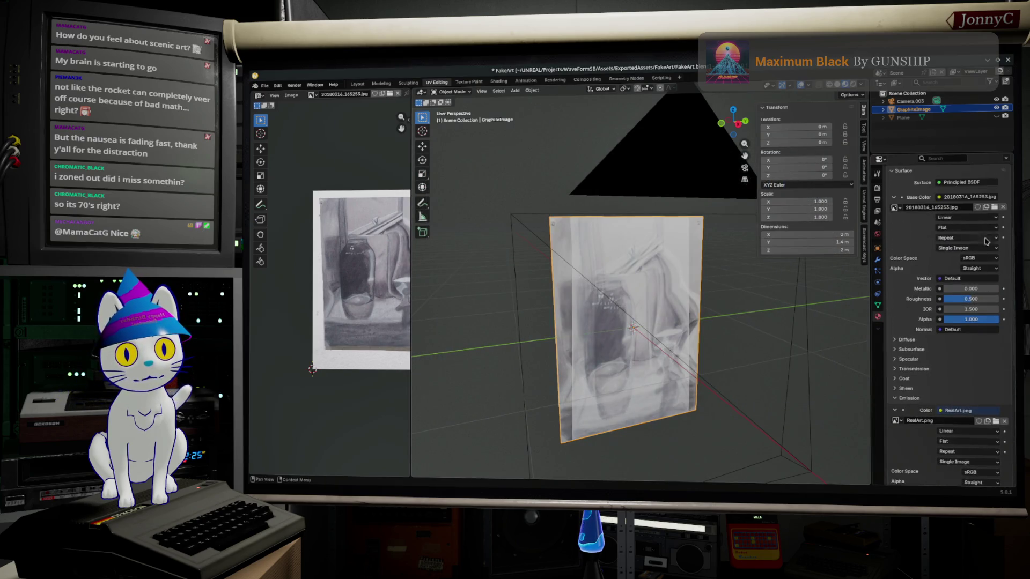
Load RealArt.png as the base colour texture and frame the plane head-on.
{"action": "left_click", "coordinate": [996, 208]}
{"action": "left_click", "coordinate": [671, 205]}
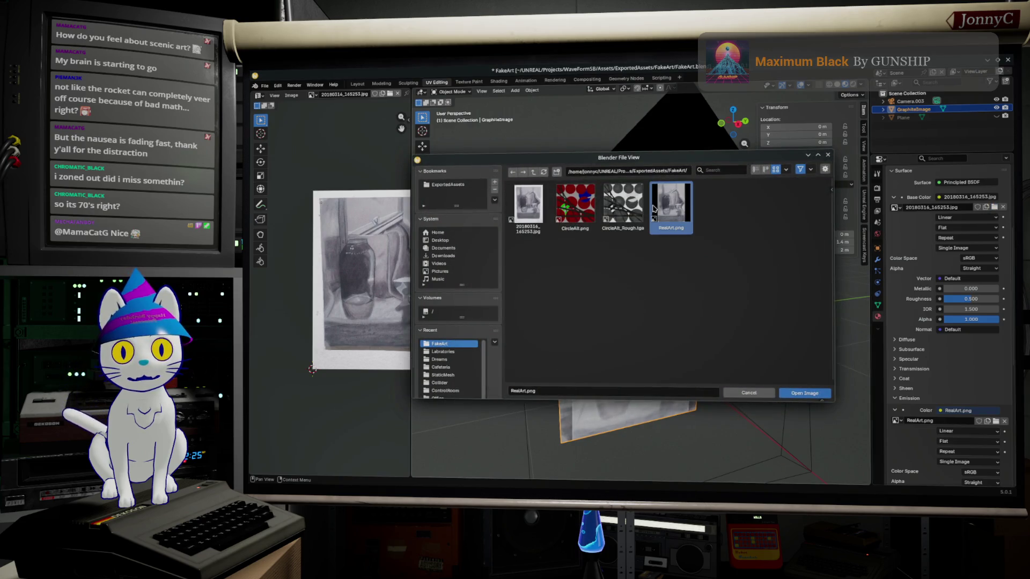
{"action": "left_click", "coordinate": [805, 392]}
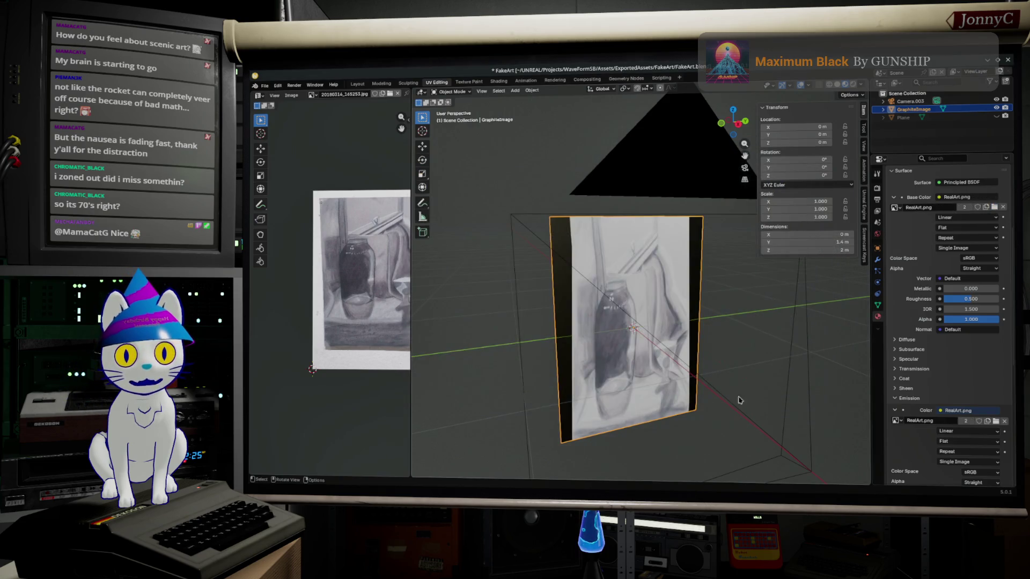
{"action": "key", "text": "KP_Decimal"}
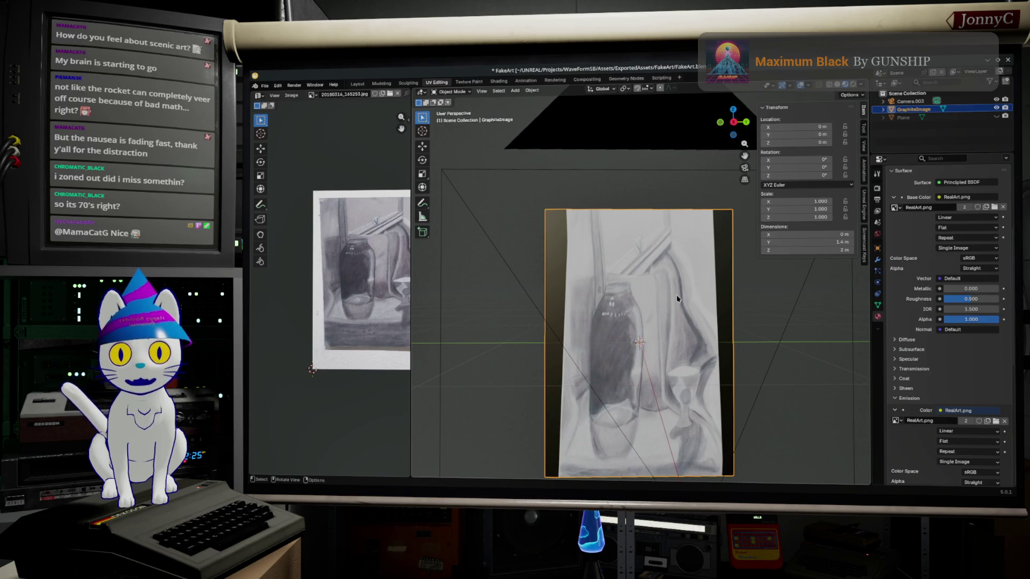
{"action": "scroll", "coordinate": [386, 298], "scroll_direction": "down", "scroll_amount": 3}
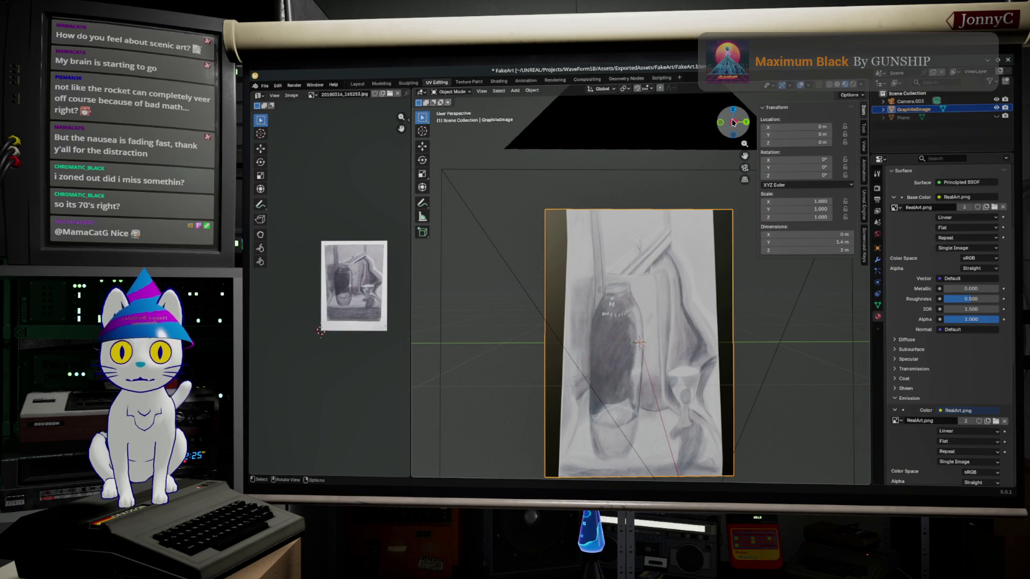
{"action": "left_click", "coordinate": [733, 122]}
{"action": "left_click", "coordinate": [732, 122]}
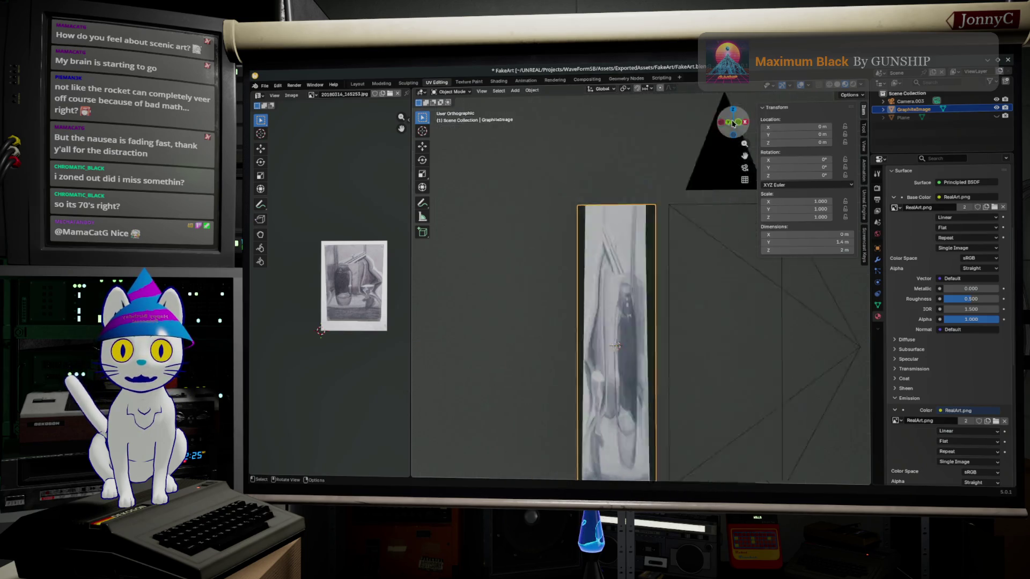
{"action": "left_click", "coordinate": [530, 91]}
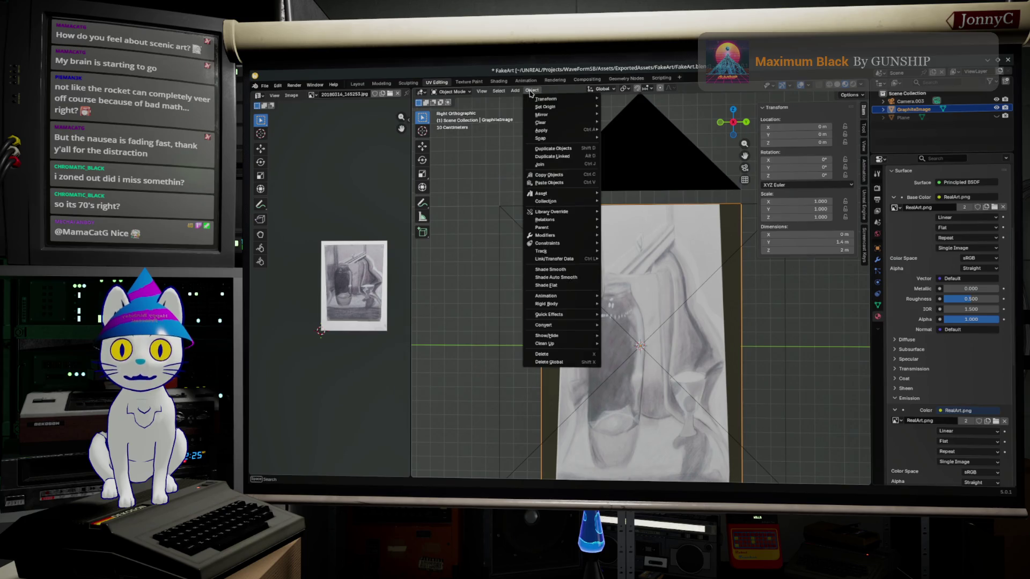
In Edit Mode project the plane's UVs from the current view.
{"action": "key", "text": "Tab"}
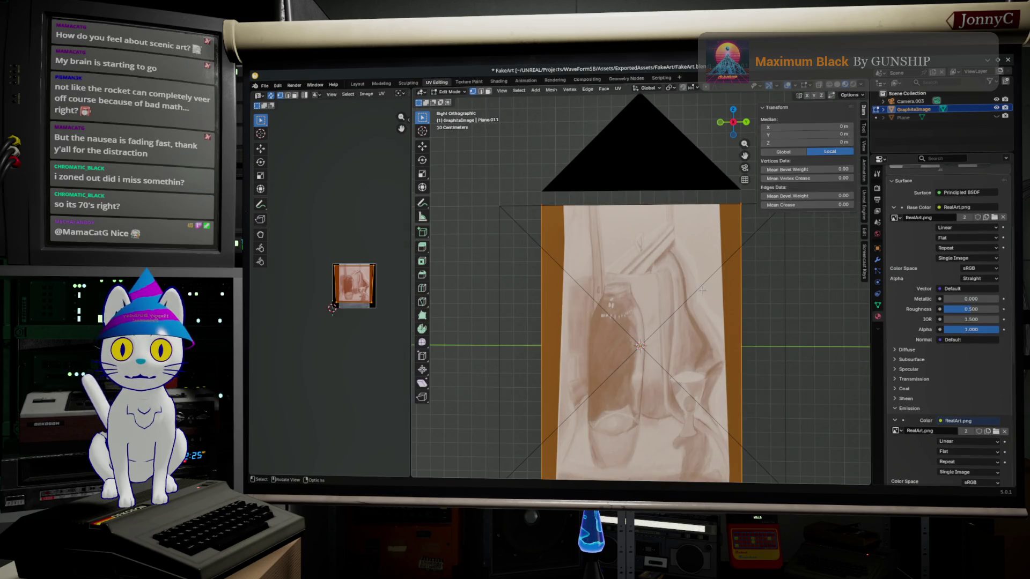
{"action": "left_click", "coordinate": [618, 89]}
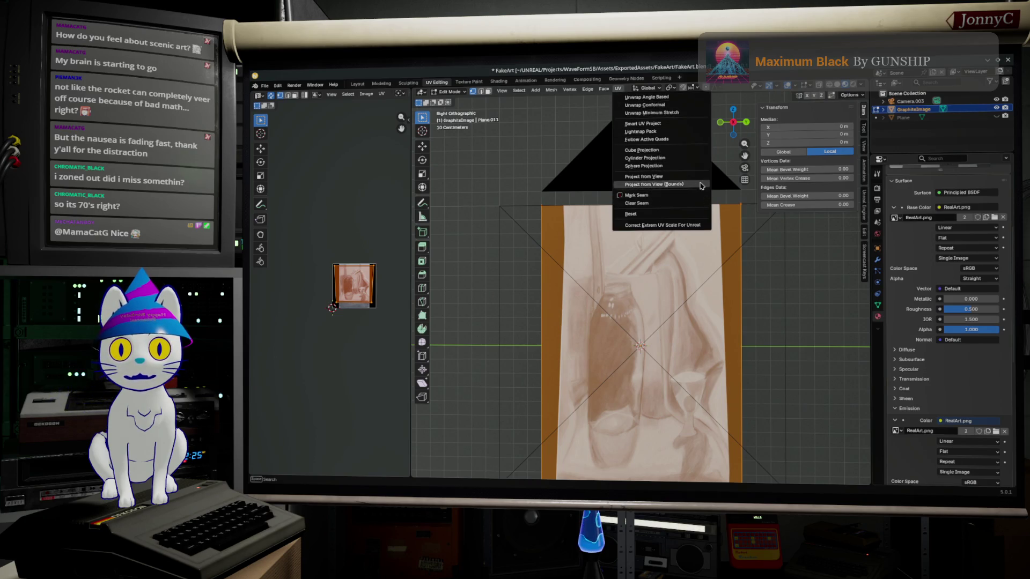
{"action": "left_click", "coordinate": [703, 175]}
{"action": "scroll", "coordinate": [378, 314], "scroll_direction": "up", "scroll_amount": 2}
{"action": "scroll", "coordinate": [378, 314], "scroll_direction": "up", "scroll_amount": 1}
{"action": "scroll", "coordinate": [378, 314], "scroll_direction": "up", "scroll_amount": 2}
{"action": "middle_click_drag", "start_coordinate": [338, 266], "coordinate": [382, 286]}
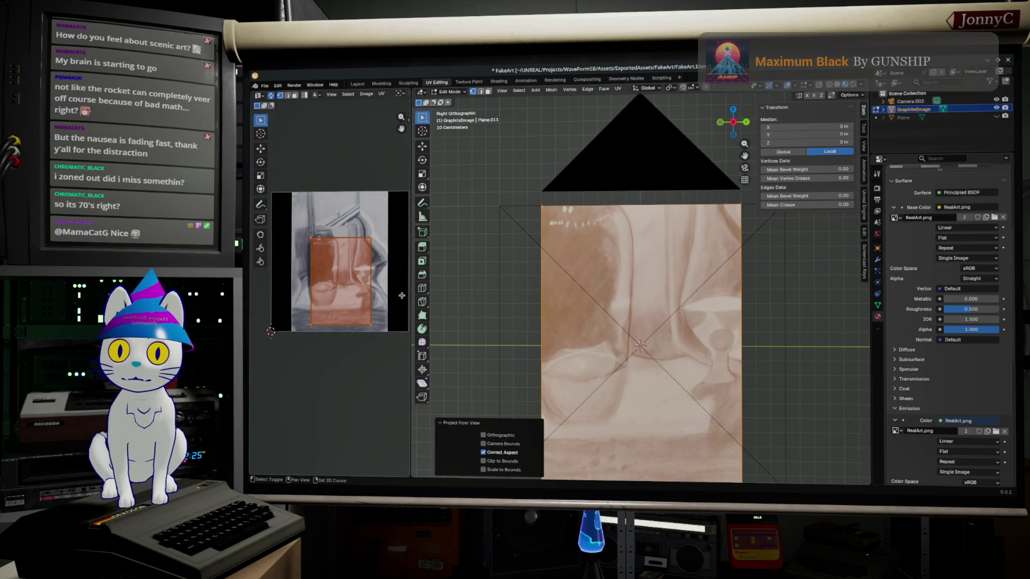
{"action": "key", "text": "alt+a"}
{"action": "scroll", "coordinate": [638, 194], "scroll_direction": "down", "scroll_amount": 1}
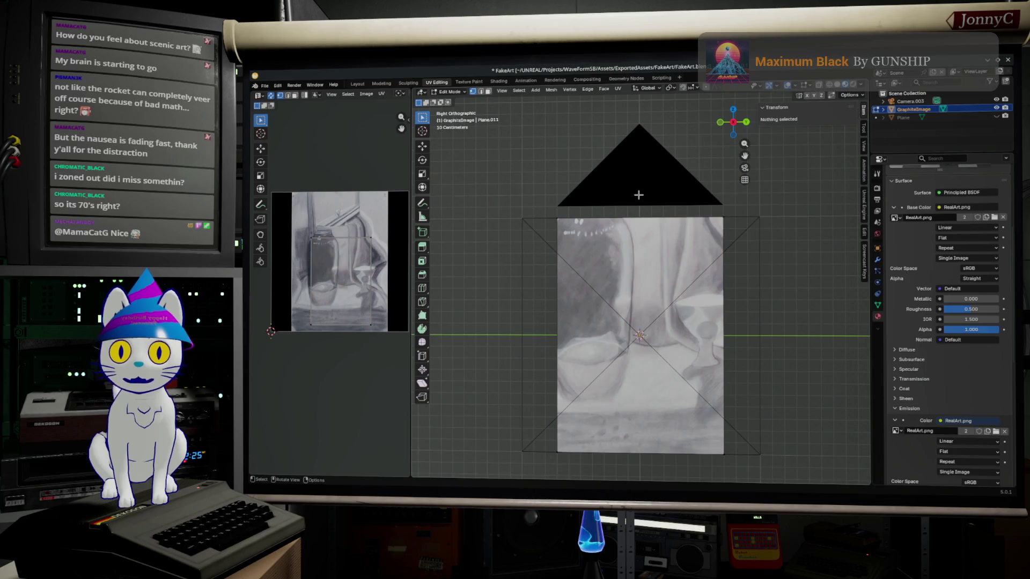
From camera view, project all UVs from view fitted to camera bounds, then leave Edit Mode.
{"action": "left_click", "coordinate": [744, 167]}
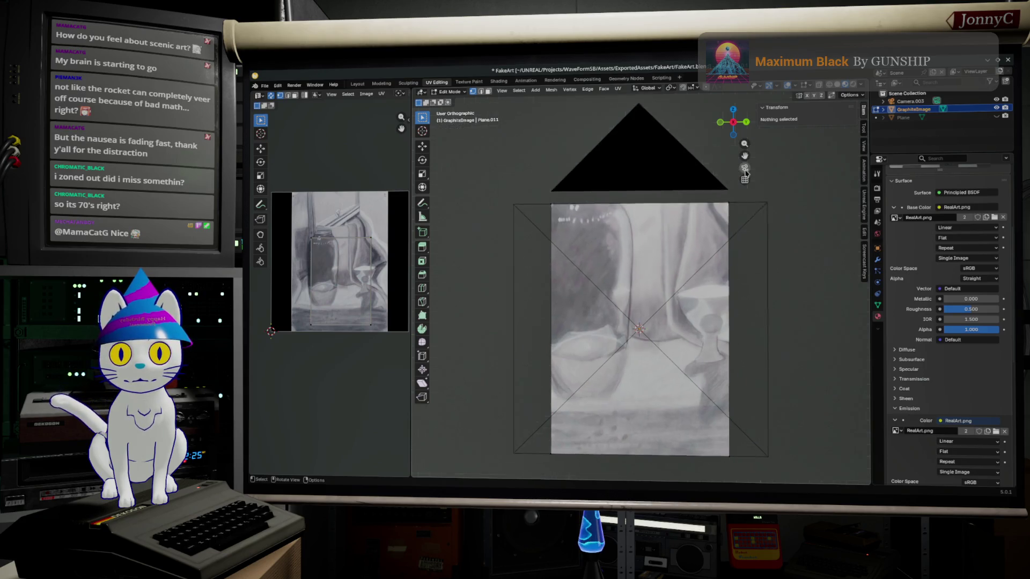
{"action": "left_click", "coordinate": [621, 89]}
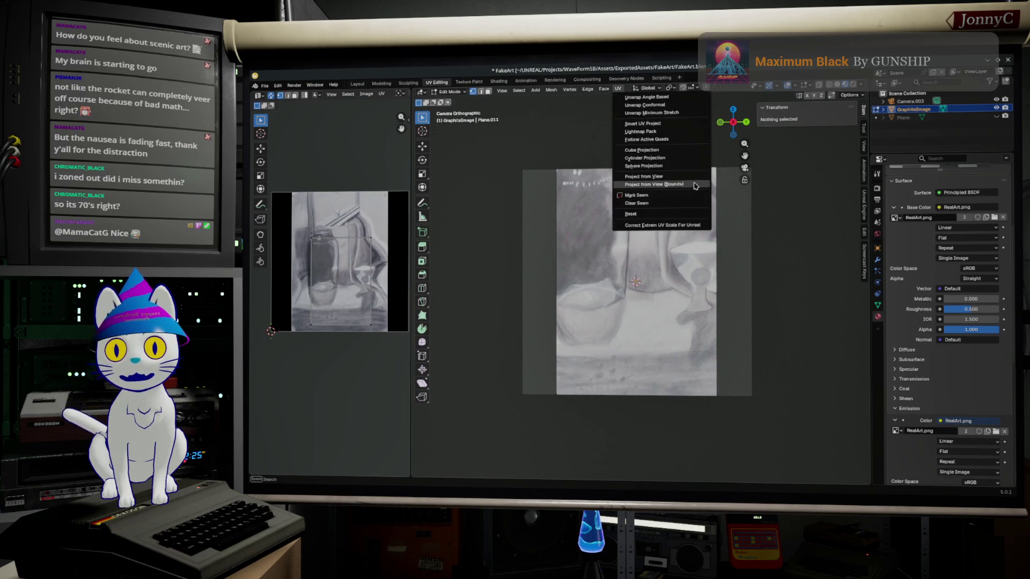
{"action": "key", "text": "a"}
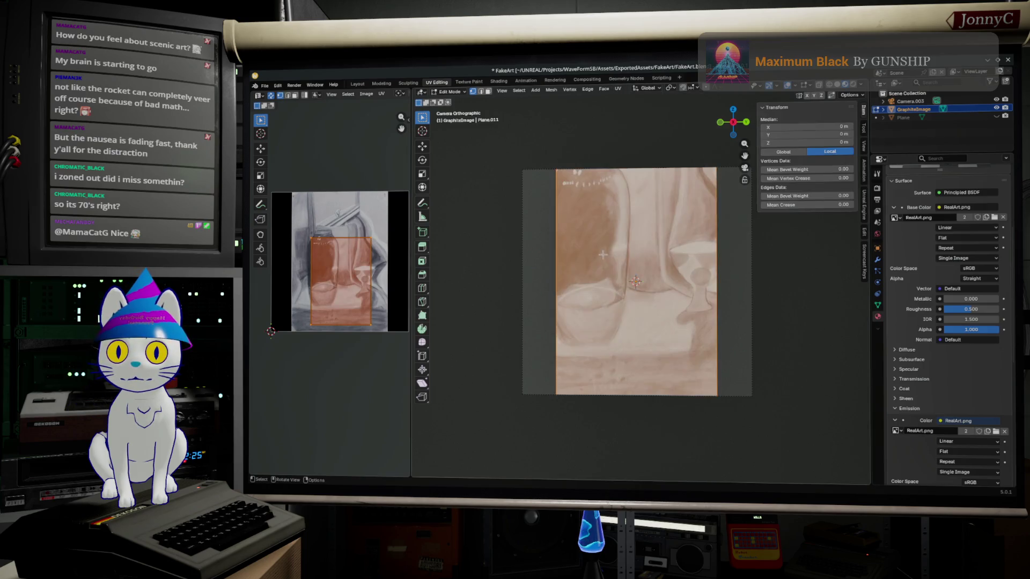
{"action": "left_click", "coordinate": [620, 91]}
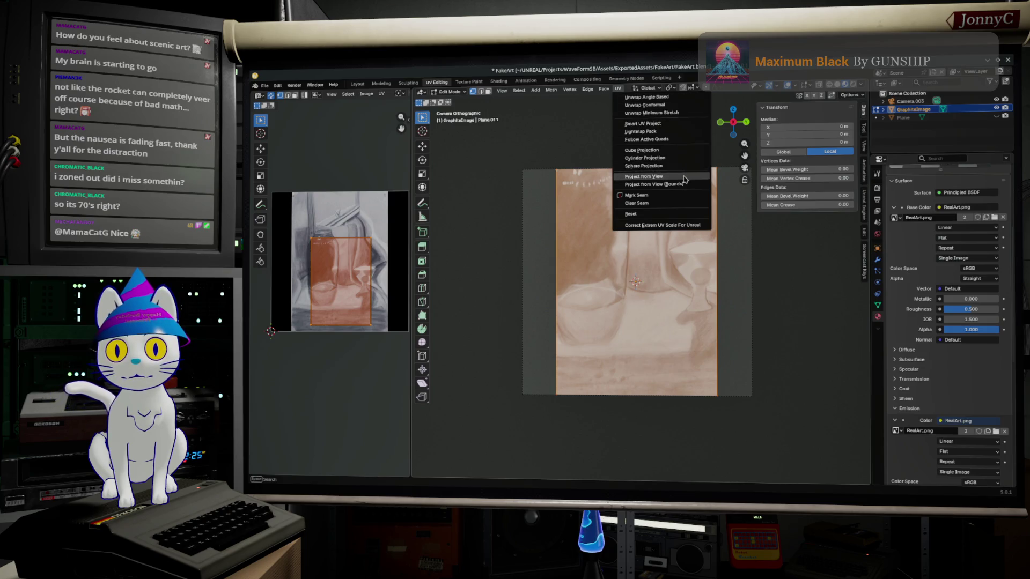
{"action": "left_click", "coordinate": [684, 179]}
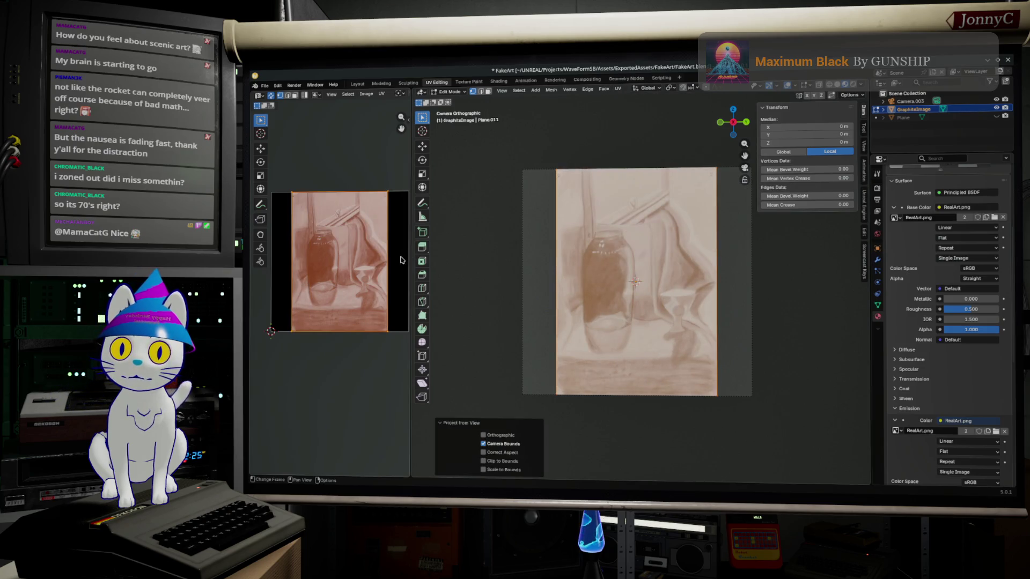
{"action": "key", "text": "alt+a"}
{"action": "middle_click_drag", "start_coordinate": [564, 282], "coordinate": [659, 265]}
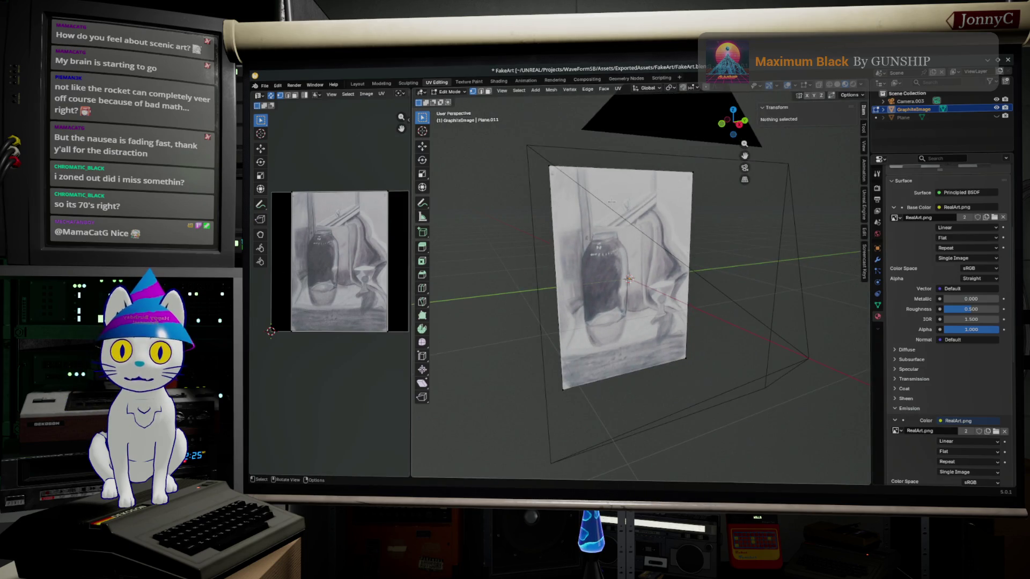
{"action": "key", "text": "Tab"}
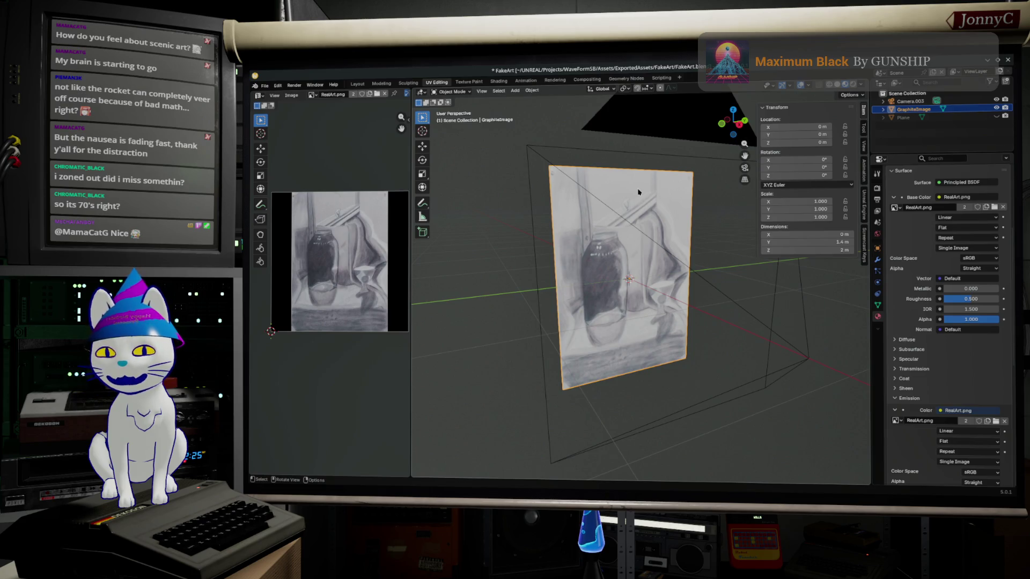
{"action": "middle_click_drag", "start_coordinate": [614, 197], "coordinate": [697, 105]}
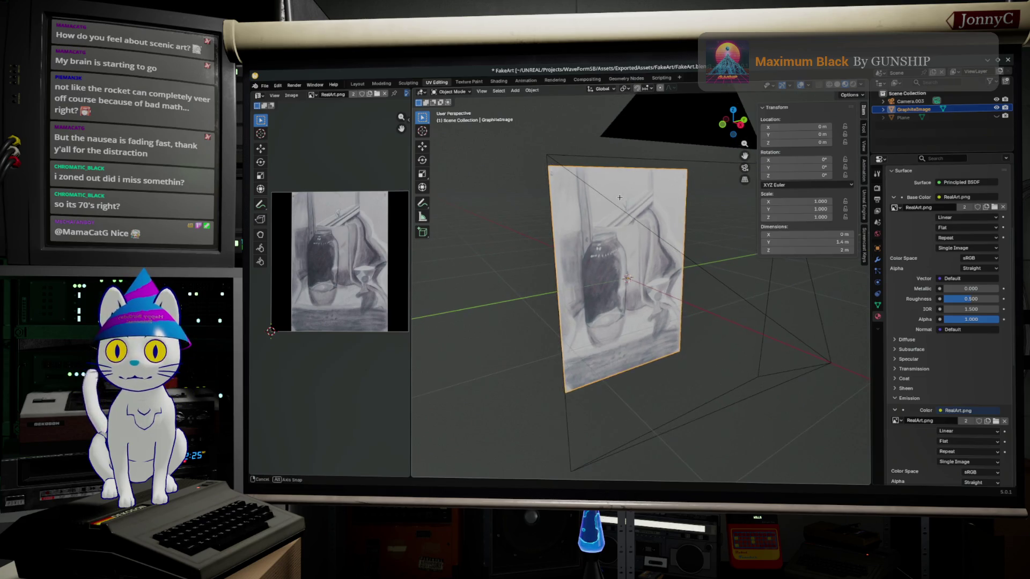
{"action": "key", "text": "Tab"}
{"action": "key", "text": "a"}
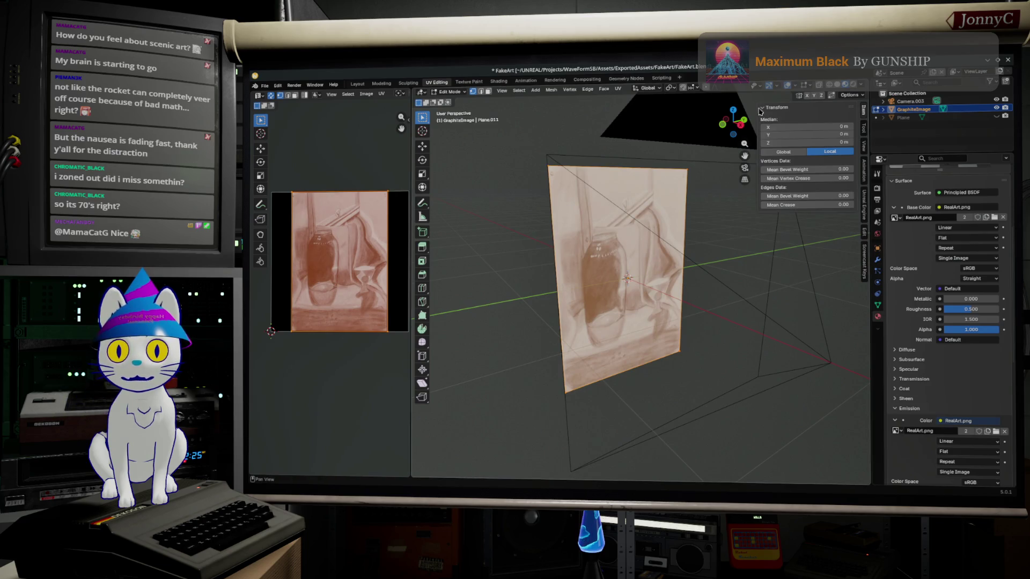
{"action": "left_click", "coordinate": [743, 124]}
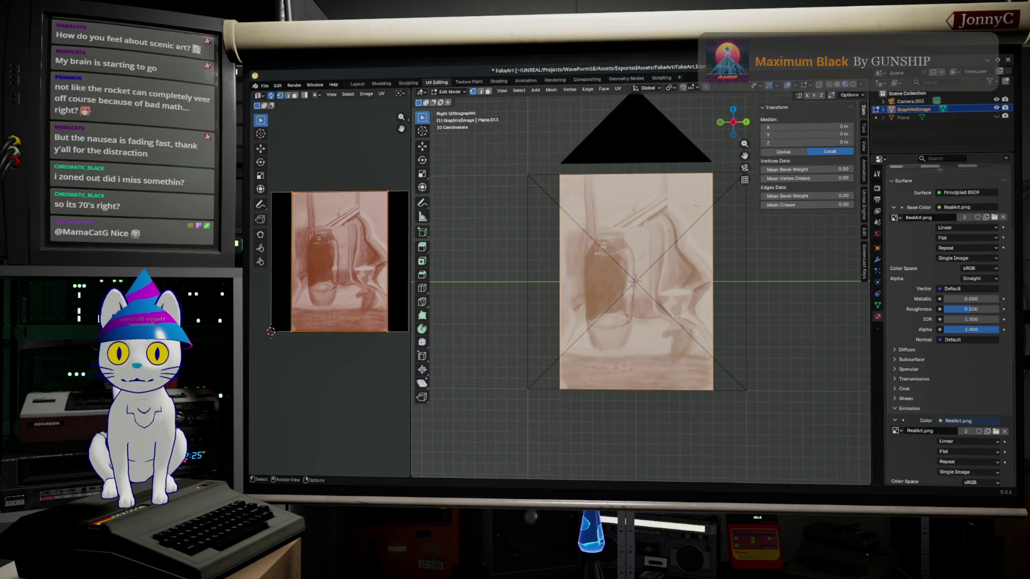
{"action": "key", "text": "g"}
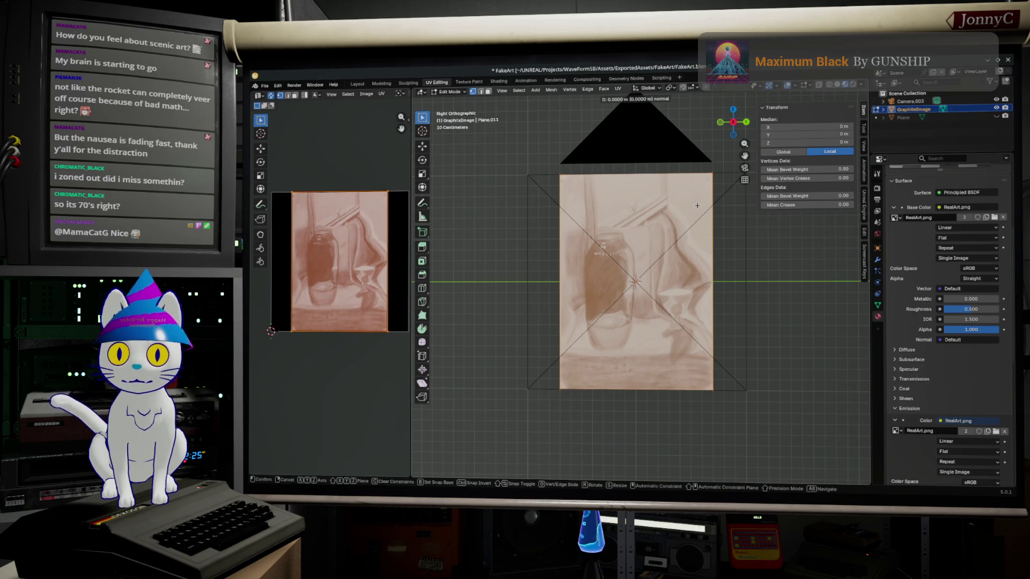
{"action": "right_click", "coordinate": [697, 205]}
{"action": "key", "text": "s"}
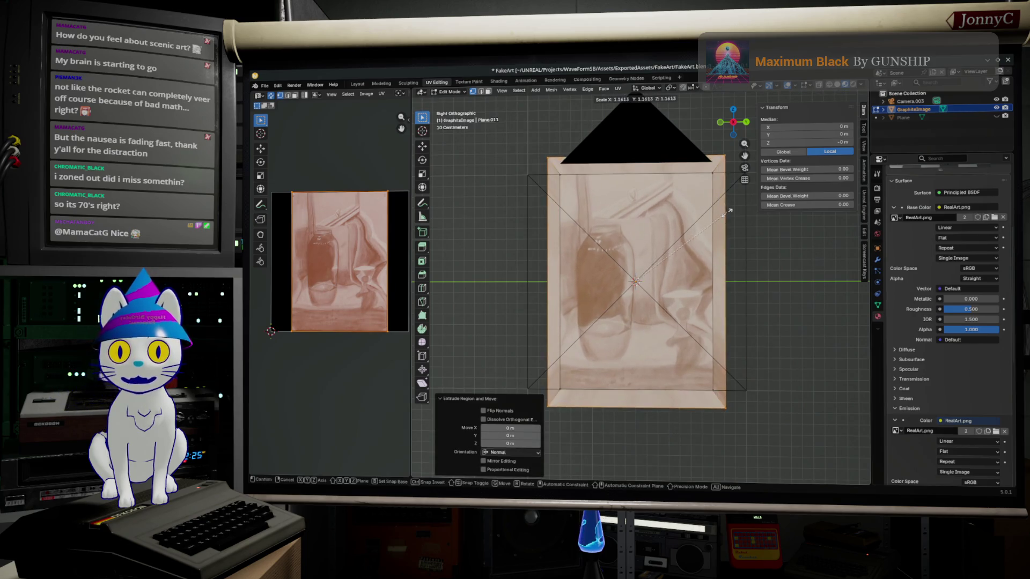
{"action": "left_click", "coordinate": [766, 214]}
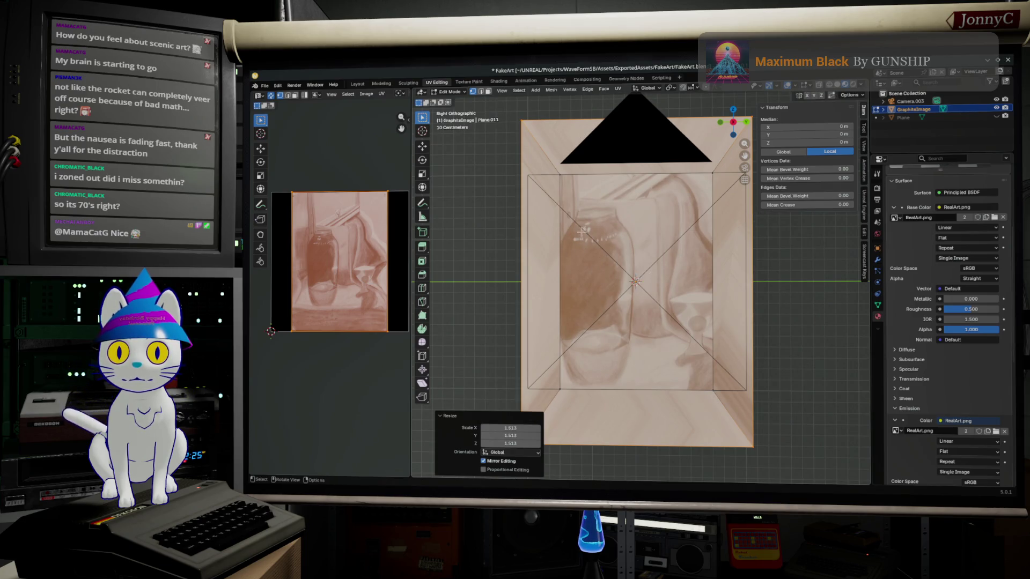
{"action": "left_click", "coordinate": [559, 175]}
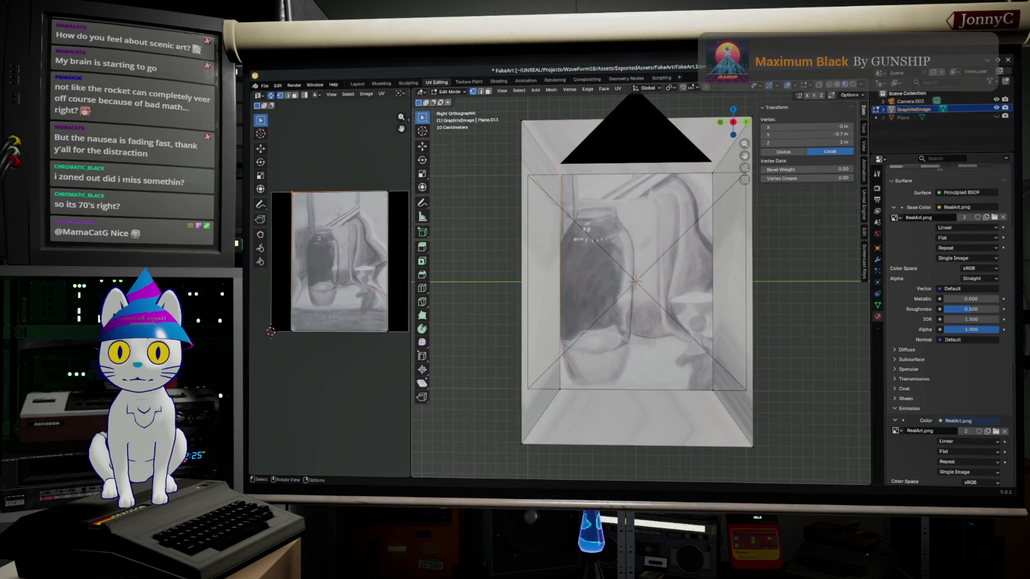
{"action": "left_click", "coordinate": [561, 388], "text": "shift"}
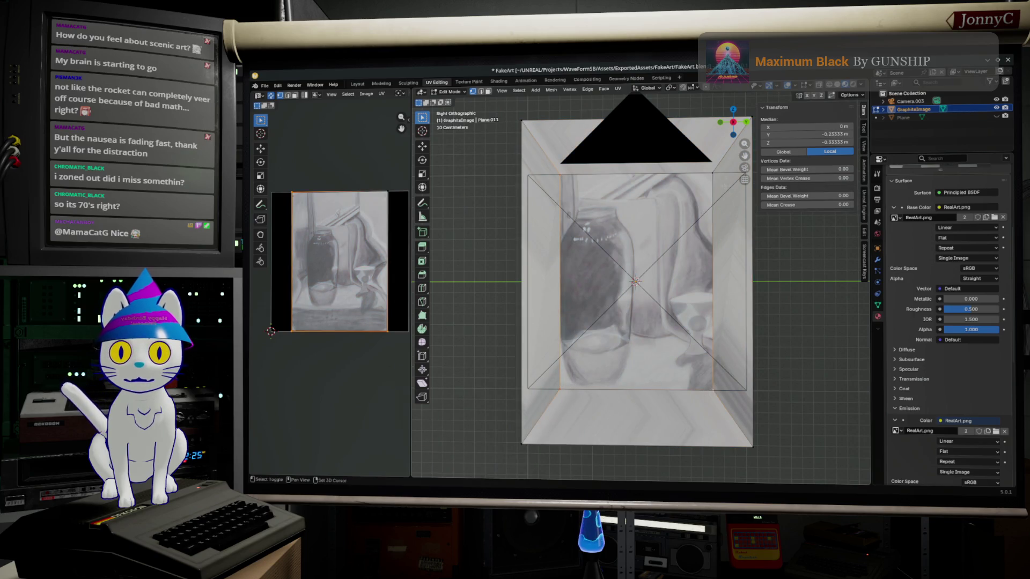
{"action": "key", "text": "a"}
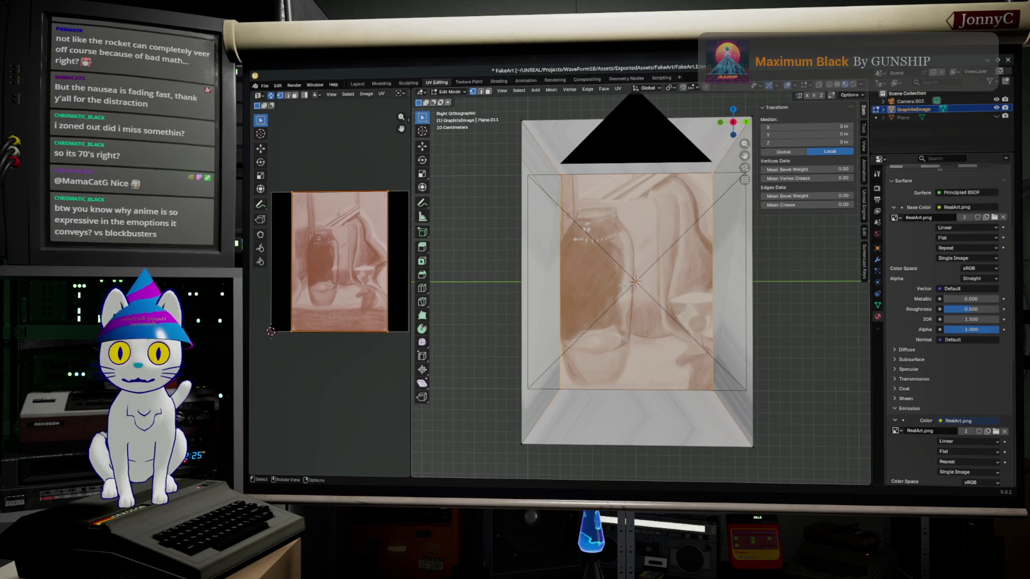
{"action": "key", "text": "alt+a"}
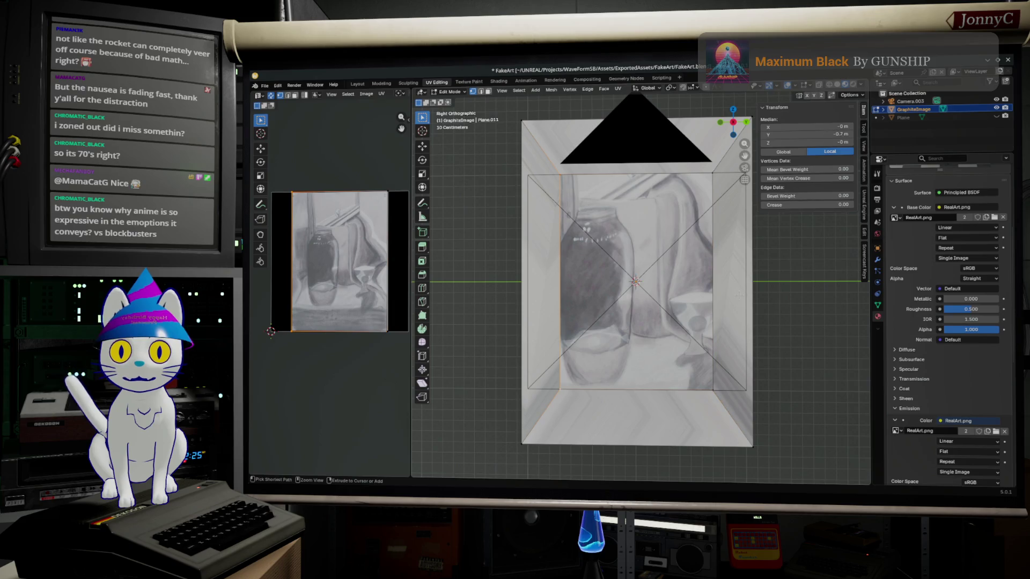
{"action": "key", "text": "a"}
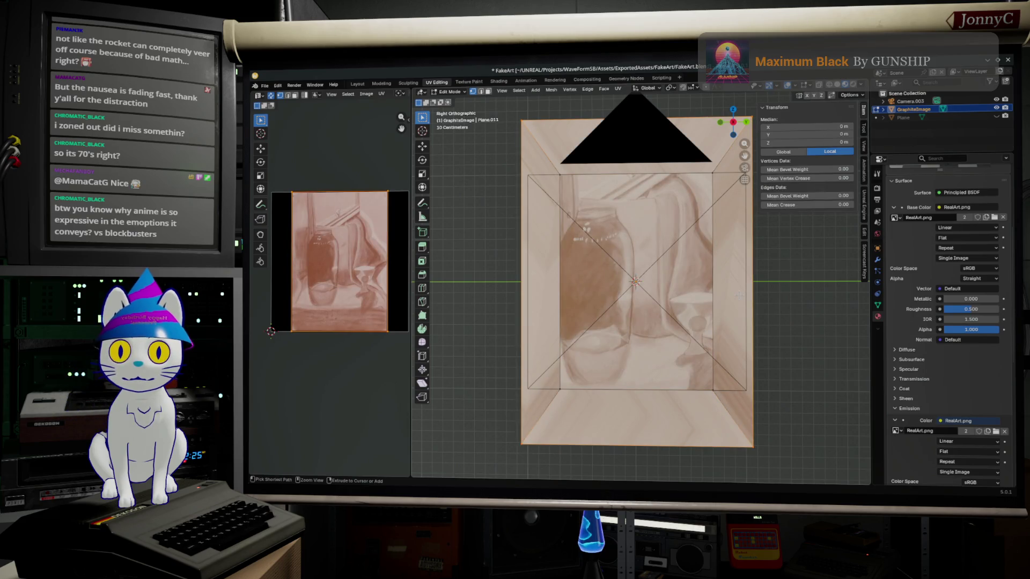
{"action": "key", "text": "alt+a"}
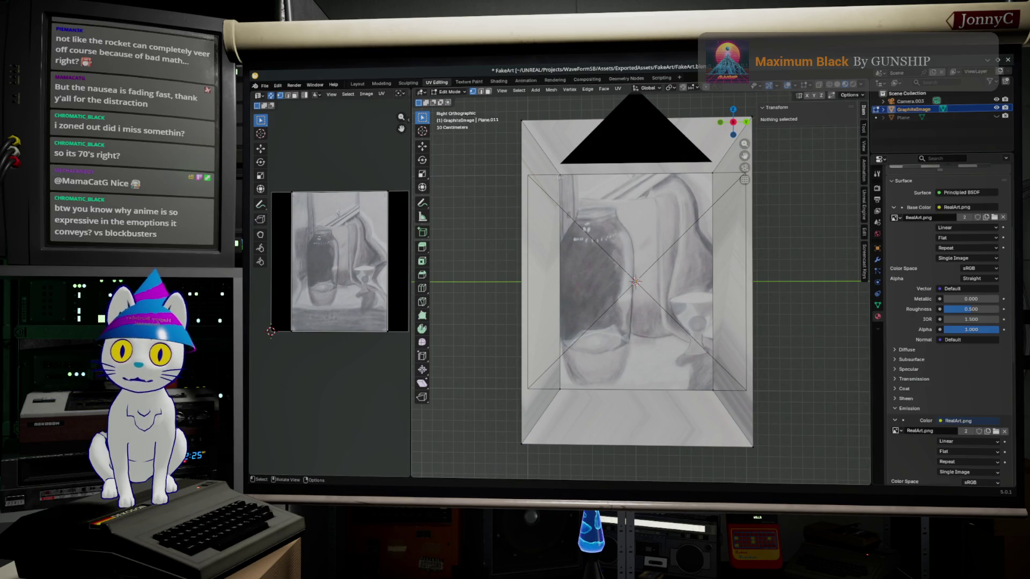
{"action": "left_click", "coordinate": [553, 174]}
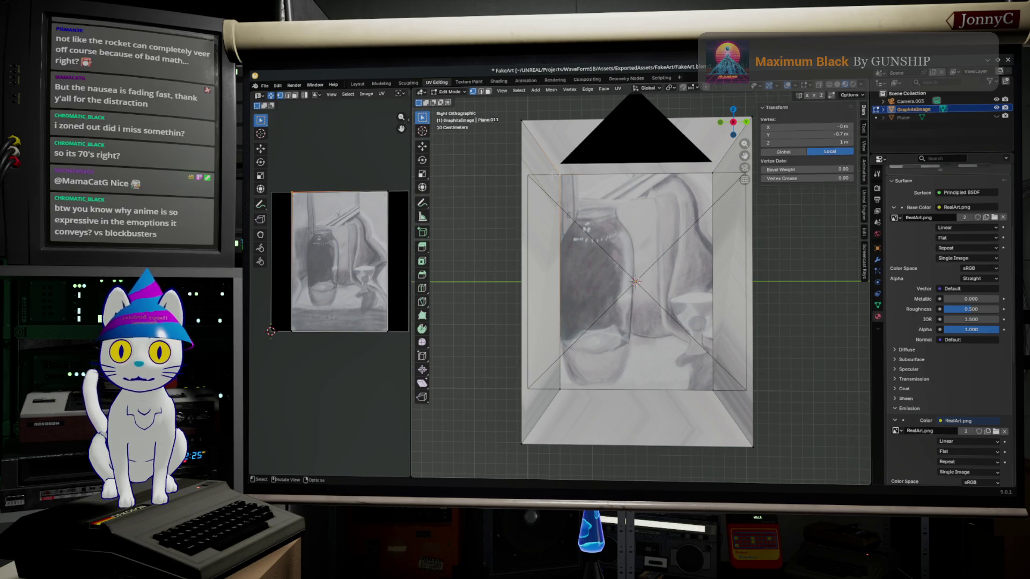
{"action": "middle_click_drag", "start_coordinate": [545, 153], "coordinate": [544, 217], "text": "shift"}
{"action": "mouse_move", "coordinate": [509, 141]}
{"action": "left_mouse_down"}
{"action": "mouse_move", "coordinate": [795, 196]}
{"action": "mouse_move", "coordinate": [760, 212]}
{"action": "left_mouse_up"}
{"action": "scroll", "coordinate": [643, 418], "scroll_direction": "up", "scroll_amount": 3}
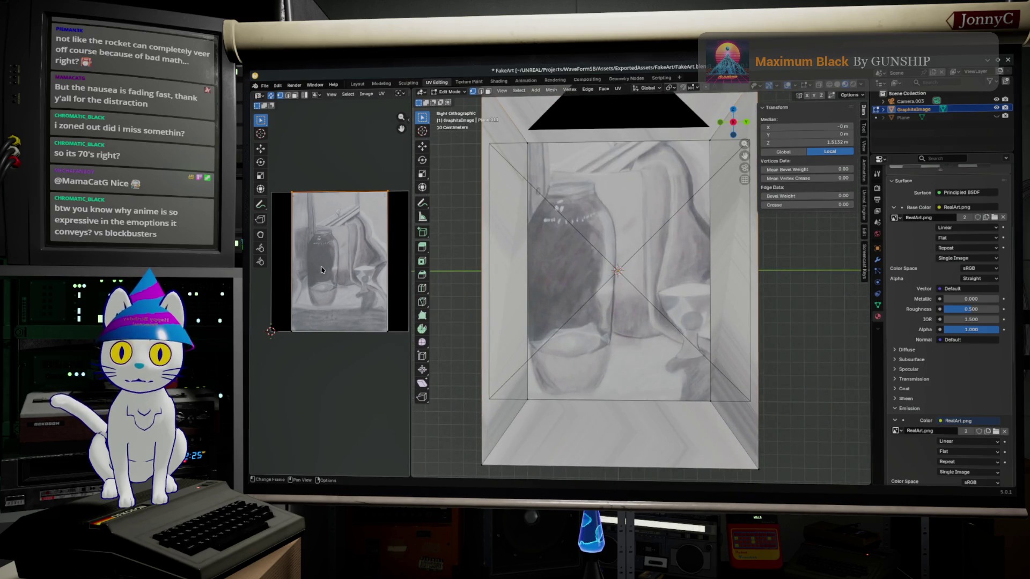
{"action": "key", "text": "alt+a"}
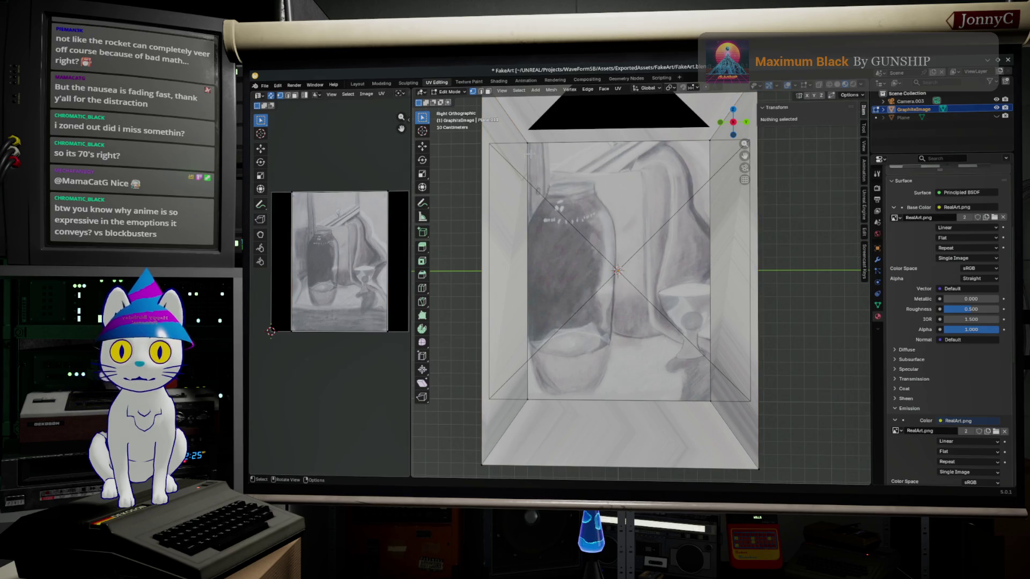
{"action": "left_click", "coordinate": [528, 144]}
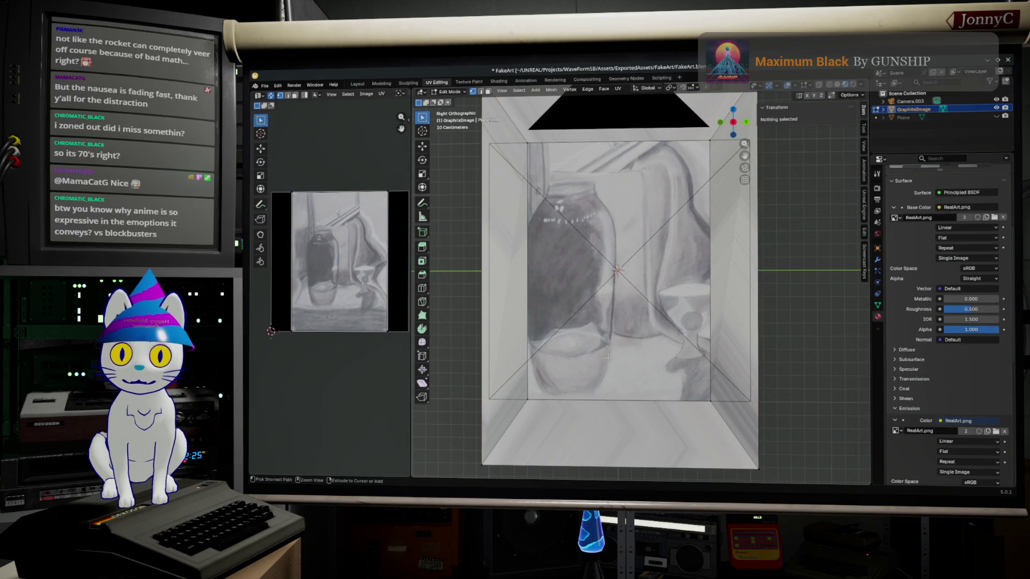
{"action": "key", "text": "a"}
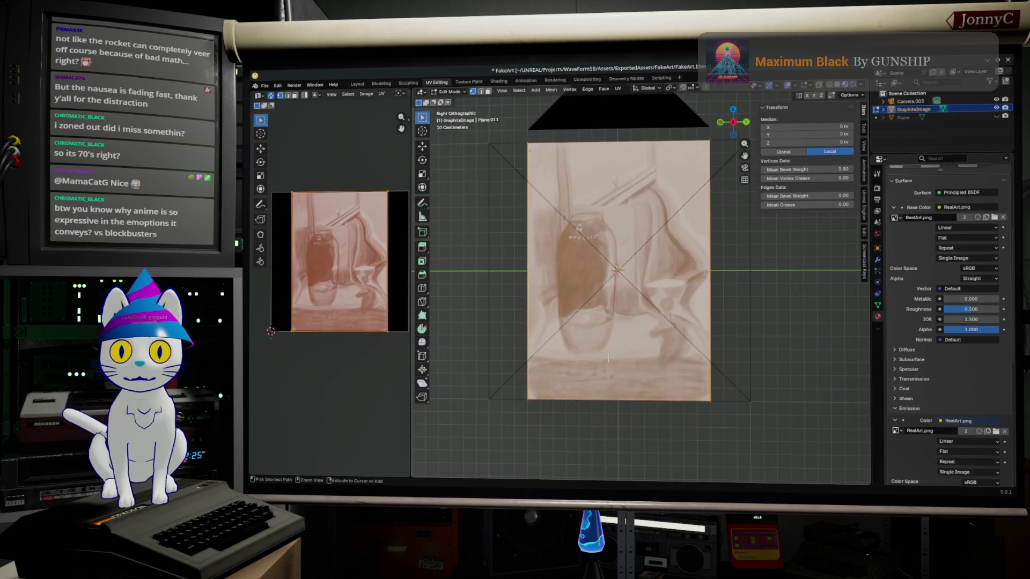
{"action": "key", "text": "alt+a"}
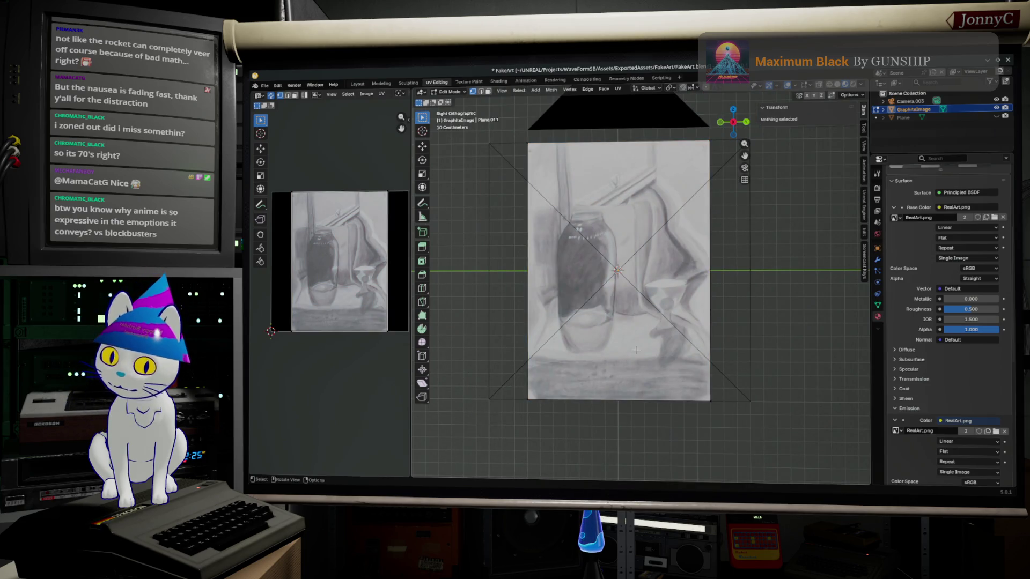
Duplicate the drawing plane in place as GraphiteImage.001, redoing a misplaced first attempt.
{"action": "key", "text": "Tab"}
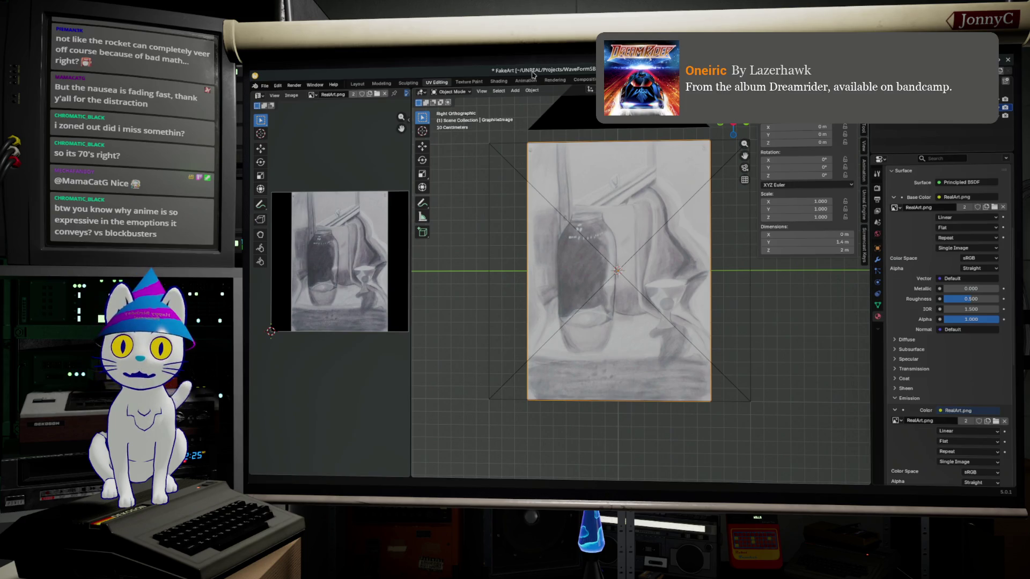
{"action": "left_click", "coordinate": [532, 90]}
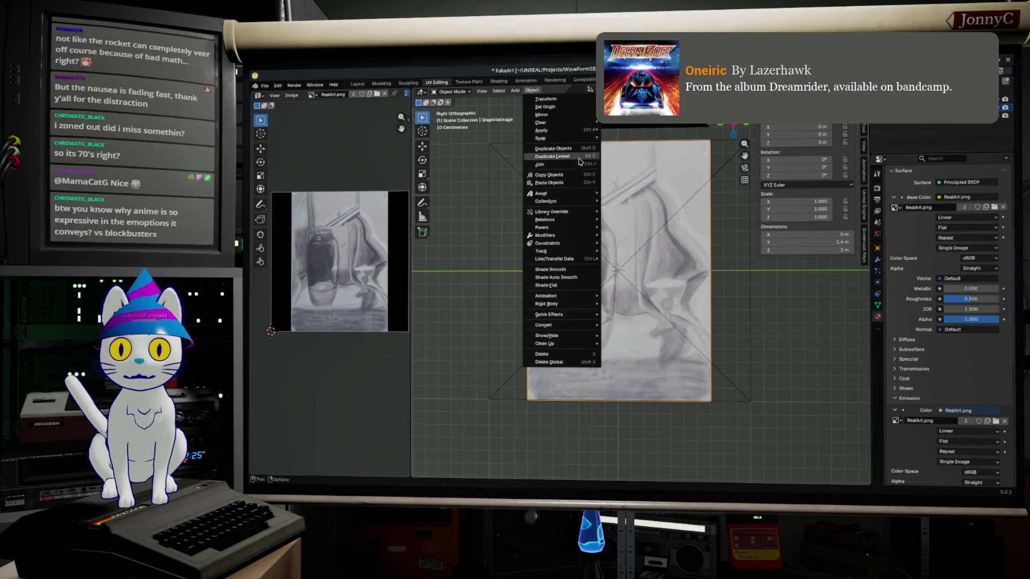
{"action": "left_click", "coordinate": [564, 148]}
{"action": "left_click", "coordinate": [629, 261]}
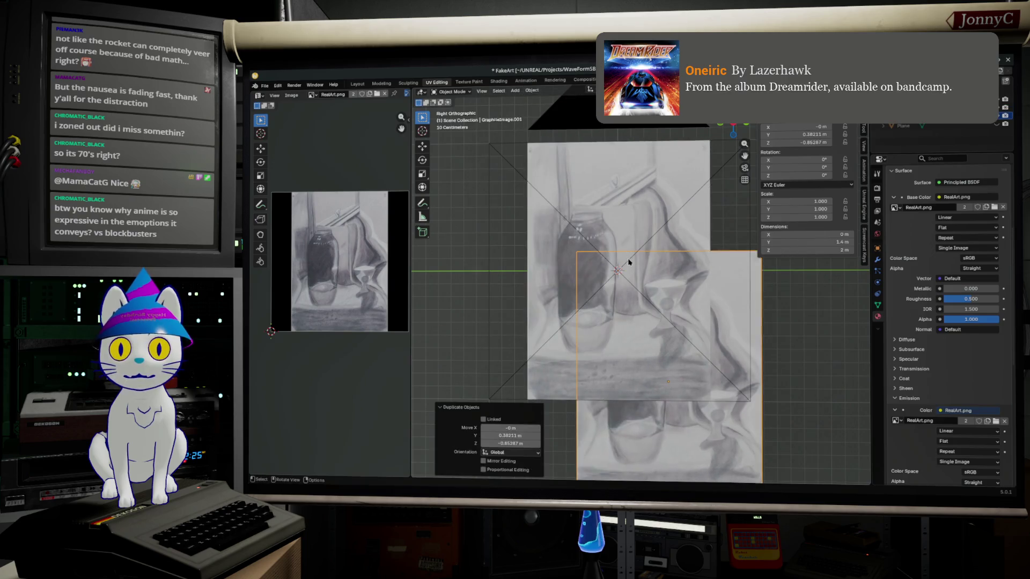
{"action": "right_click", "coordinate": [629, 261]}
{"action": "key", "text": "ctrl+z"}
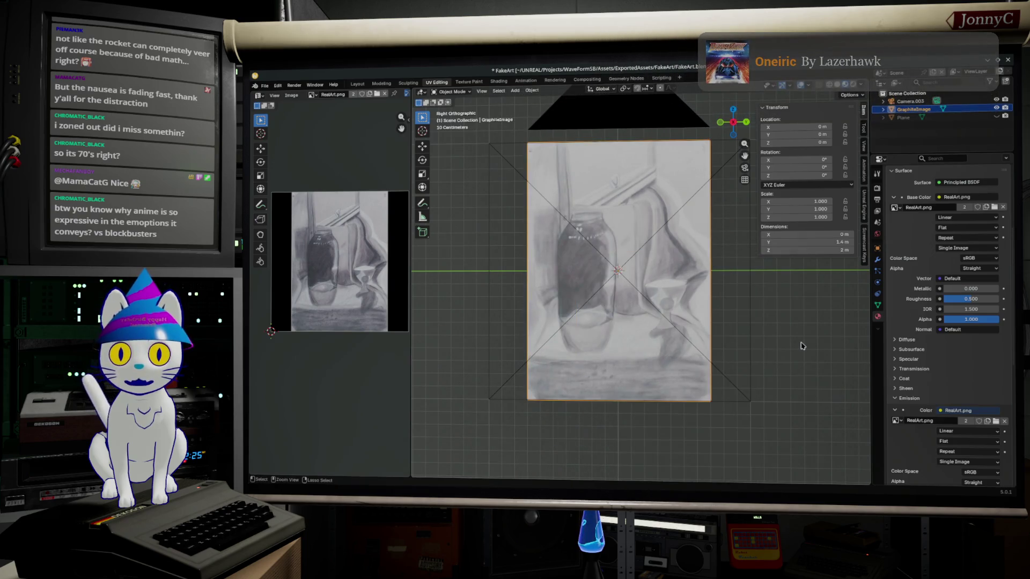
{"action": "left_click", "coordinate": [532, 89]}
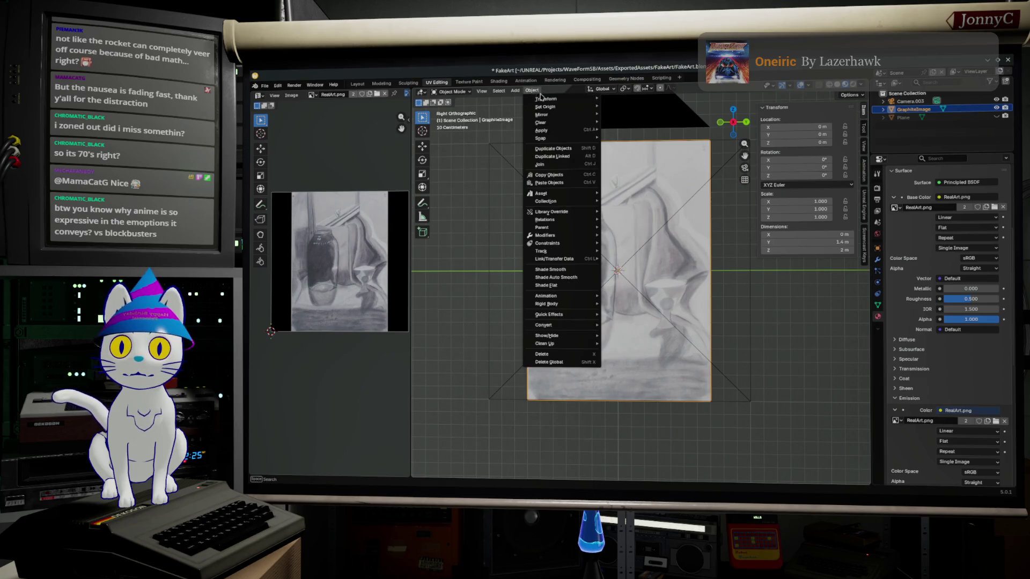
{"action": "left_click", "coordinate": [571, 153]}
{"action": "left_click", "coordinate": [569, 149]}
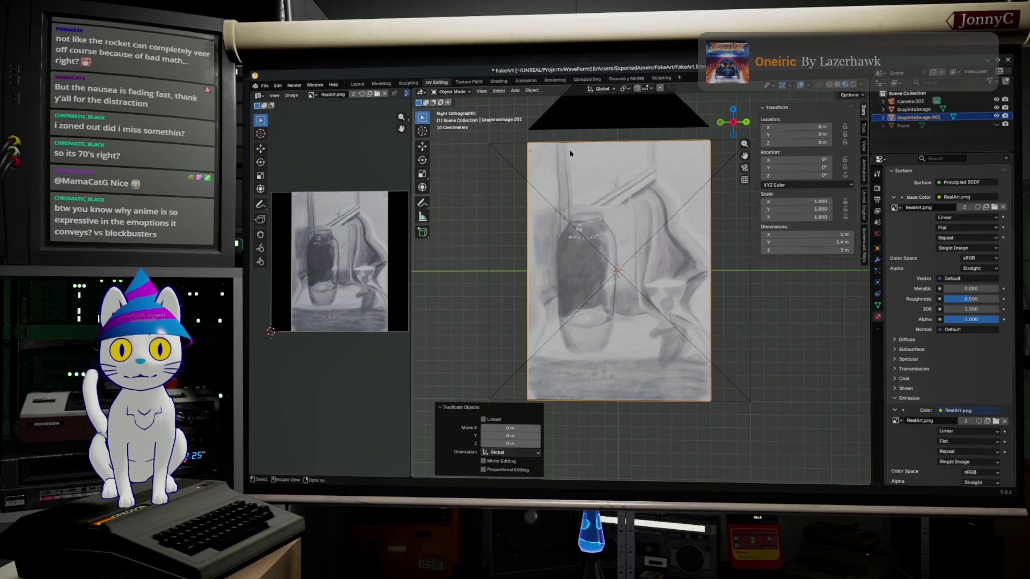
In Edit Mode extrude the copy's whole face in place and start scaling the new face.
{"action": "key", "text": "Tab"}
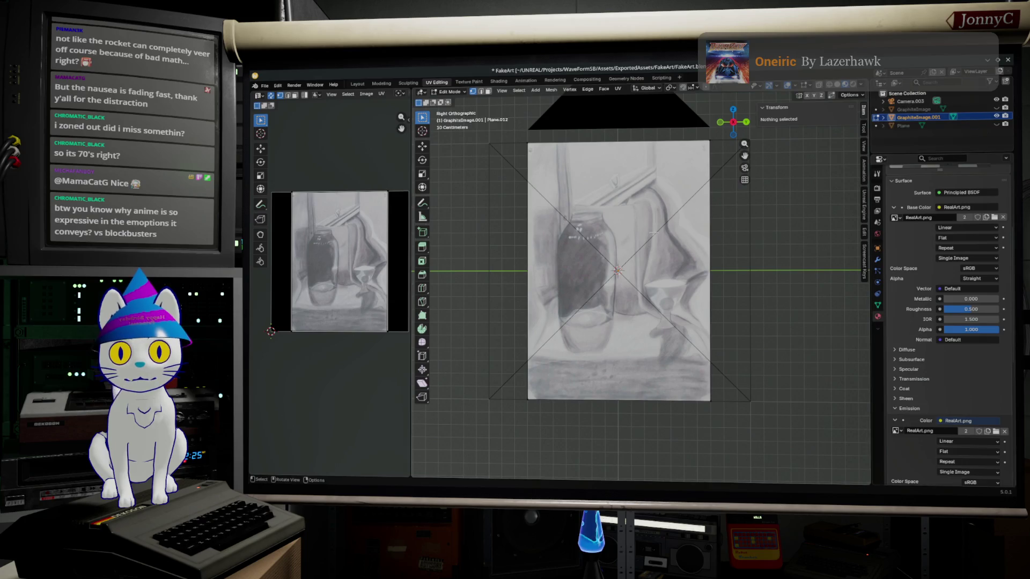
{"action": "key", "text": "Tab"}
{"action": "middle_click_drag", "start_coordinate": [649, 238], "coordinate": [660, 247]}
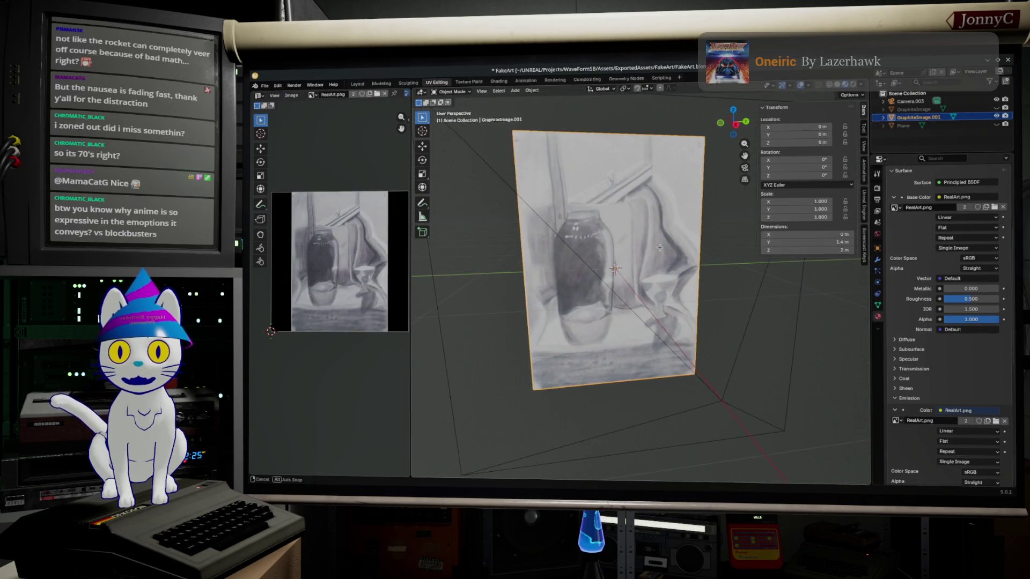
{"action": "key", "text": "Tab"}
{"action": "key", "text": "e"}
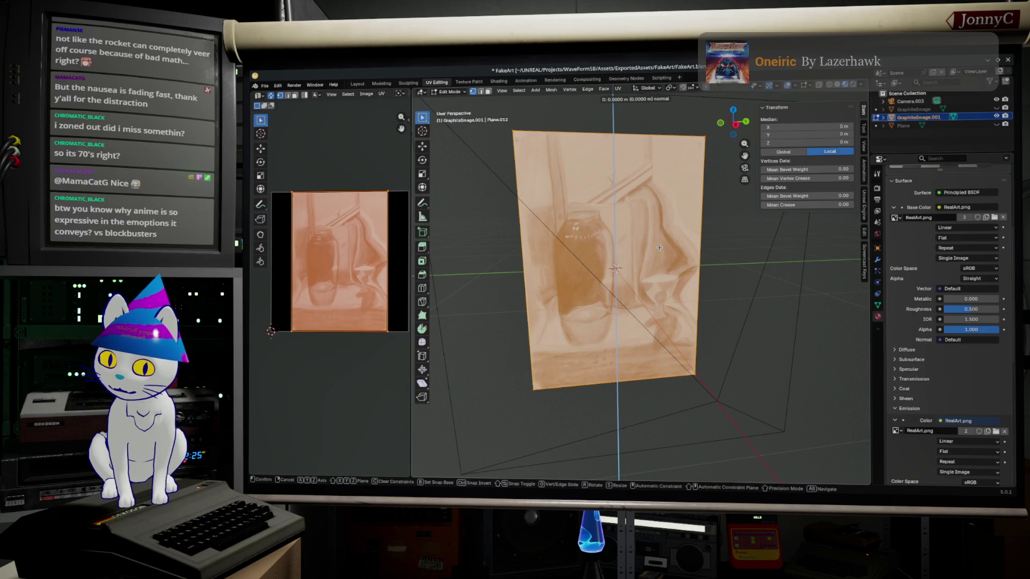
{"action": "left_click", "coordinate": [674, 251]}
{"action": "key", "text": "alt+a"}
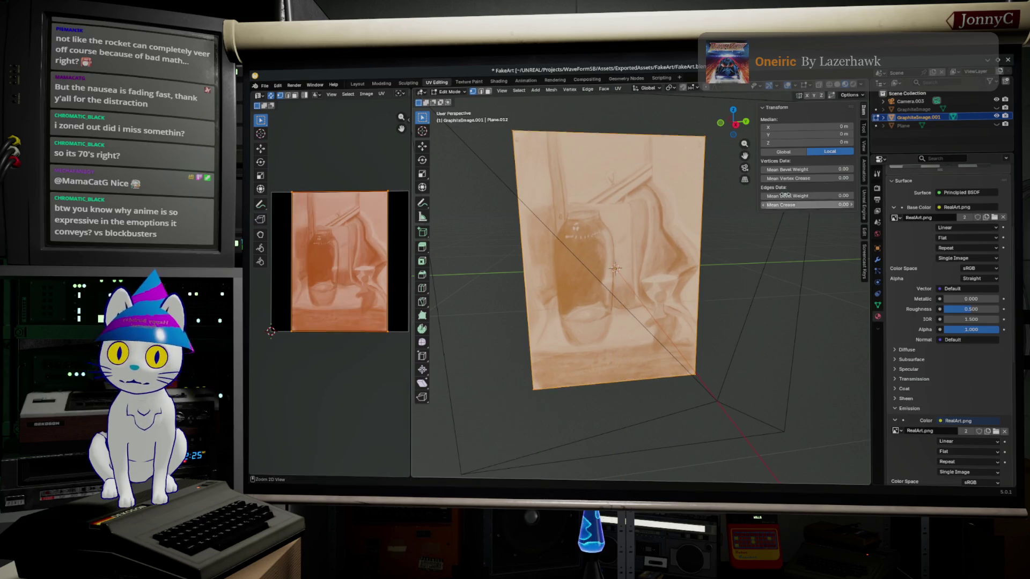
{"action": "left_click", "coordinate": [734, 129]}
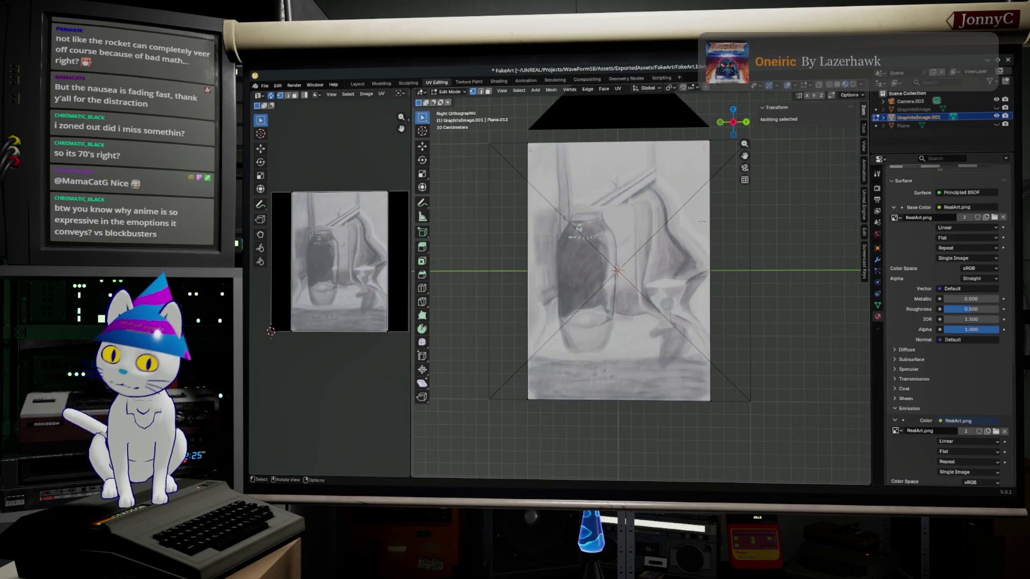
{"action": "key", "text": "a"}
{"action": "key", "text": "e"}
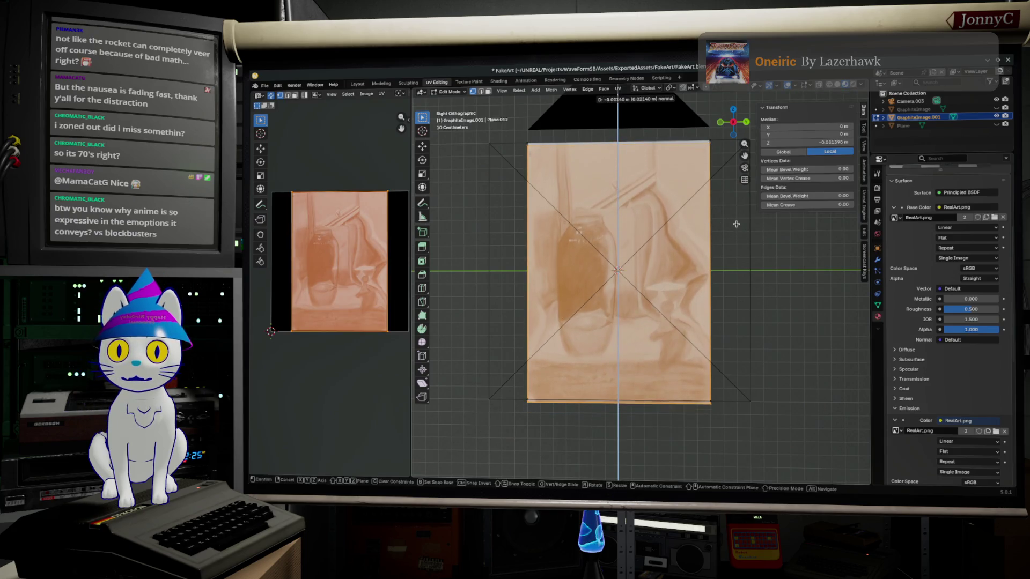
{"action": "right_click", "coordinate": [735, 224]}
{"action": "key", "text": "s"}
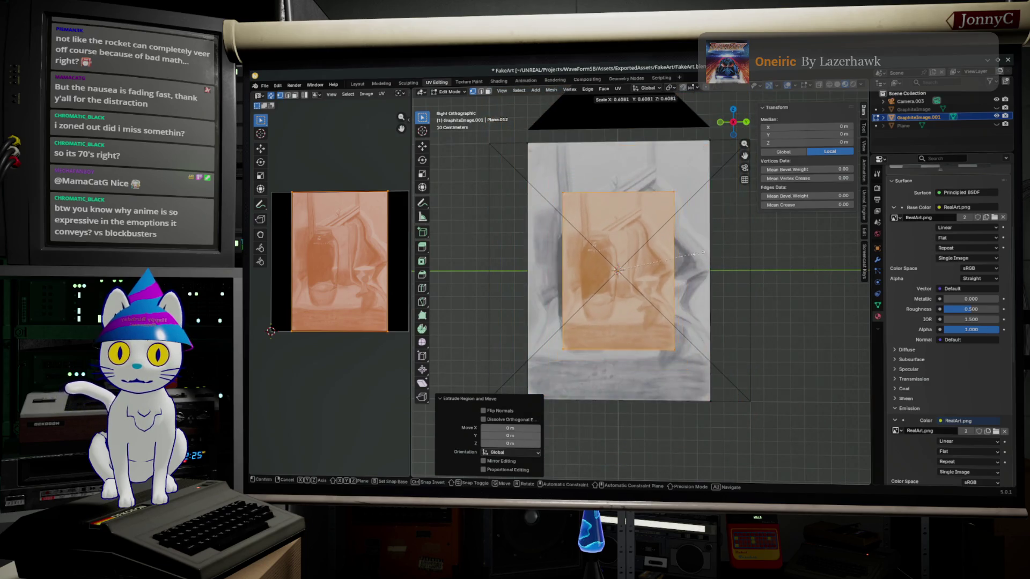
Try extruding and scaling the face, undoing the oversized attempts.
{"action": "left_click", "coordinate": [754, 252]}
{"action": "key", "text": "ctrl+z"}
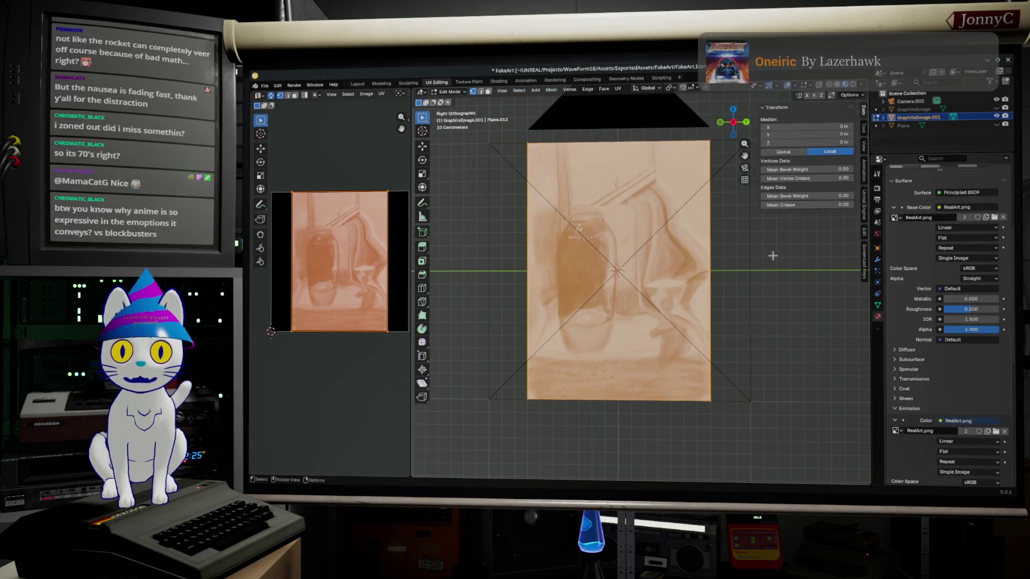
{"action": "key", "text": "e"}
{"action": "left_click", "coordinate": [773, 256]}
{"action": "key", "text": "s"}
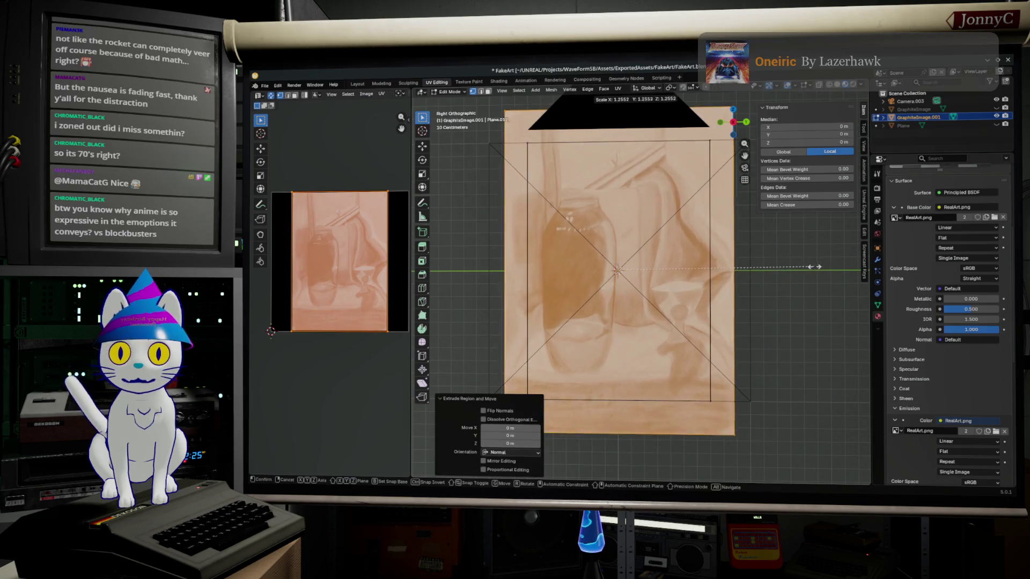
{"action": "left_click", "coordinate": [820, 267]}
{"action": "key", "text": "ctrl+z"}
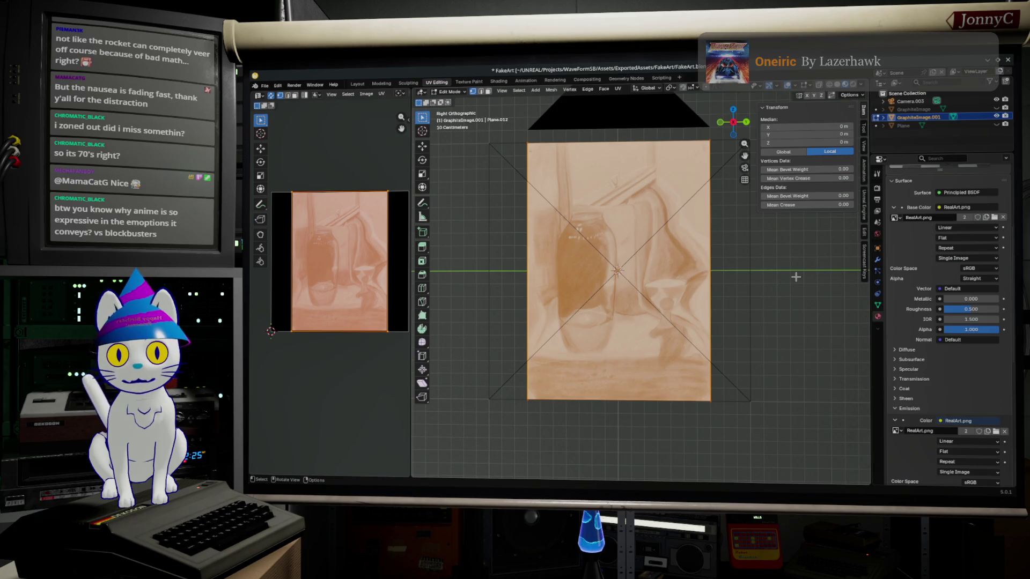
Extrude the face in place and scale it about 1.113 into a thin border ring.
{"action": "left_click", "coordinate": [796, 276]}
{"action": "key", "text": "a"}
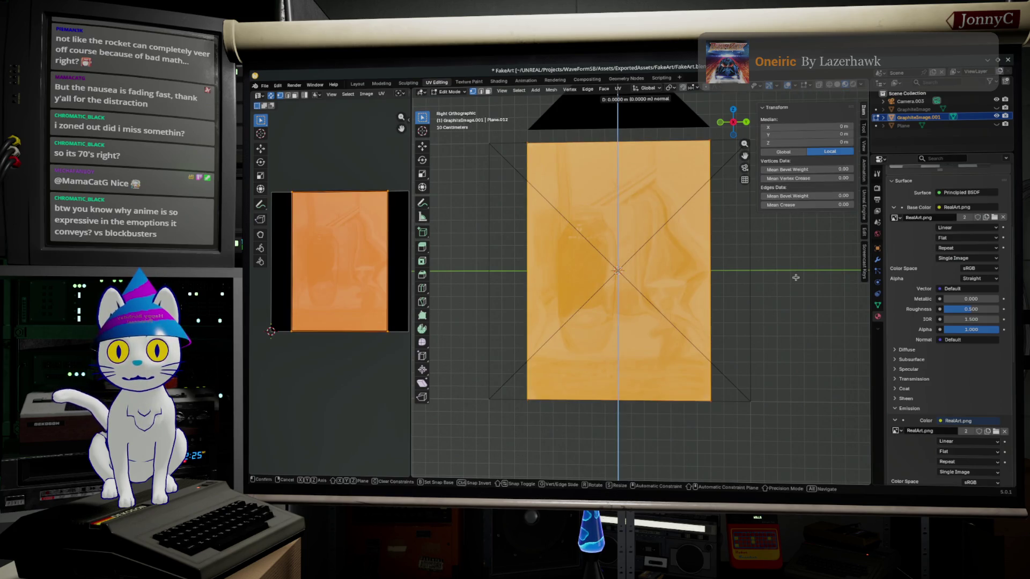
{"action": "key", "text": "e"}
{"action": "left_click", "coordinate": [795, 277]}
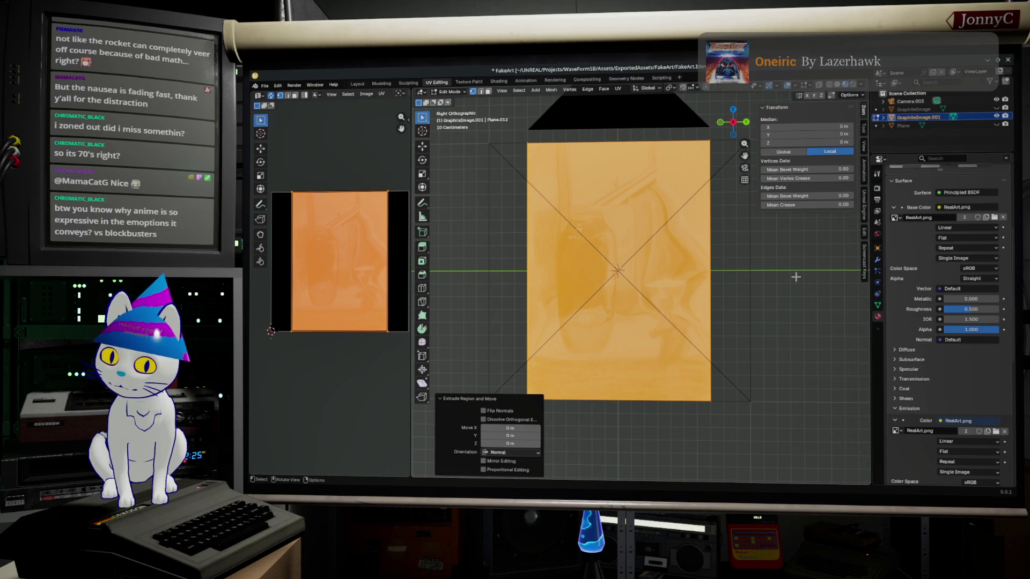
{"action": "key", "text": "s"}
{"action": "left_click", "coordinate": [815, 282]}
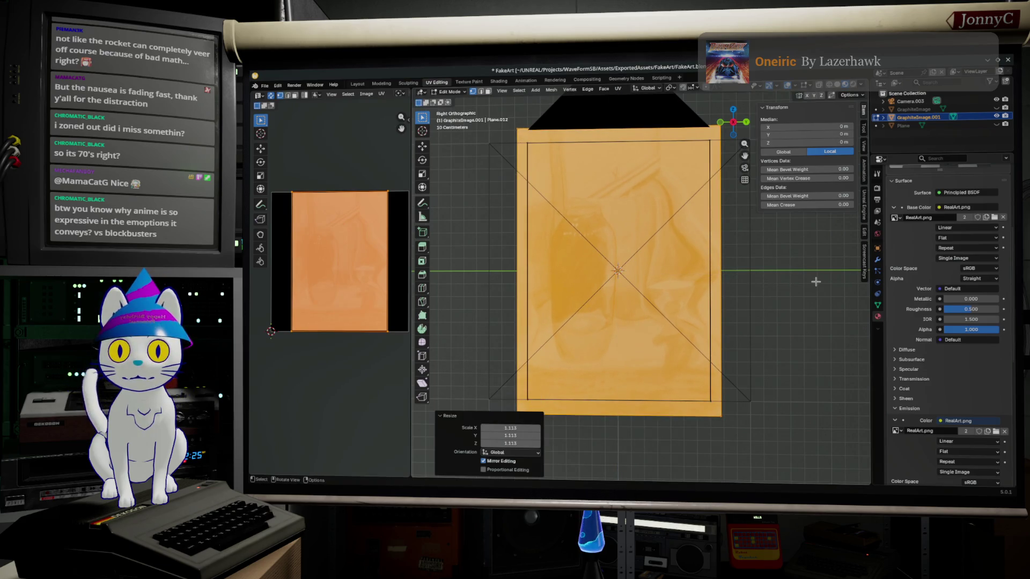
{"action": "middle_click_drag", "start_coordinate": [758, 270], "coordinate": [813, 287]}
{"action": "left_click", "coordinate": [813, 288]}
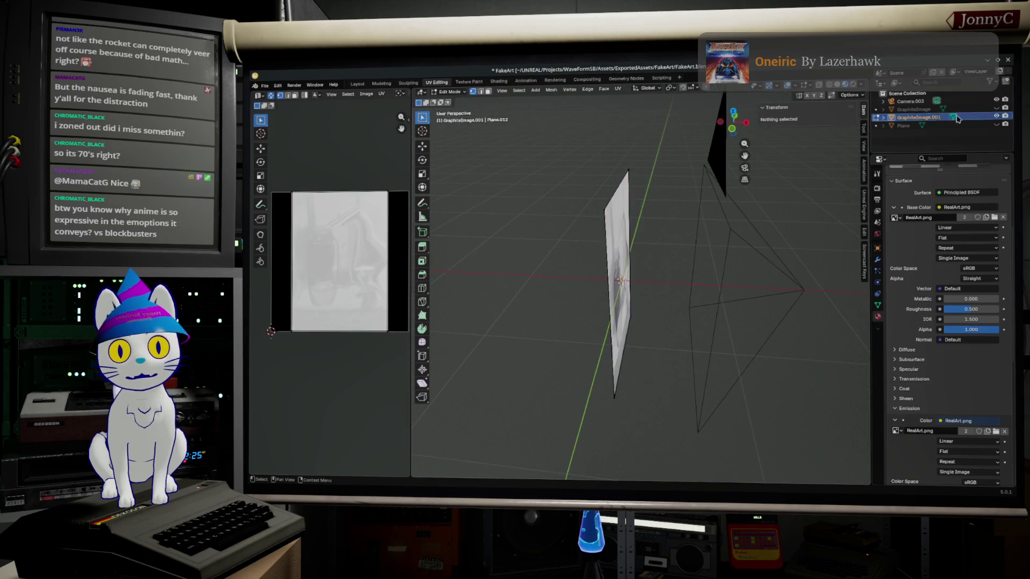
Enter Edit Mode and select the whole plane mesh while orbiting around it.
{"action": "middle_click_drag", "start_coordinate": [748, 265], "coordinate": [650, 226]}
{"action": "key", "text": "Tab"}
{"action": "key", "text": "Tab"}
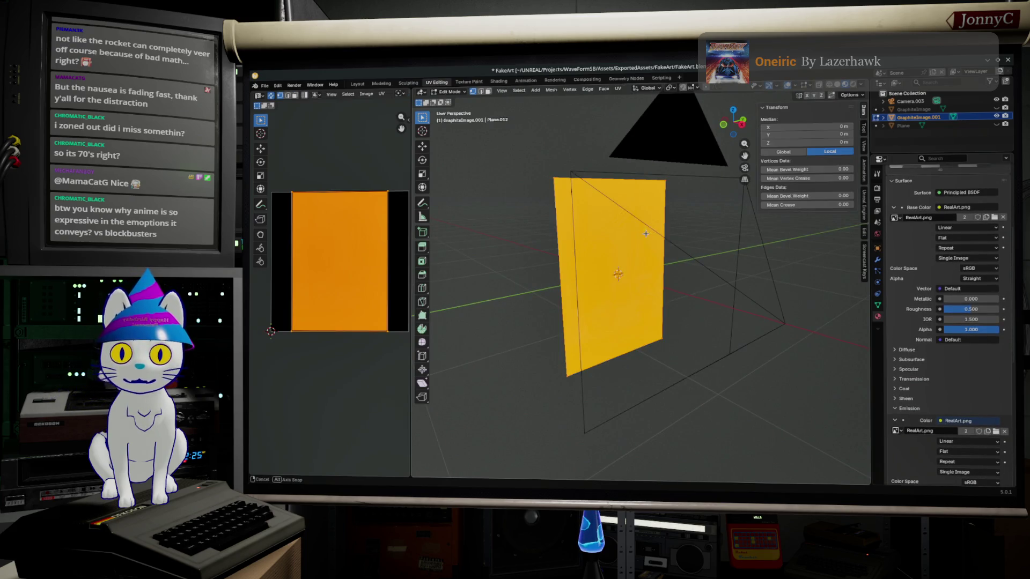
{"action": "middle_click_drag", "start_coordinate": [646, 234], "coordinate": [640, 234]}
{"action": "scroll", "coordinate": [640, 234], "scroll_direction": "up", "scroll_amount": 2}
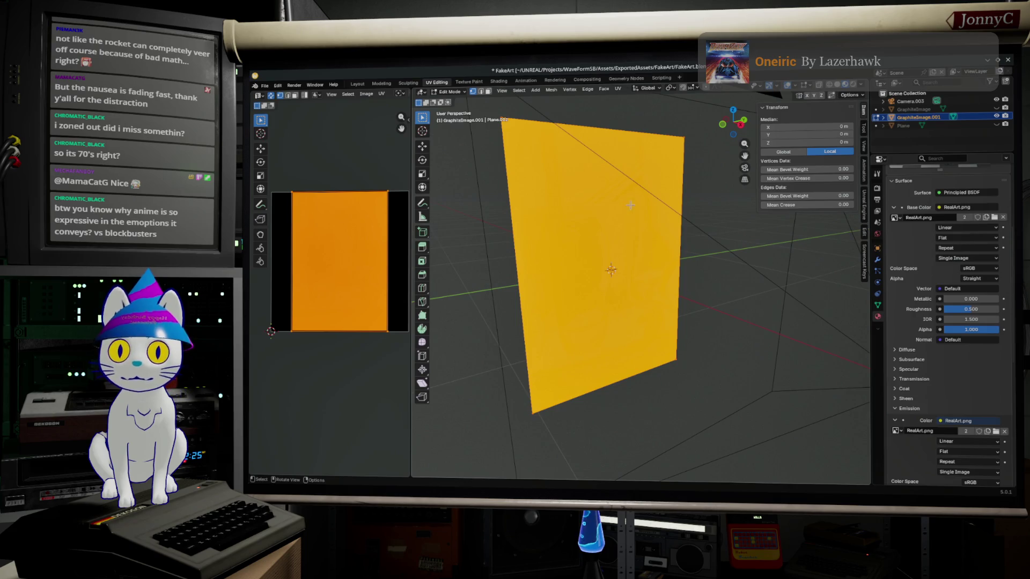
{"action": "middle_click_drag", "start_coordinate": [652, 157], "coordinate": [563, 161]}
{"action": "key", "text": "alt+a"}
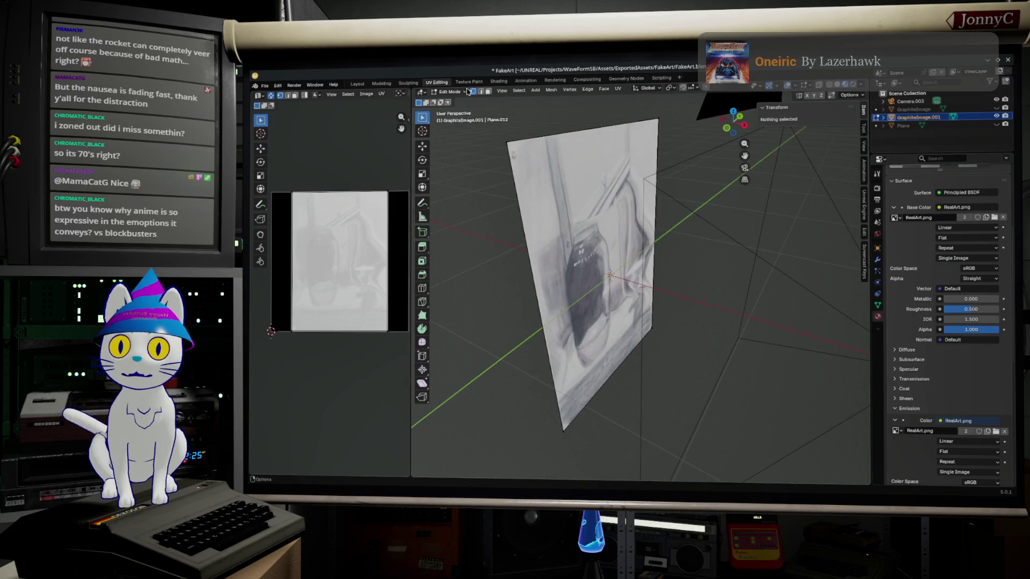
{"action": "key", "text": "a"}
{"action": "left_click", "coordinate": [518, 227]}
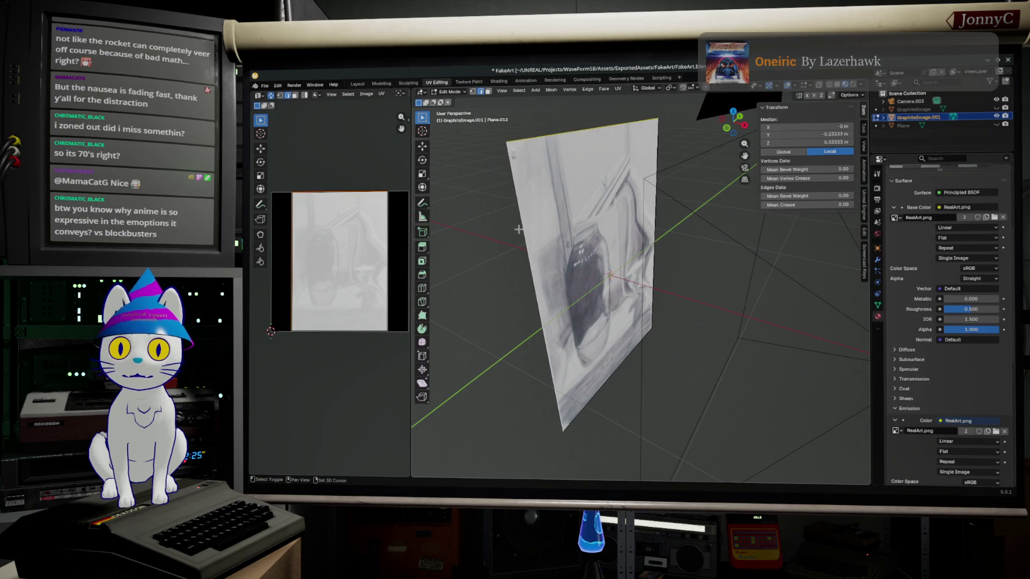
{"action": "key", "text": "a"}
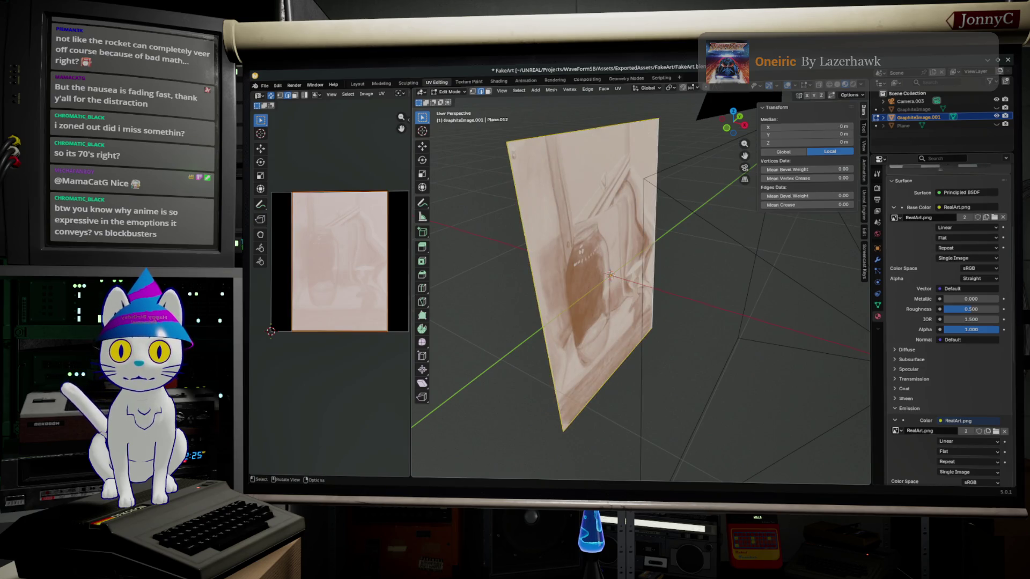
{"action": "middle_click_drag", "start_coordinate": [679, 277], "coordinate": [684, 266]}
Extrude in place and scale 1.506 for a wide rim, then select the inner face for deletion.
{"action": "key", "text": "e"}
{"action": "left_click", "coordinate": [688, 259]}
{"action": "key", "text": "s"}
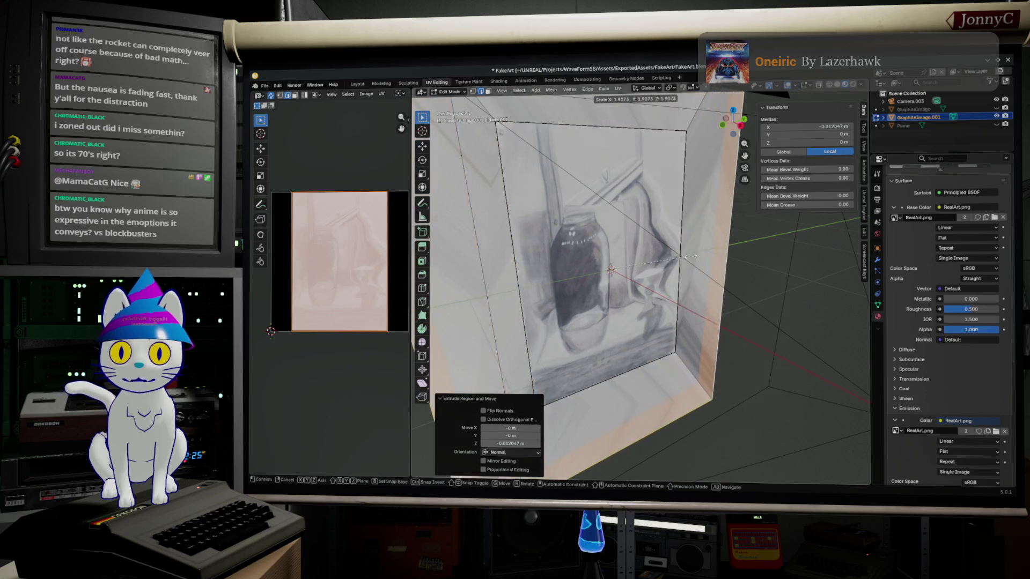
{"action": "left_click", "coordinate": [676, 258]}
{"action": "mouse_move", "coordinate": [686, 276]}
{"action": "middle_mouse_down"}
{"action": "mouse_move", "coordinate": [777, 236]}
{"action": "mouse_move", "coordinate": [515, 202]}
{"action": "middle_mouse_up"}
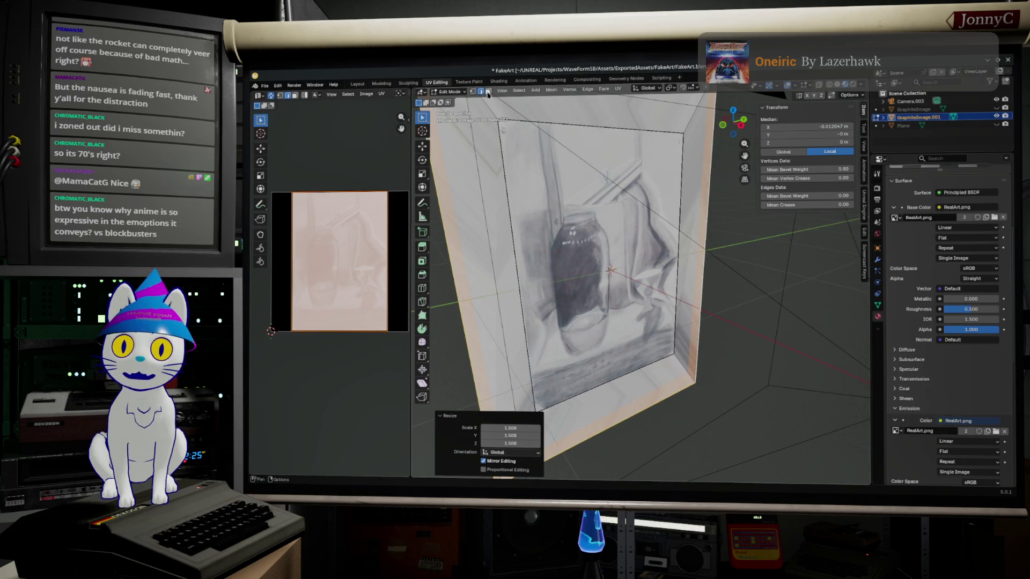
{"action": "left_click", "coordinate": [588, 266]}
{"action": "key", "text": "x"}
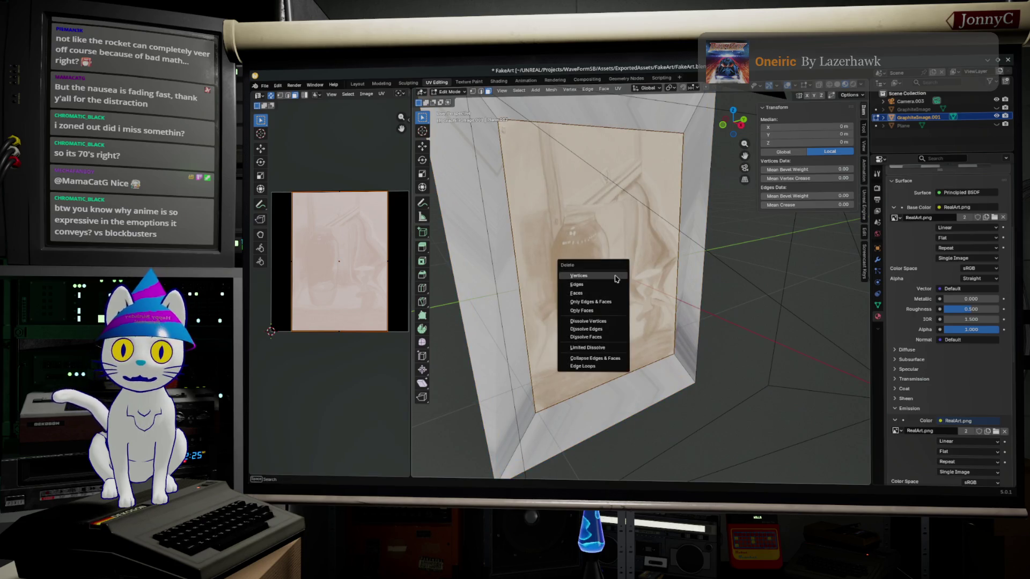
Try deleting the overlapping inner face several times, undoing each attempt.
{"action": "left_click", "coordinate": [596, 293]}
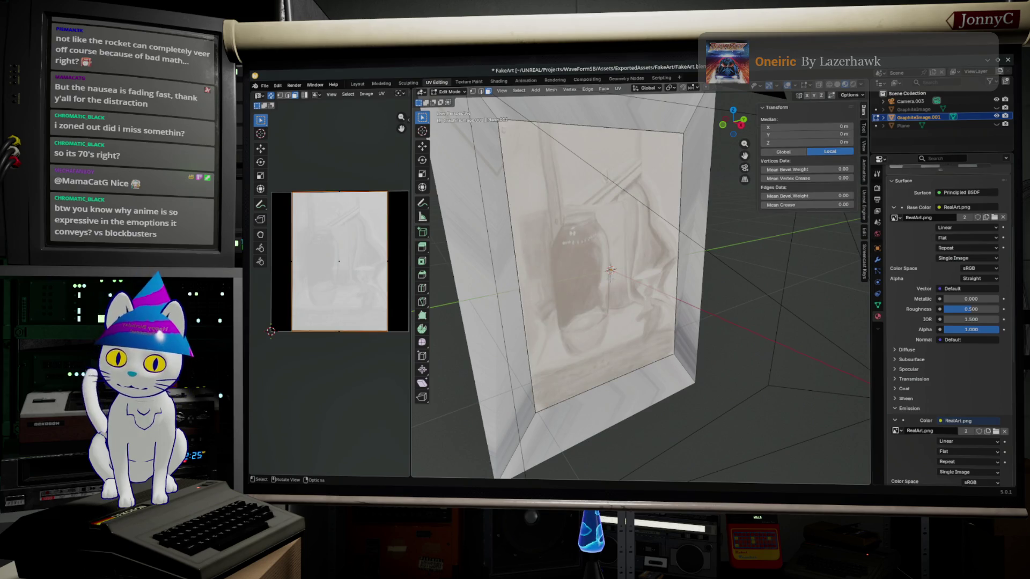
{"action": "key", "text": "x"}
{"action": "left_click", "coordinate": [599, 290]}
{"action": "key", "text": "a"}
{"action": "key", "text": "x"}
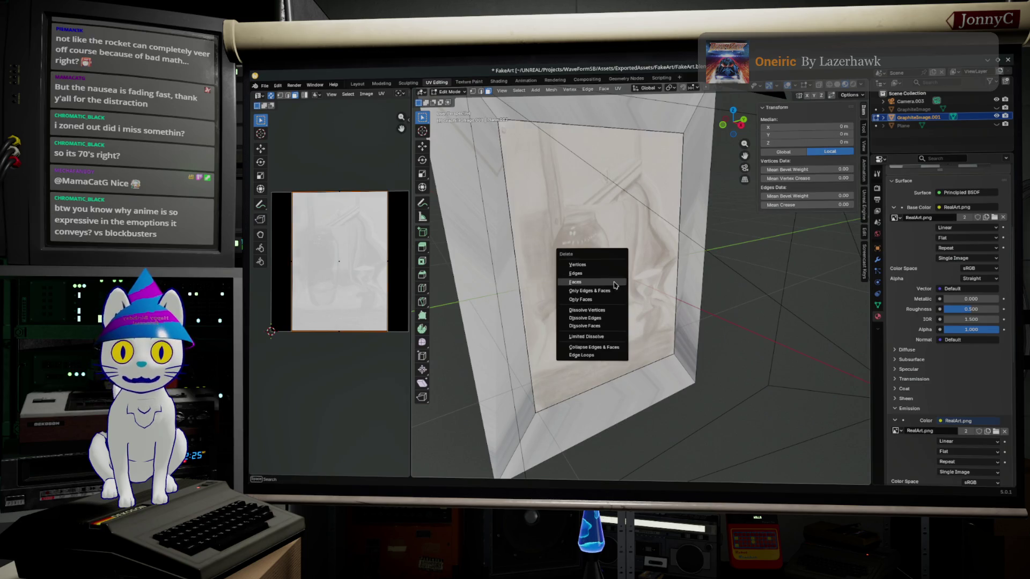
{"action": "left_click", "coordinate": [615, 285]}
{"action": "key", "text": "a"}
{"action": "key", "text": "x"}
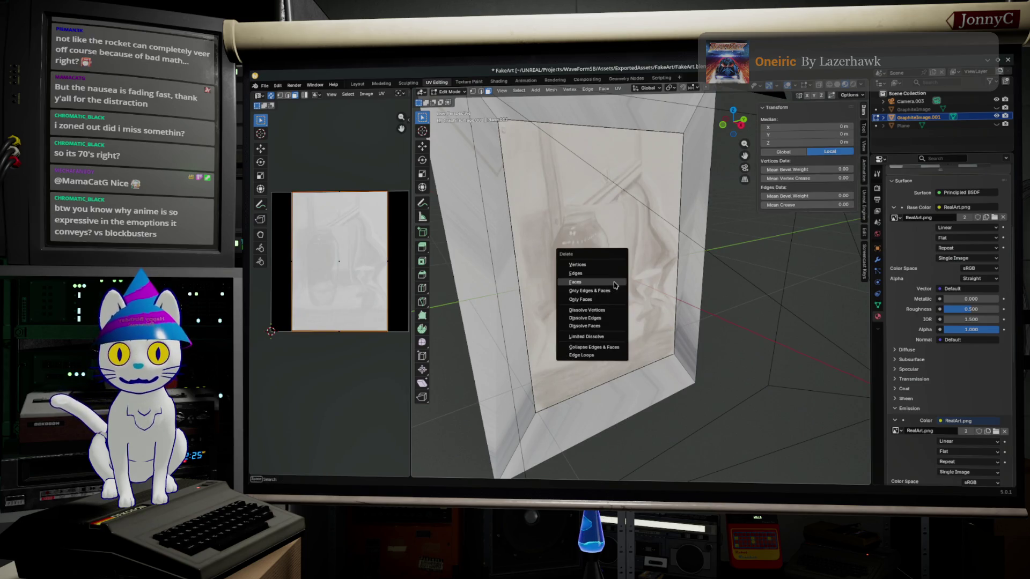
{"action": "left_click", "coordinate": [614, 285]}
{"action": "key", "text": "a"}
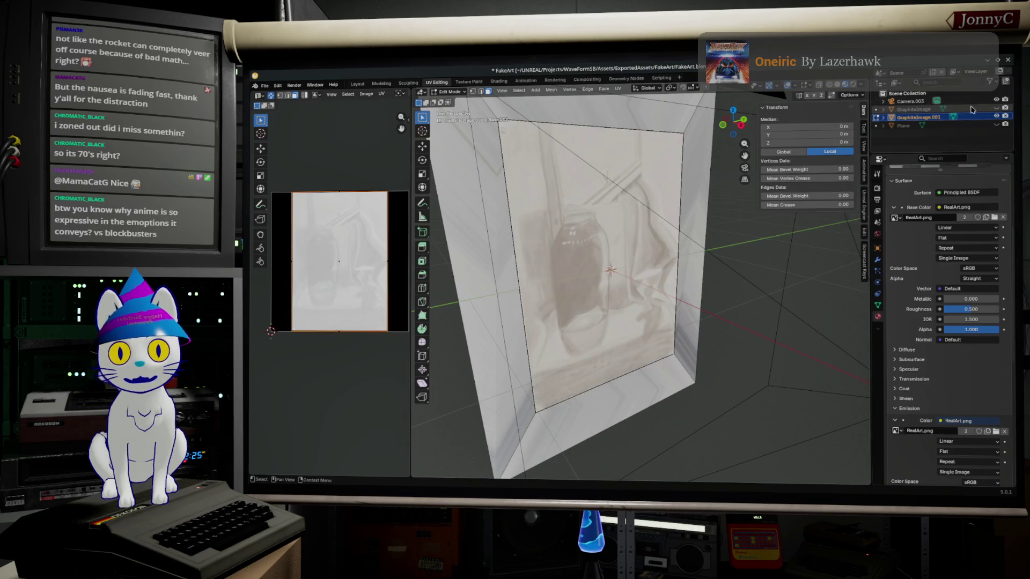
Hide the Plane object and finally delete the duplicate inner face of the frame.
{"action": "left_click", "coordinate": [997, 125]}
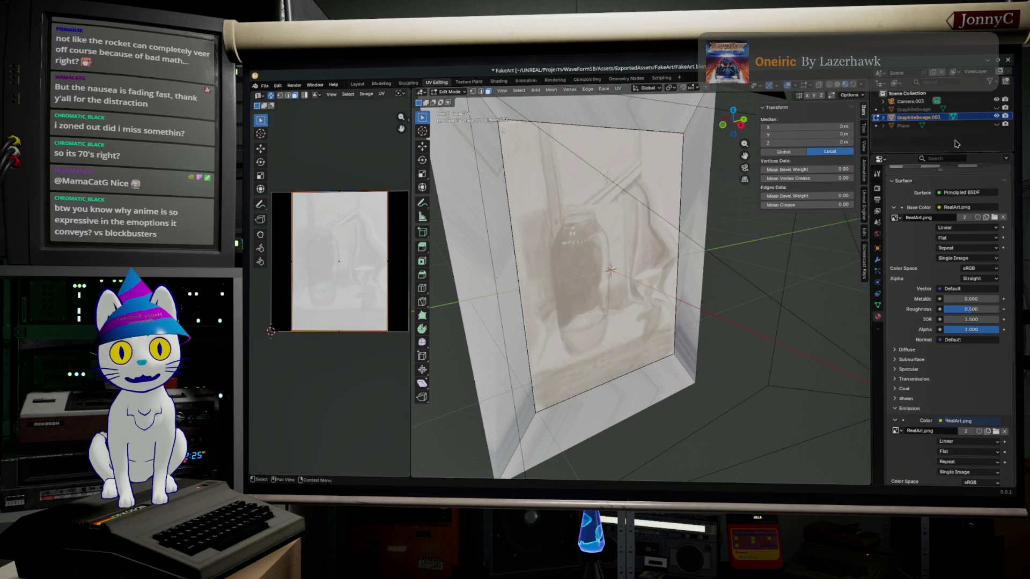
{"action": "key", "text": "x"}
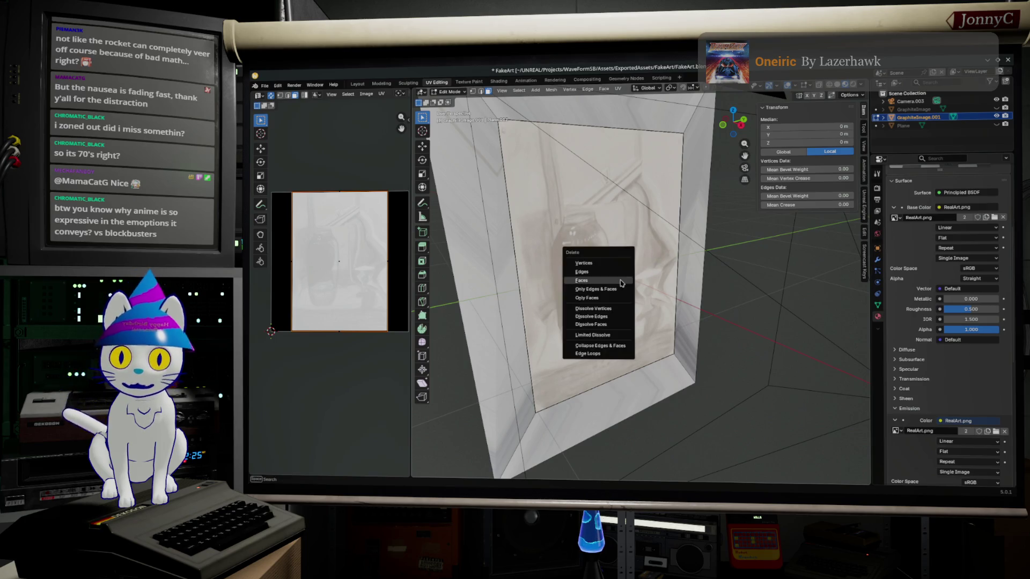
{"action": "left_click", "coordinate": [619, 279]}
{"action": "key", "text": "a"}
{"action": "key", "text": "x"}
{"action": "left_click", "coordinate": [620, 280]}
{"action": "key", "text": "x"}
{"action": "left_click", "coordinate": [619, 280]}
{"action": "key", "text": "x"}
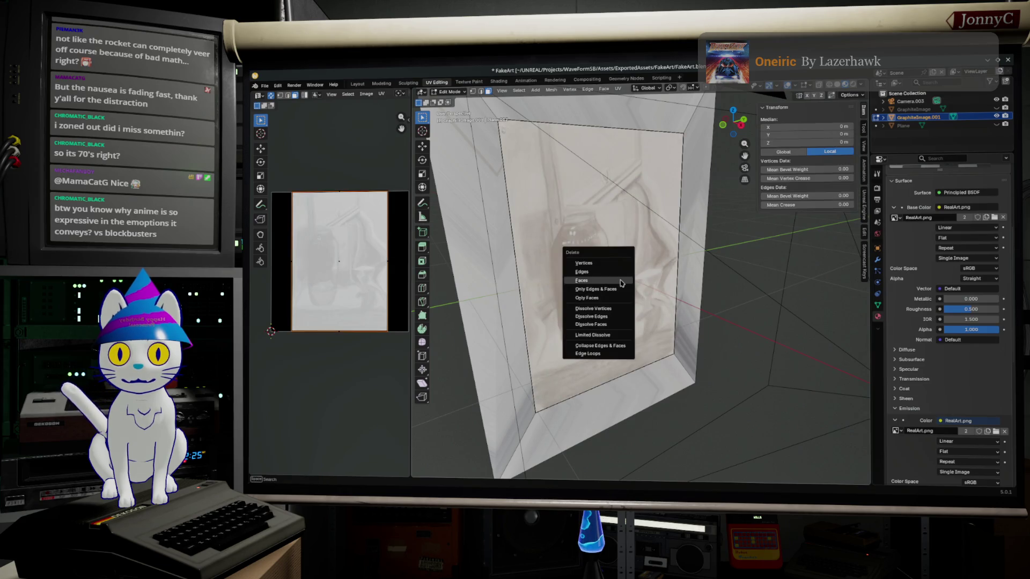
{"action": "left_click", "coordinate": [620, 280]}
{"action": "key", "text": "ctrl+z"}
{"action": "key", "text": "x"}
{"action": "left_click", "coordinate": [620, 280]}
Select the whole mesh and redo its UV unwrap with the U menu.
{"action": "mouse_move", "coordinate": [619, 279]}
{"action": "middle_mouse_down"}
{"action": "mouse_move", "coordinate": [659, 277]}
{"action": "mouse_move", "coordinate": [628, 274]}
{"action": "middle_mouse_up"}
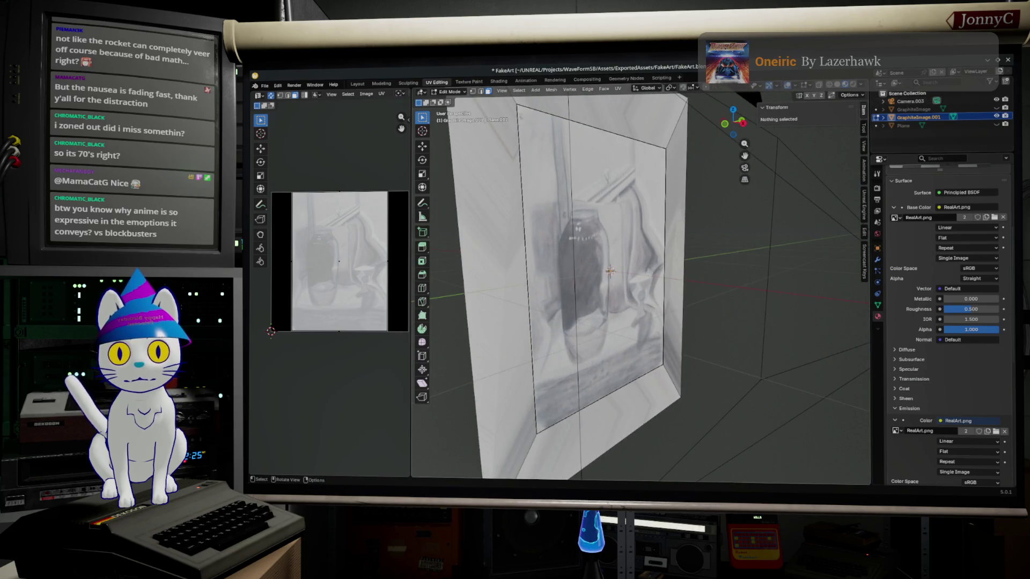
{"action": "key", "text": "a"}
{"action": "middle_click_drag", "start_coordinate": [610, 272], "coordinate": [616, 272]}
{"action": "scroll", "coordinate": [617, 273], "scroll_direction": "up", "scroll_amount": 2}
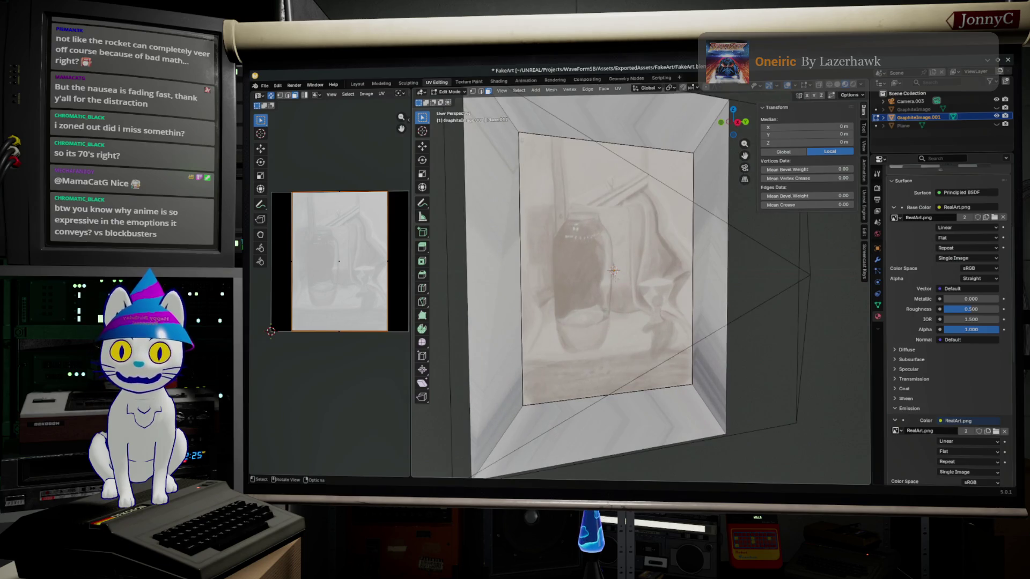
{"action": "key", "text": "u"}
{"action": "left_click", "coordinate": [611, 278]}
{"action": "key", "text": "u"}
{"action": "left_click", "coordinate": [613, 271]}
{"action": "key", "text": "a"}
{"action": "key", "text": "u"}
{"action": "left_click", "coordinate": [613, 271]}
{"action": "key", "text": "u"}
{"action": "left_click", "coordinate": [613, 272]}
{"action": "key", "text": "a"}
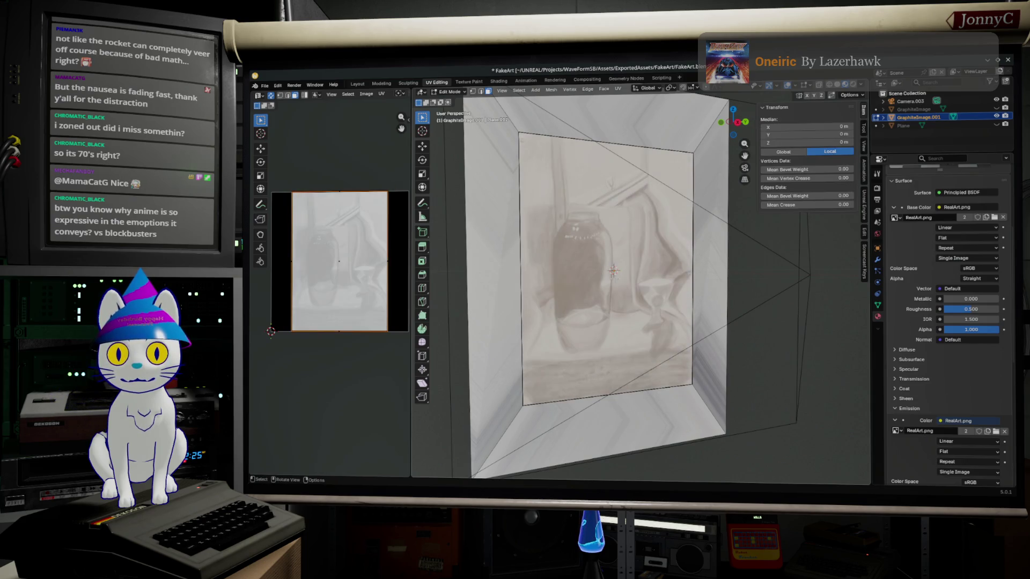
{"action": "key", "text": "a"}
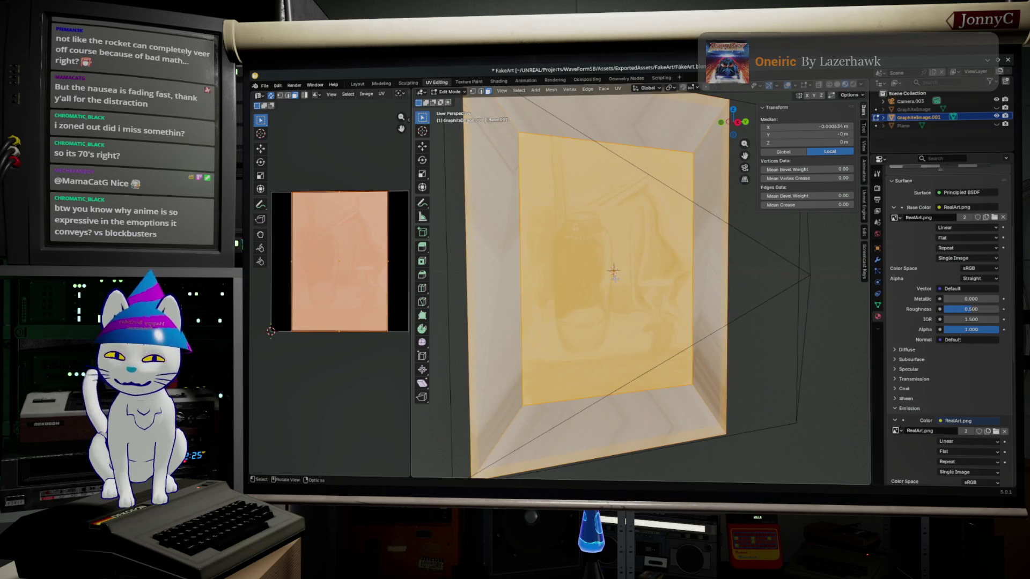
Merge overlapping vertices by distance and deselect the mesh.
{"action": "key", "text": "m"}
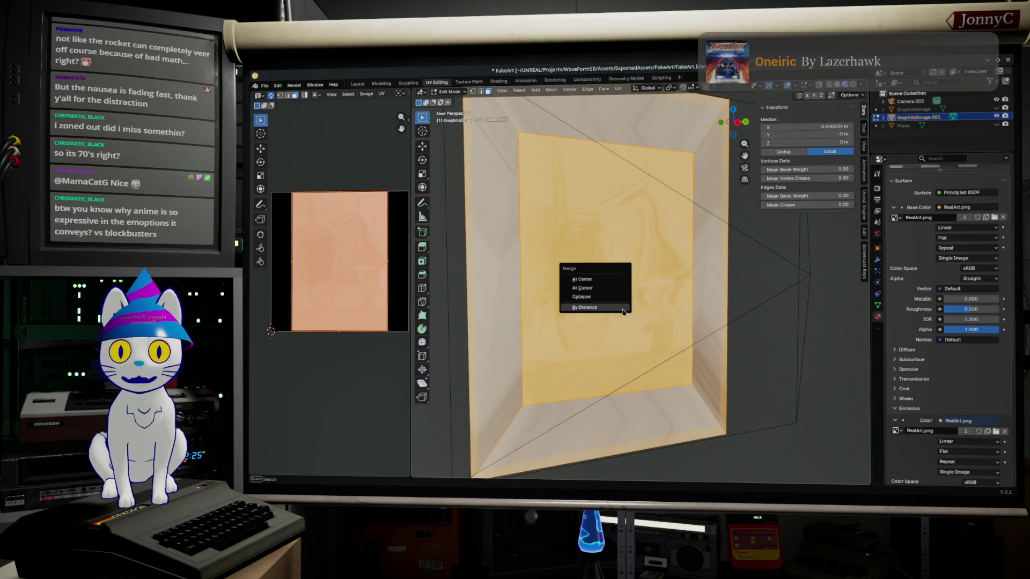
{"action": "left_click", "coordinate": [625, 310]}
{"action": "key", "text": "alt+a"}
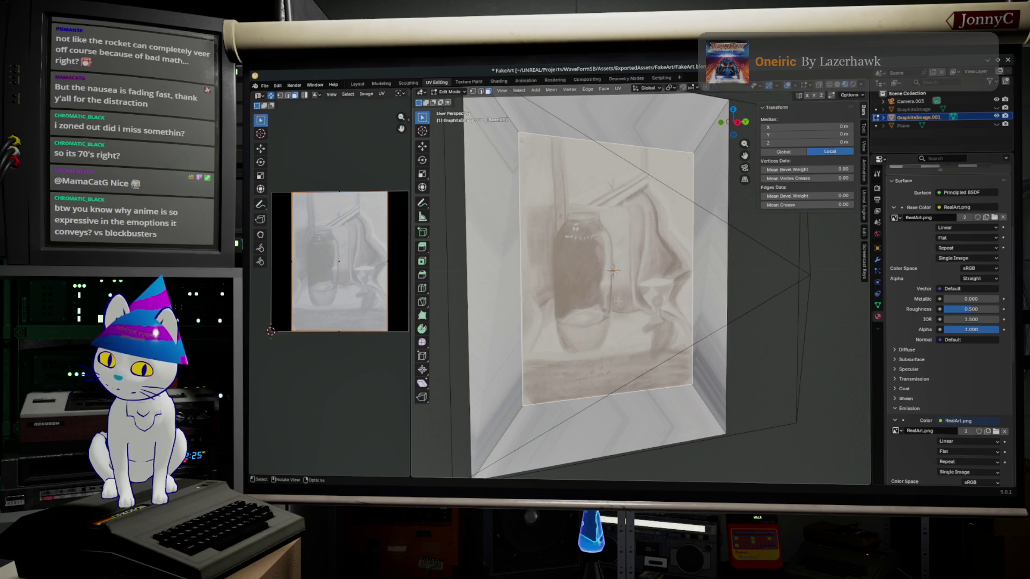
{"action": "right_click", "coordinate": [619, 301]}
{"action": "left_click", "coordinate": [618, 301]}
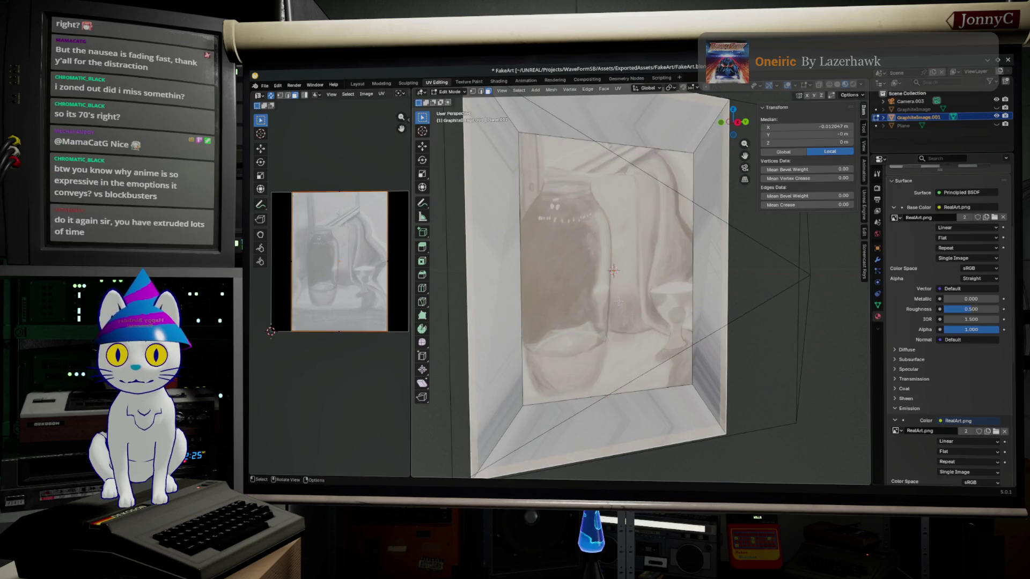
Delete the frame's remaining inner face and toggle the GraphiteImage object's visibility.
{"action": "mouse_move", "coordinate": [618, 302]}
{"action": "middle_mouse_down"}
{"action": "mouse_move", "coordinate": [732, 297]}
{"action": "mouse_move", "coordinate": [564, 307]}
{"action": "middle_mouse_up"}
{"action": "scroll", "coordinate": [727, 297], "scroll_direction": "down", "scroll_amount": 3}
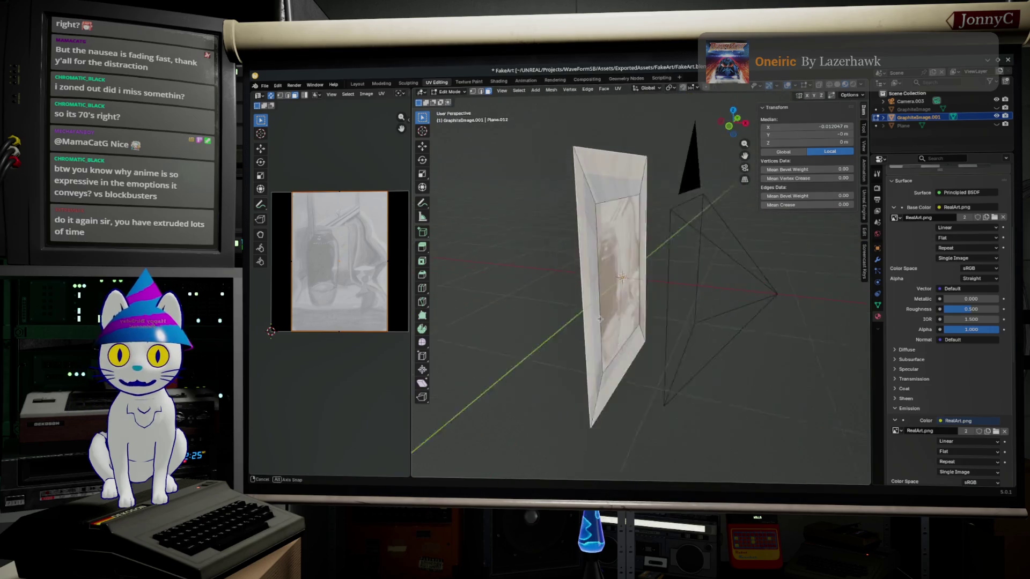
{"action": "right_click", "coordinate": [564, 308]}
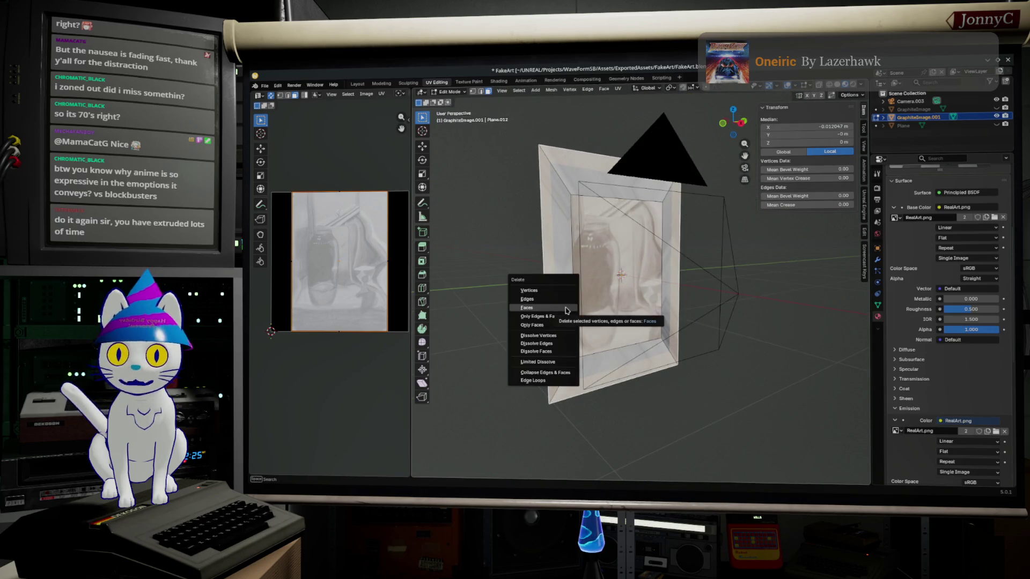
{"action": "left_click", "coordinate": [564, 308]}
{"action": "middle_click_drag", "start_coordinate": [631, 294], "coordinate": [601, 290]}
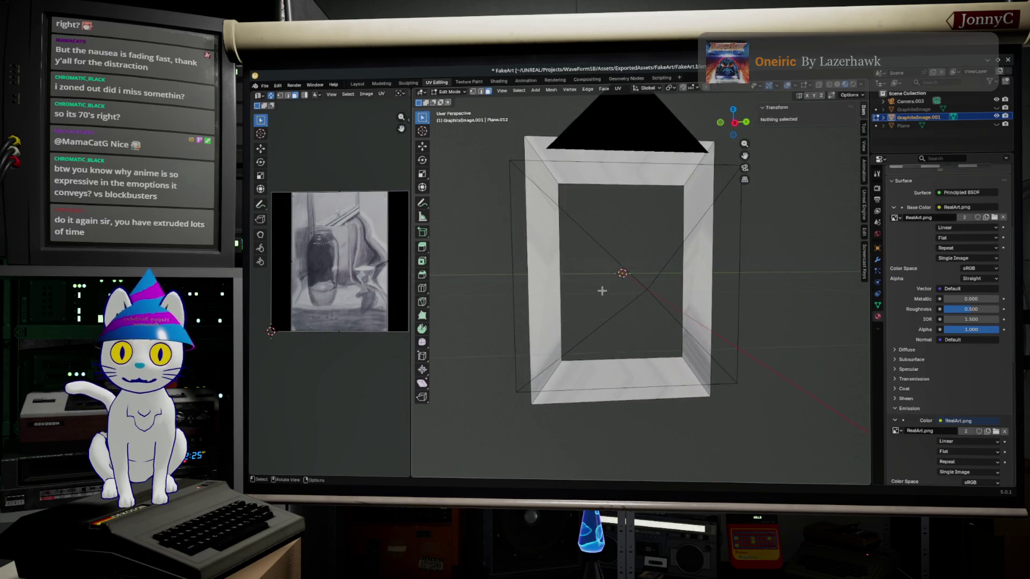
{"action": "left_click", "coordinate": [997, 109]}
{"action": "left_click", "coordinate": [997, 108]}
{"action": "left_click", "coordinate": [997, 109]}
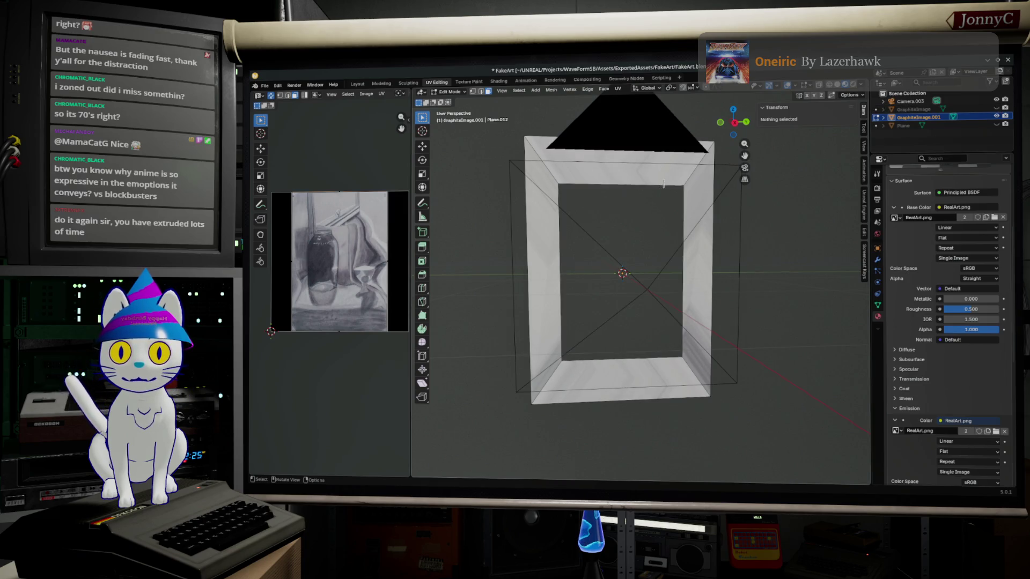
Return to Object Mode and view the frame straight on in orthographic.
{"action": "key", "text": "Tab"}
{"action": "left_click", "coordinate": [733, 134]}
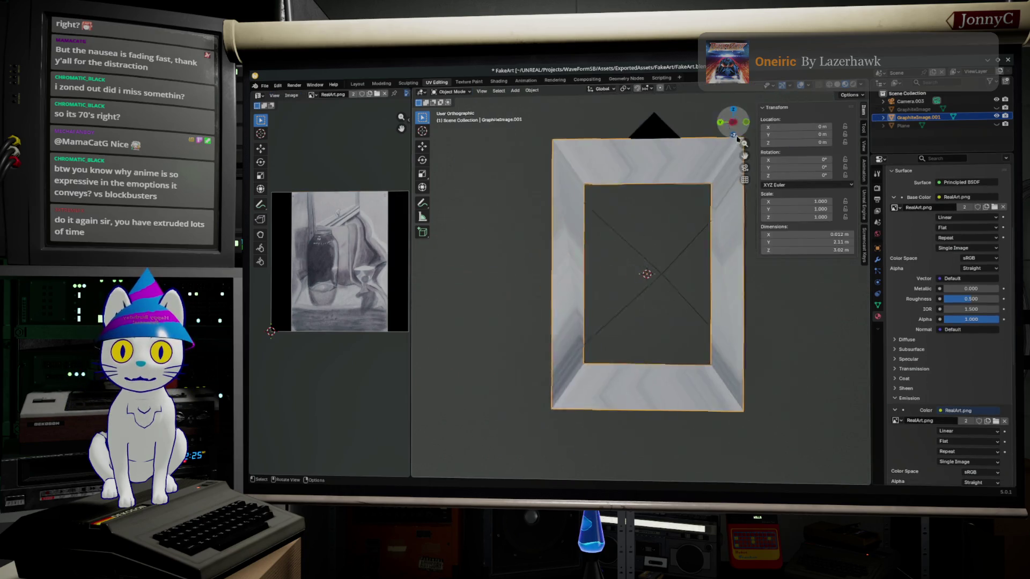
{"action": "scroll", "coordinate": [665, 196], "scroll_direction": "down", "scroll_amount": 2}
{"action": "scroll", "coordinate": [606, 263], "scroll_direction": "down", "scroll_amount": 2}
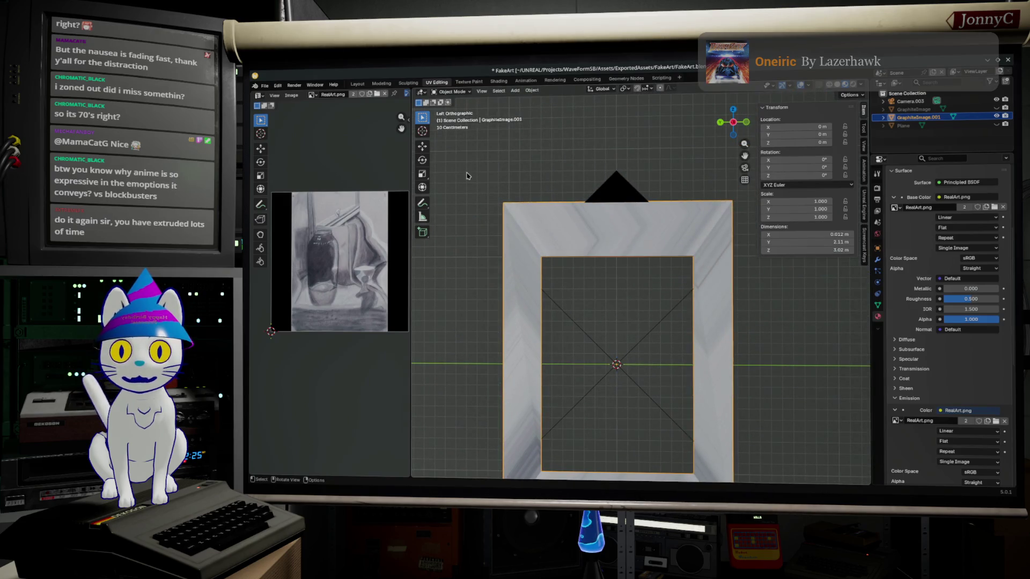
Set the frame's top edge to Median Z 1.2 m and bottom edge to -1.2 m.
{"action": "key", "text": "Tab"}
{"action": "left_click_drag", "start_coordinate": [469, 169], "coordinate": [736, 207]}
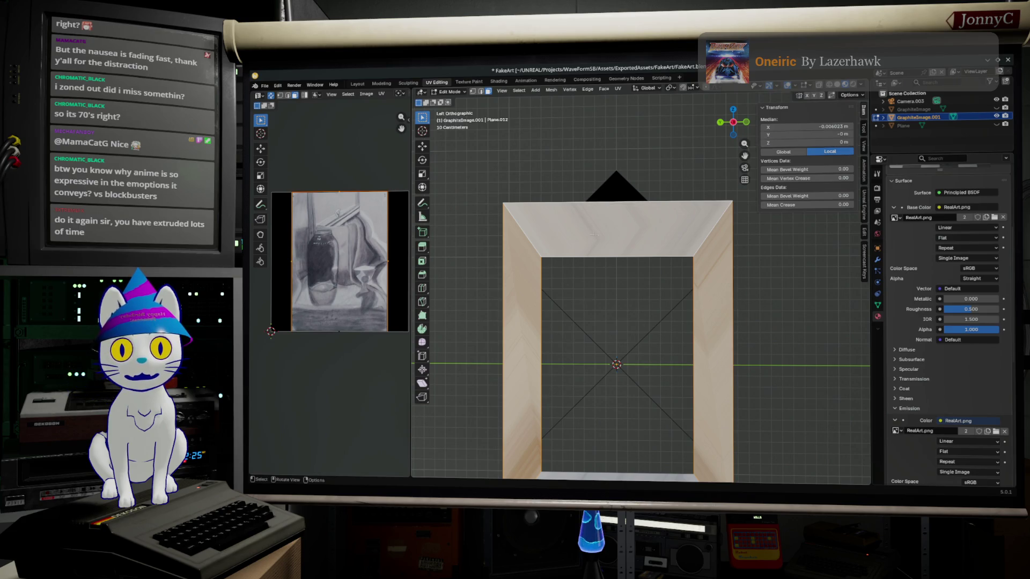
{"action": "left_click", "coordinate": [459, 172]}
{"action": "left_click_drag", "start_coordinate": [459, 172], "coordinate": [789, 222]}
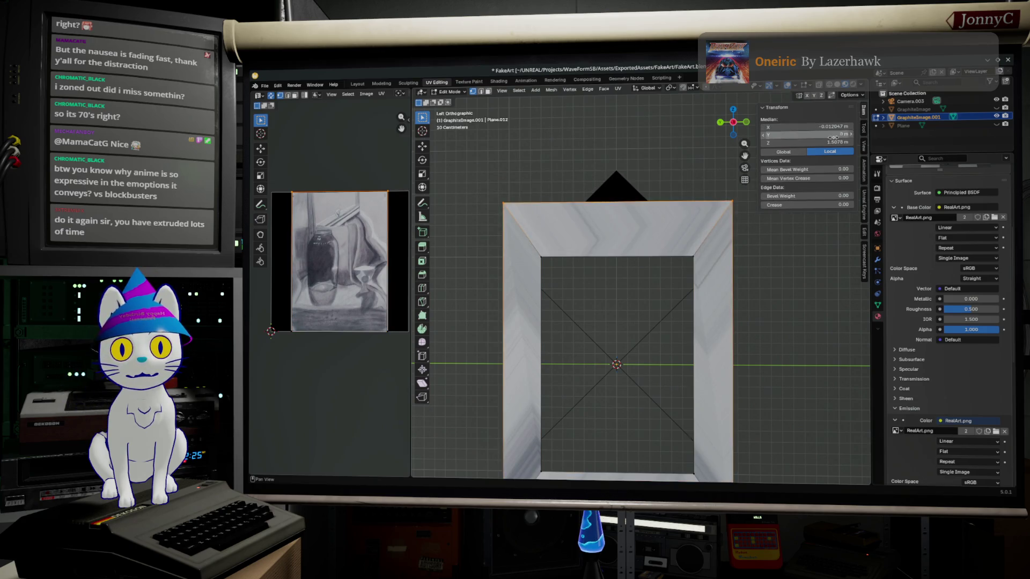
{"action": "left_click", "coordinate": [796, 144]}
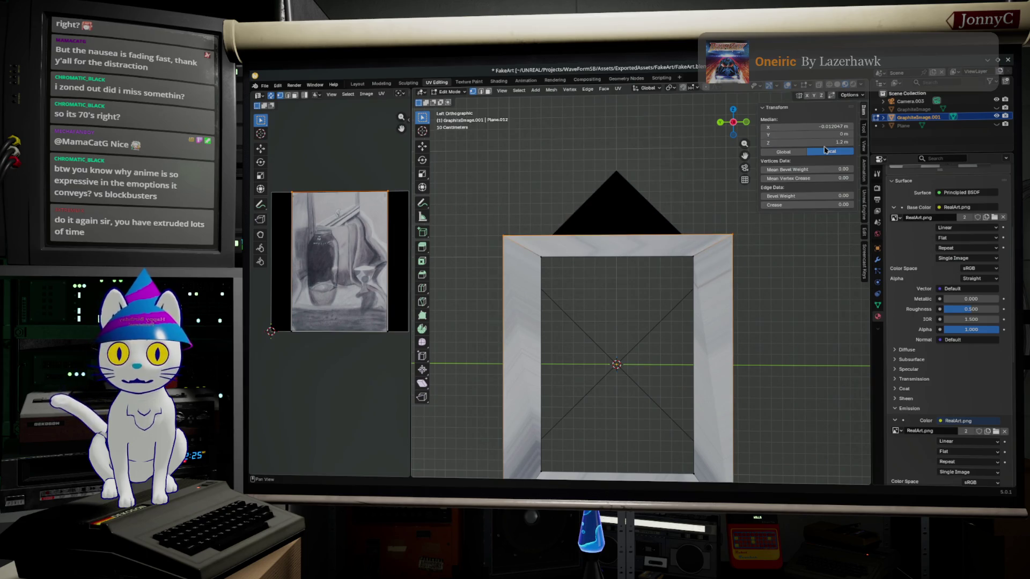
{"action": "middle_click_drag", "start_coordinate": [687, 399], "coordinate": [666, 277], "text": "shift"}
{"action": "left_click_drag", "start_coordinate": [743, 419], "coordinate": [446, 341]}
{"action": "left_click", "coordinate": [812, 142]}
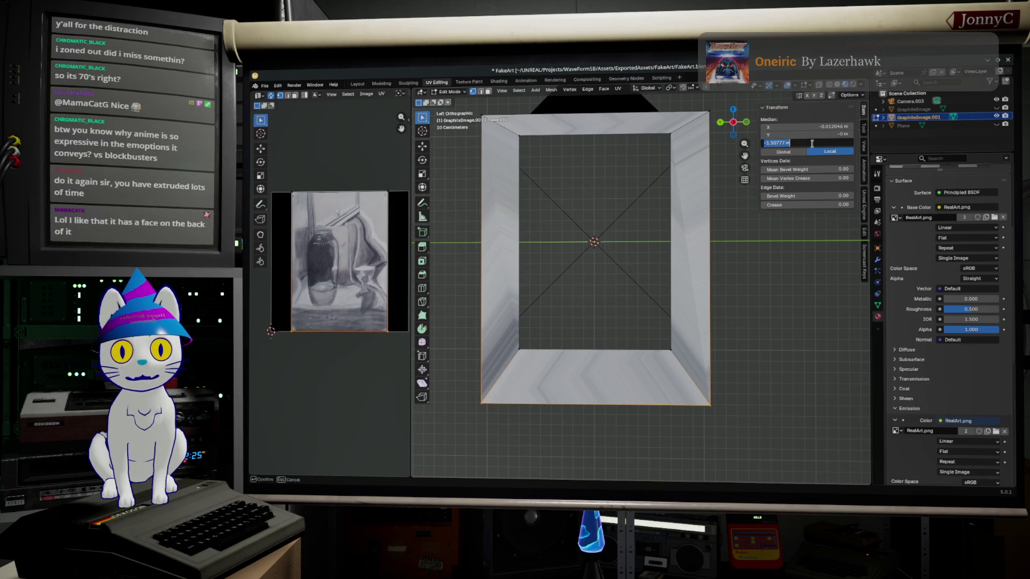
{"action": "left_click", "coordinate": [789, 142]}
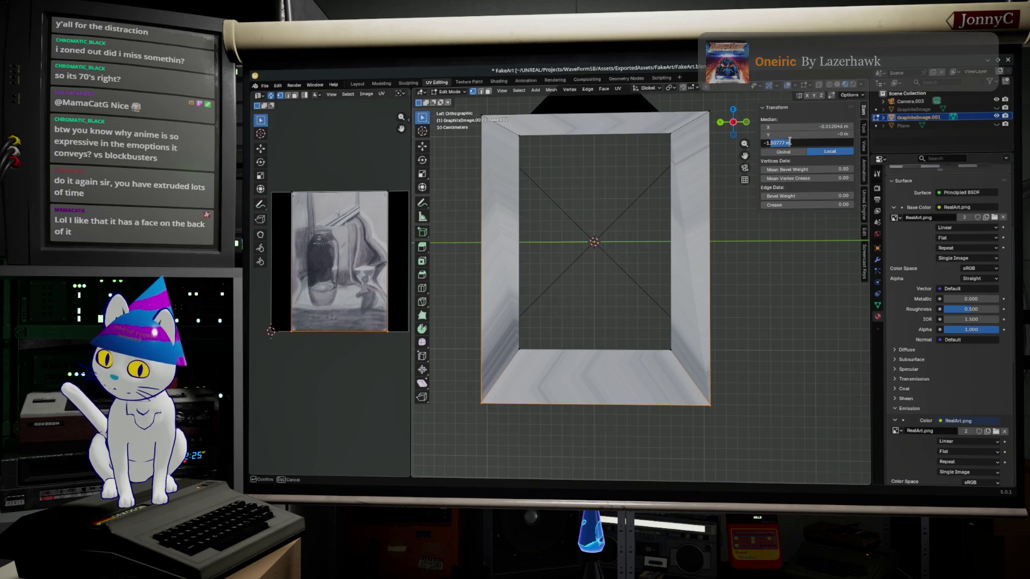
{"action": "type", "text": "-1.2"}
{"action": "key", "text": "Return"}
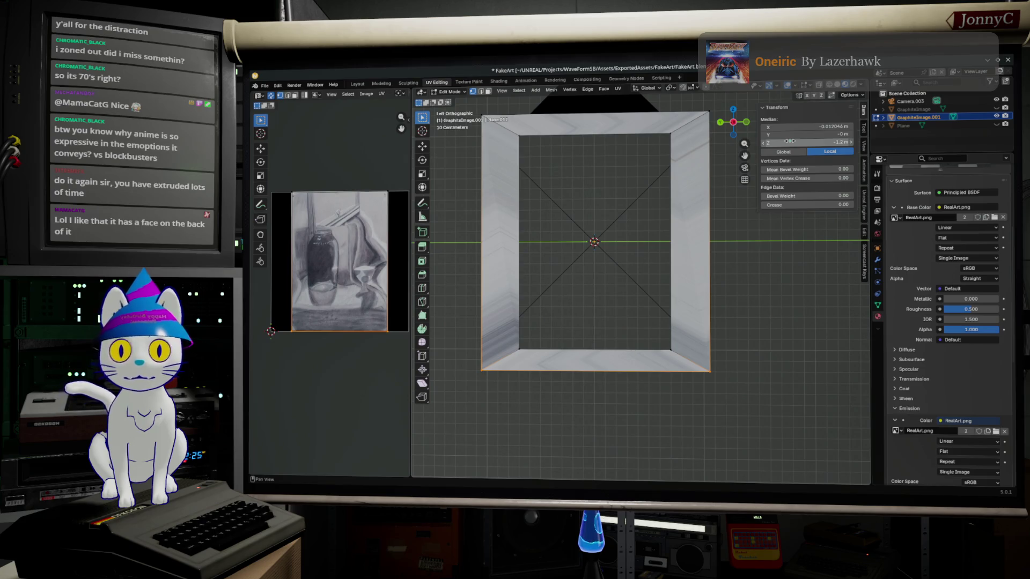
Scale both vertical sides along Y to narrow the frame.
{"action": "left_click_drag", "start_coordinate": [714, 404], "coordinate": [696, 84]}
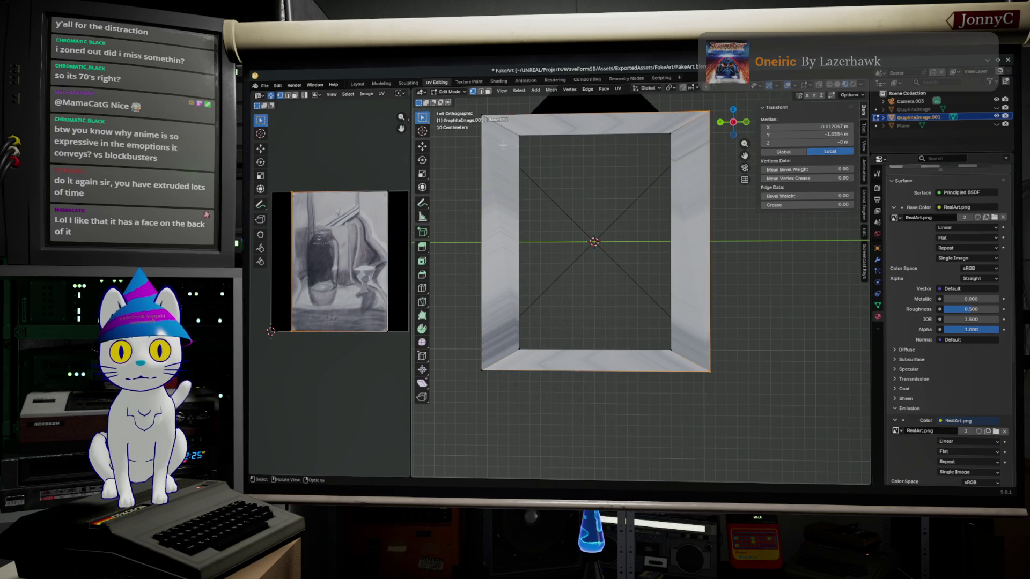
{"action": "left_click_drag", "start_coordinate": [489, 391], "coordinate": [443, 114], "text": "shift"}
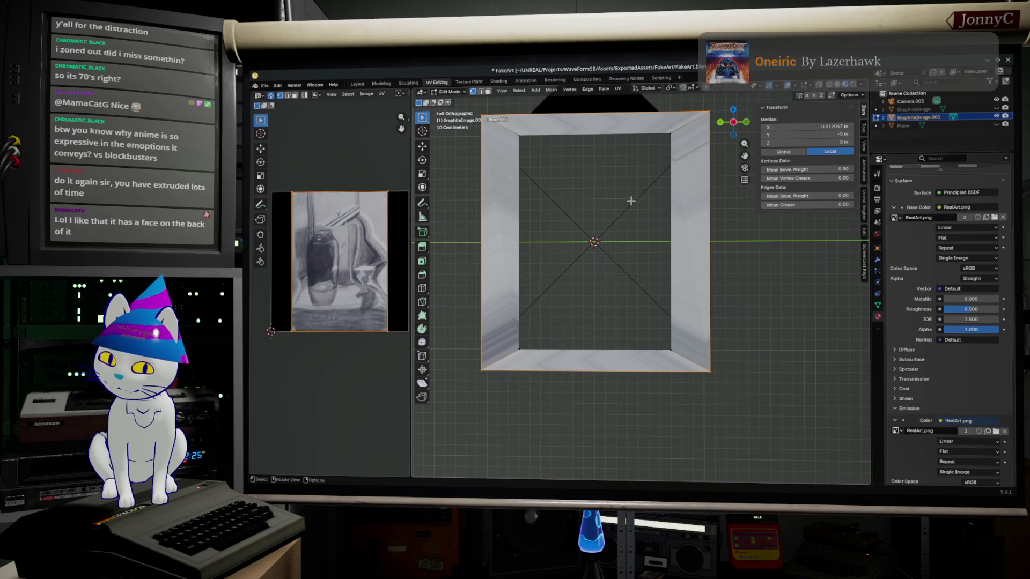
{"action": "key", "text": "s"}
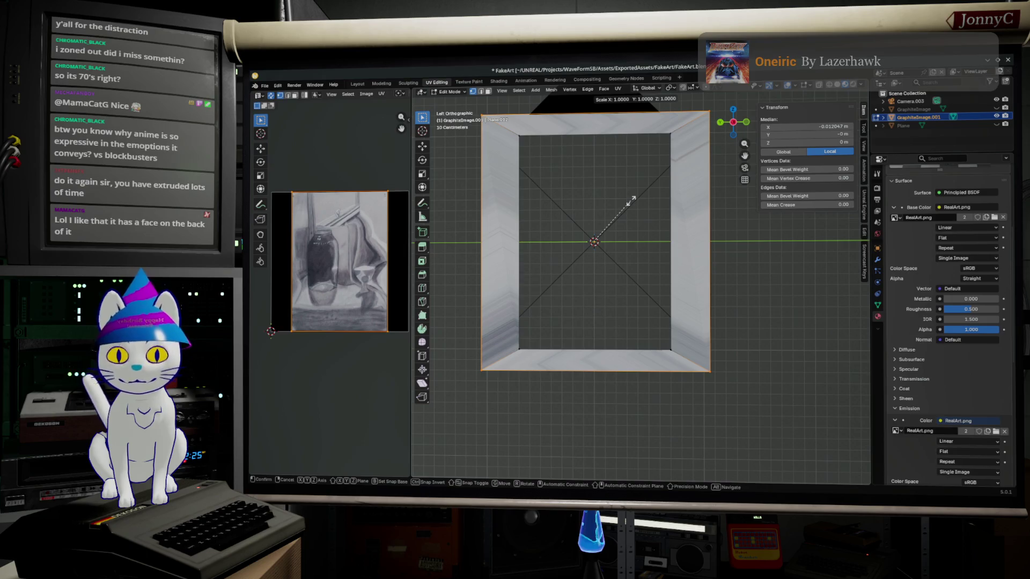
{"action": "key", "text": "y"}
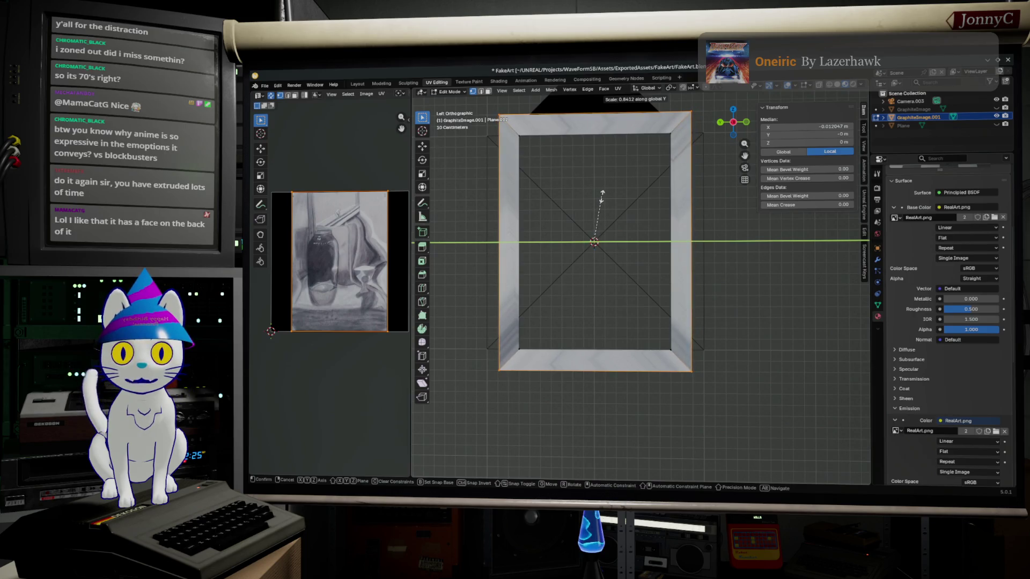
{"action": "left_click", "coordinate": [601, 193]}
Place the two vertical sides at Median Y ±0.9 m, undoing a distortion, then leave Edit Mode.
{"action": "left_click_drag", "start_coordinate": [727, 385], "coordinate": [689, 91]}
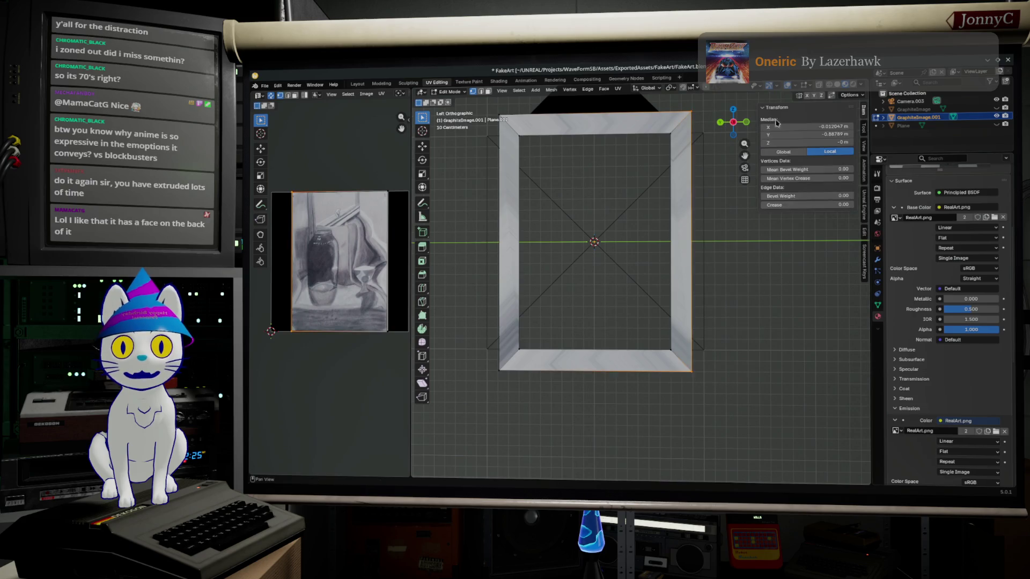
{"action": "left_click", "coordinate": [815, 135]}
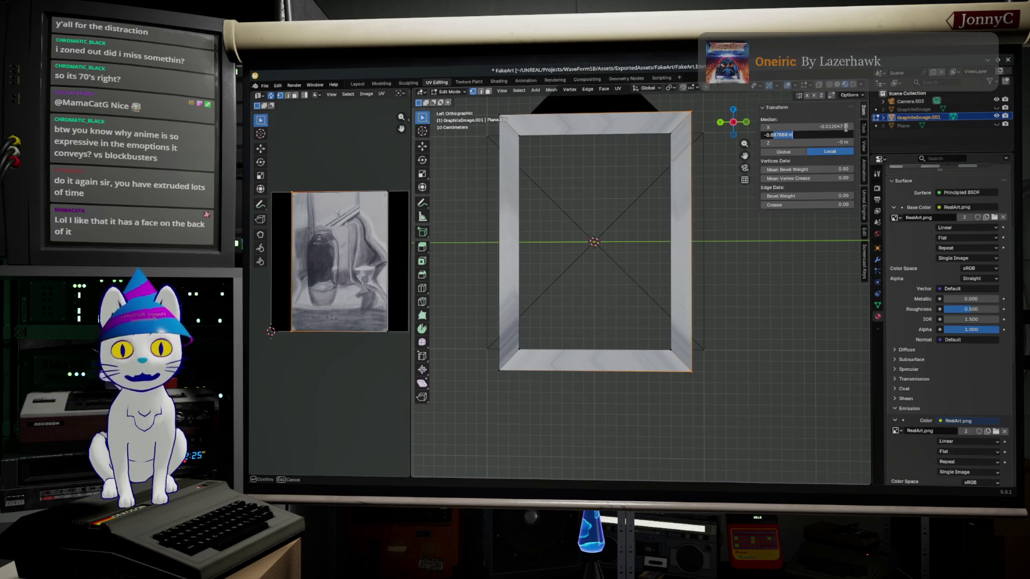
{"action": "key", "text": "Return"}
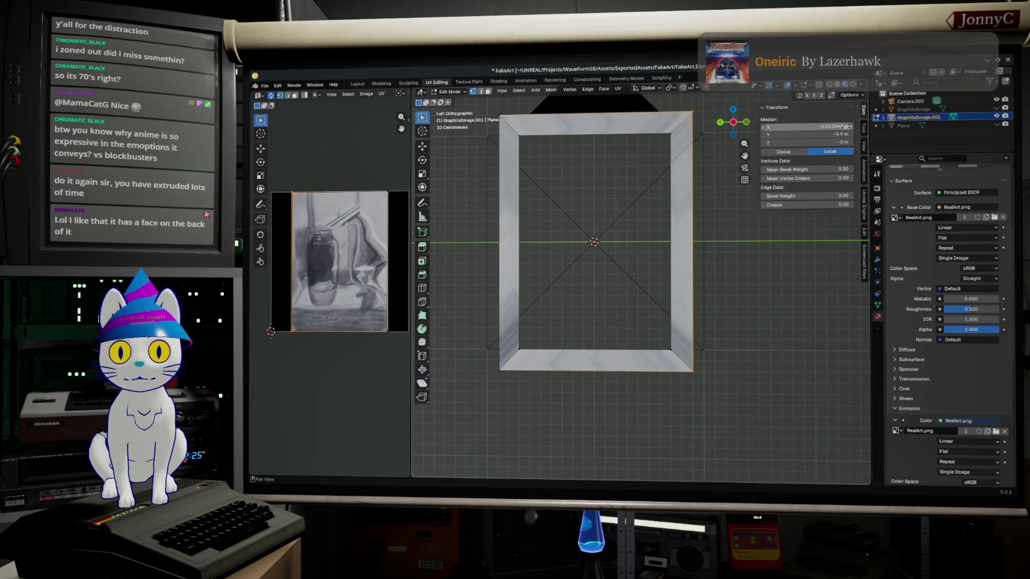
{"action": "left_click_drag", "start_coordinate": [487, 106], "coordinate": [515, 401]}
{"action": "left_click", "coordinate": [828, 134]}
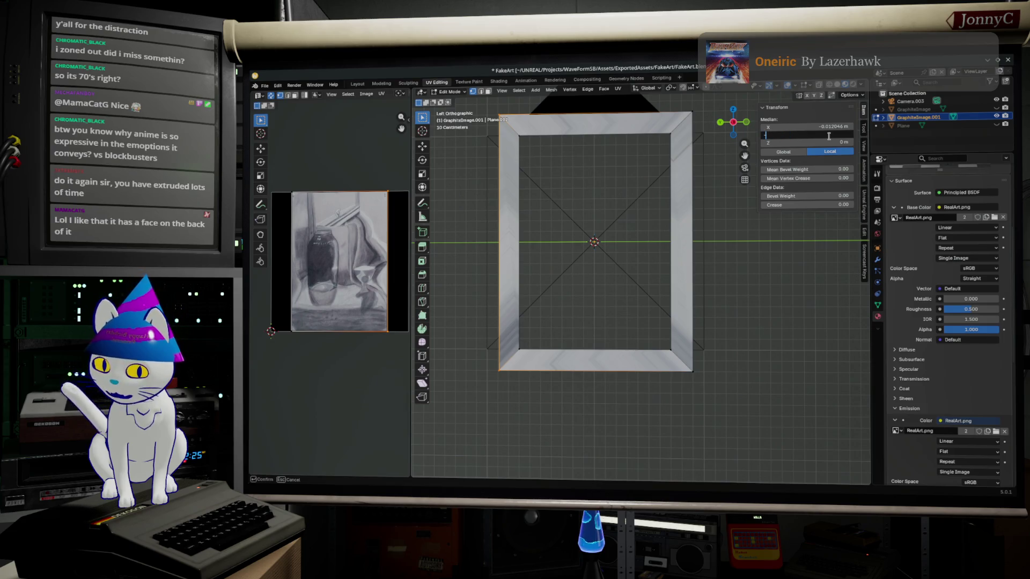
{"action": "type", "text": "-0.5"}
{"action": "key", "text": "Return"}
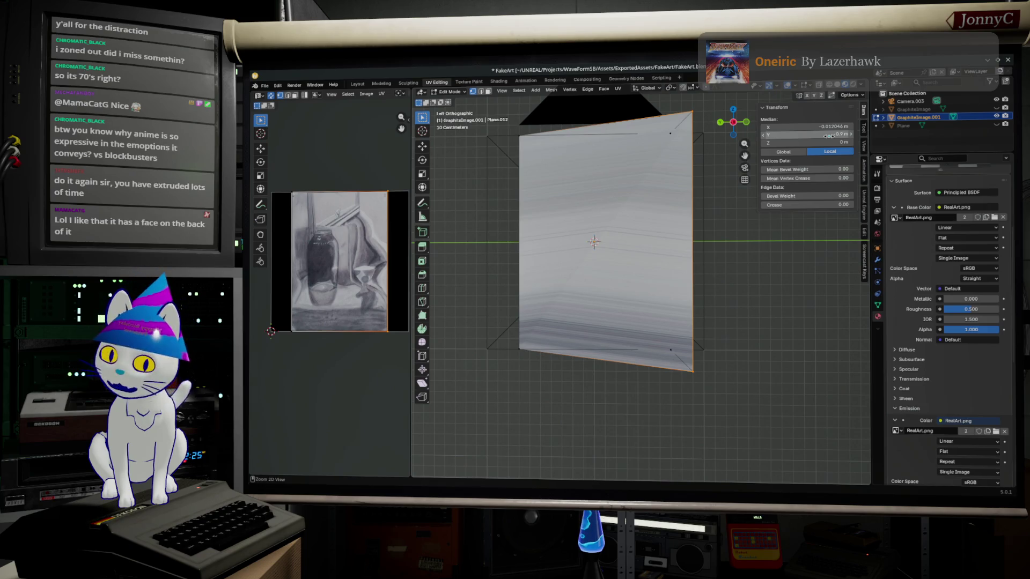
{"action": "key", "text": "ctrl+z"}
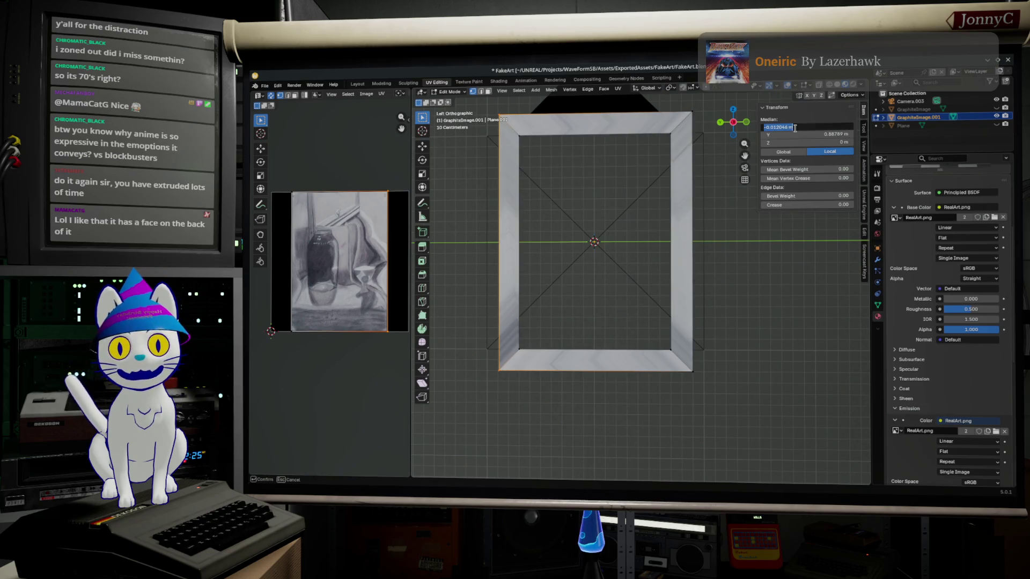
{"action": "left_click", "coordinate": [822, 135]}
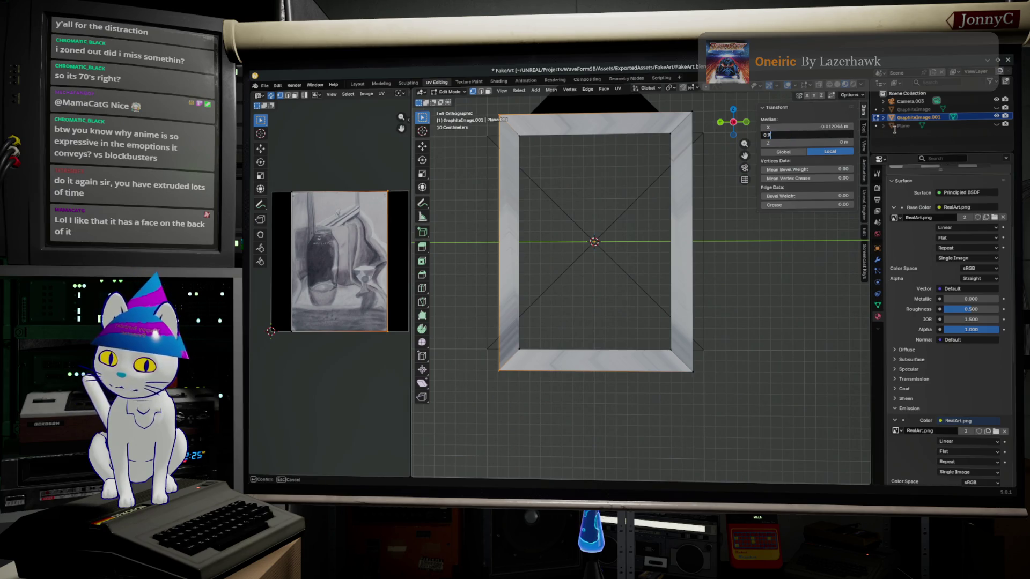
{"action": "key", "text": "Return"}
{"action": "key", "text": "Tab"}
{"action": "mouse_move", "coordinate": [633, 164]}
{"action": "middle_mouse_down"}
{"action": "mouse_move", "coordinate": [675, 251]}
{"action": "mouse_move", "coordinate": [625, 271]}
{"action": "middle_mouse_up"}
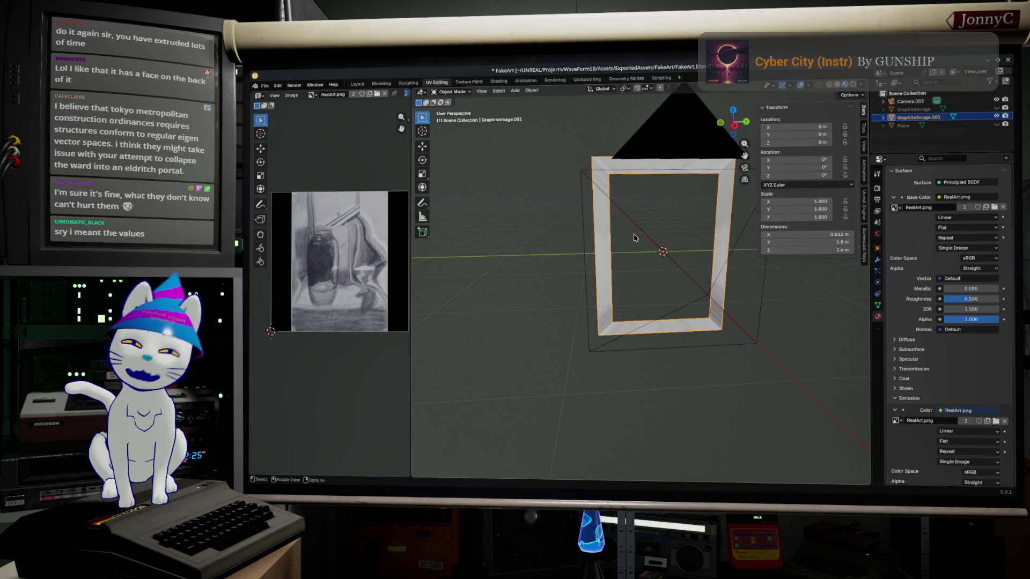
{"action": "middle_click_drag", "start_coordinate": [634, 238], "coordinate": [602, 279]}
Add a loop cut across the frame and slide it along X from the front view.
{"action": "key", "text": "Tab"}
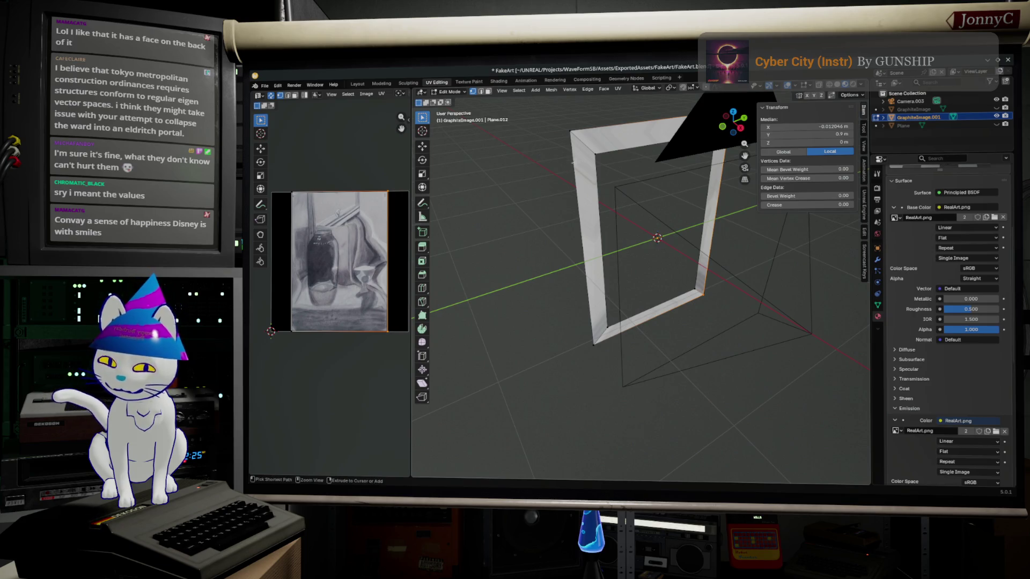
{"action": "key", "text": "ctrl+r"}
{"action": "key", "text": "Return"}
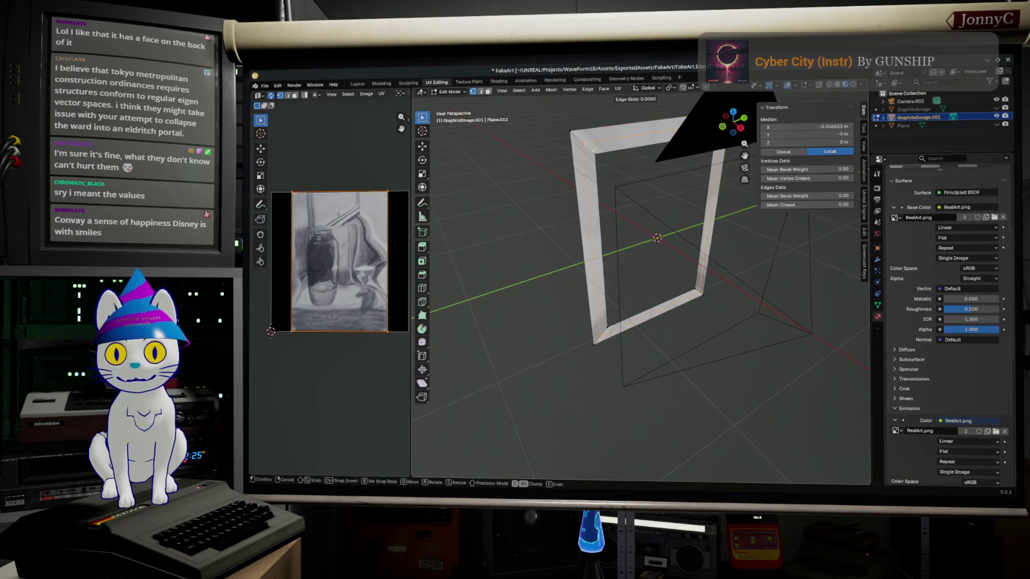
{"action": "left_click", "coordinate": [551, 123]}
{"action": "left_click", "coordinate": [724, 128]}
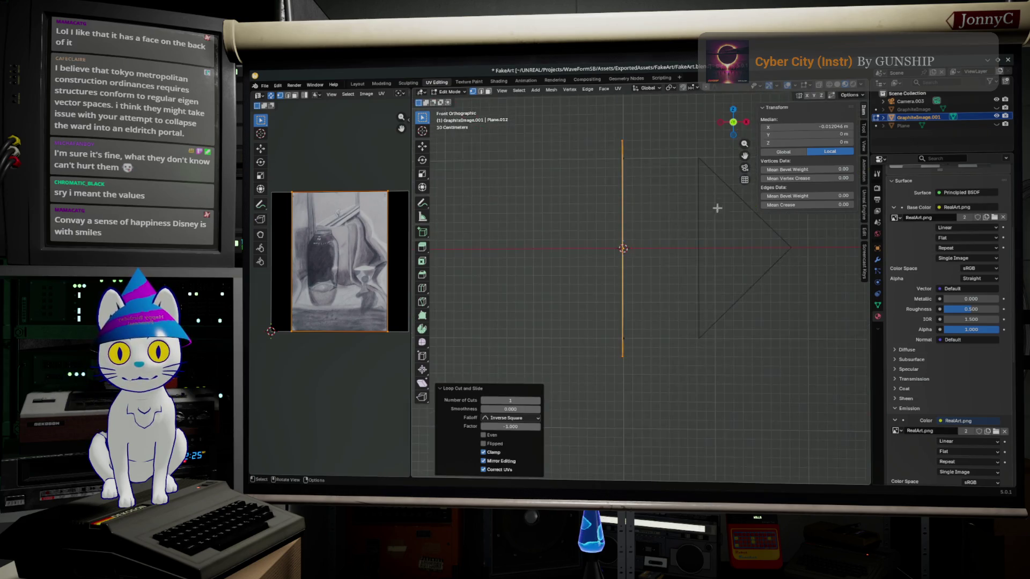
{"action": "scroll", "coordinate": [634, 311], "scroll_direction": "up", "scroll_amount": 2}
{"action": "middle_click_drag", "start_coordinate": [635, 310], "coordinate": [657, 315], "text": "shift"}
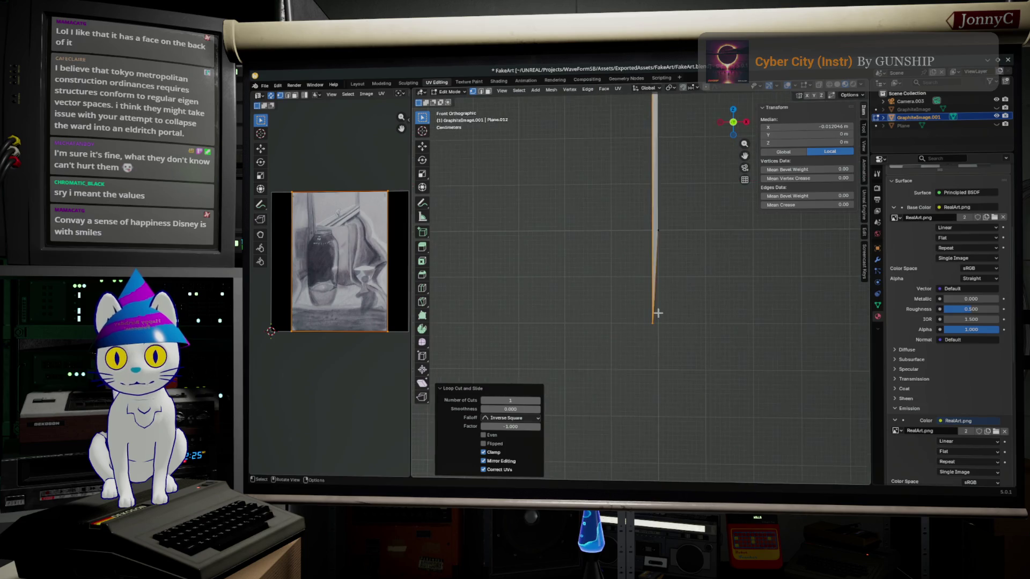
{"action": "scroll", "coordinate": [657, 313], "scroll_direction": "up", "scroll_amount": 3}
{"action": "key", "text": "g"}
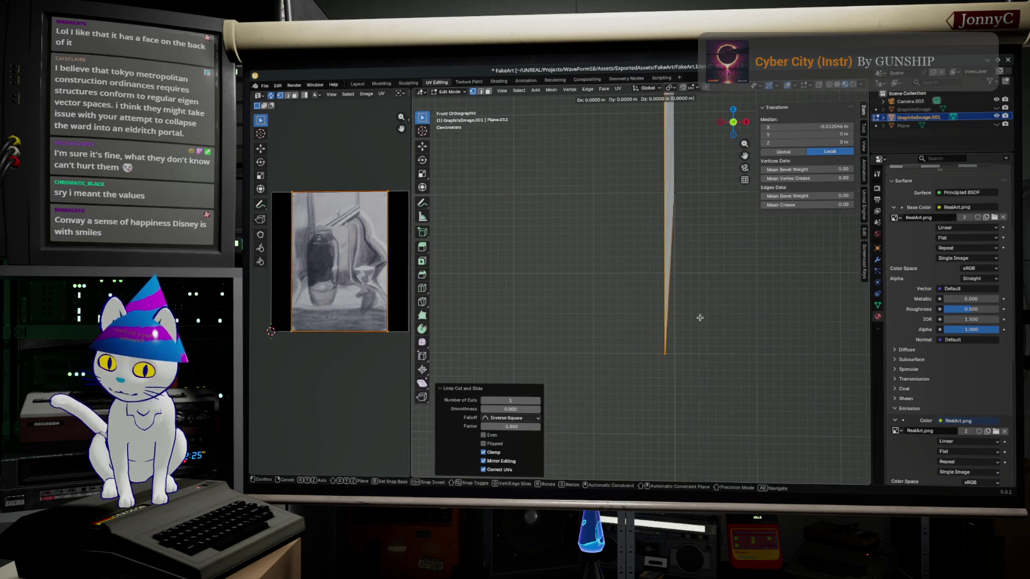
{"action": "key", "text": "x"}
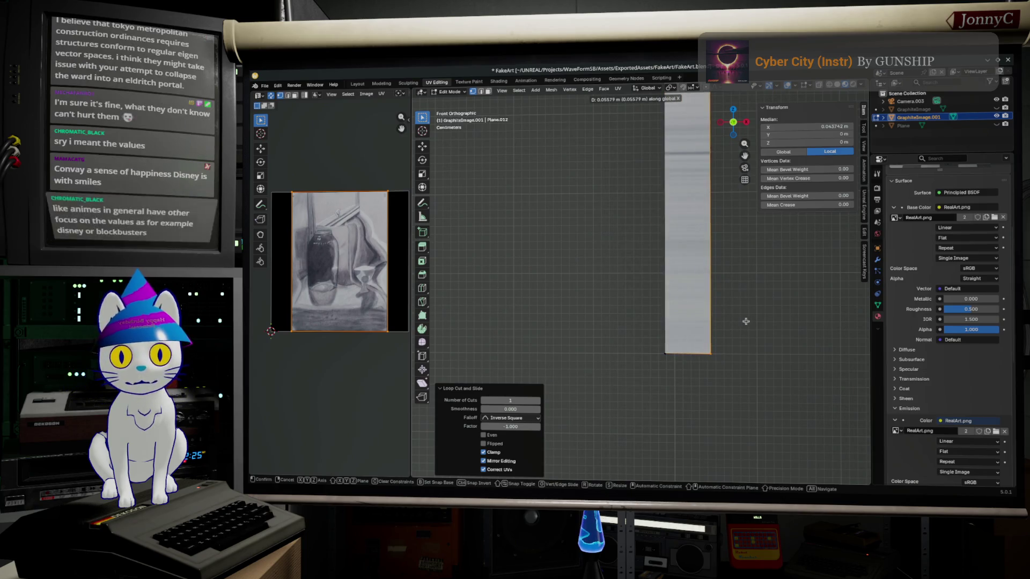
{"action": "left_click", "coordinate": [738, 317]}
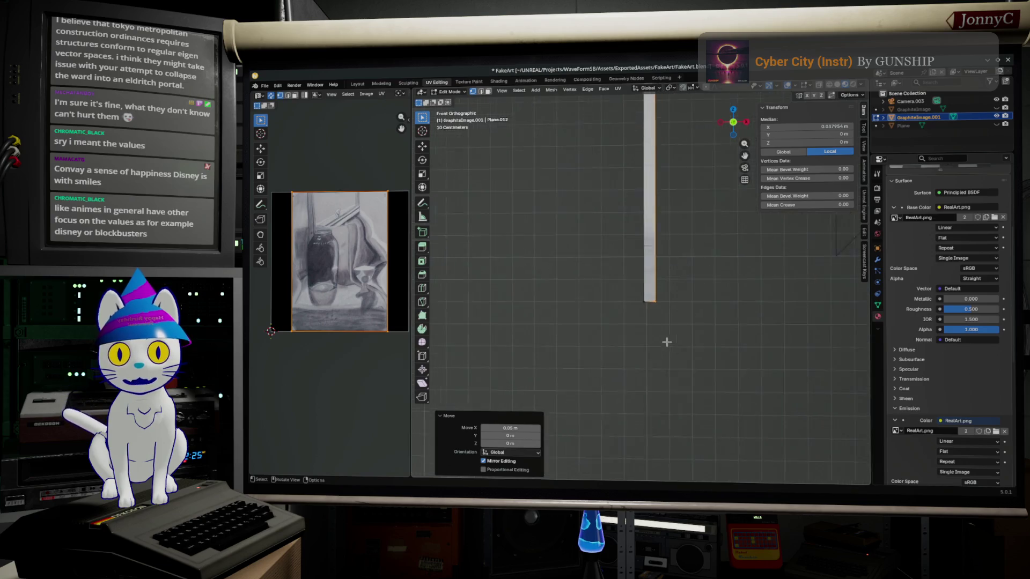
Set a corner vertex to X 0 m and flip its Y to 0.9 m.
{"action": "middle_click_drag", "start_coordinate": [694, 410], "coordinate": [697, 358]}
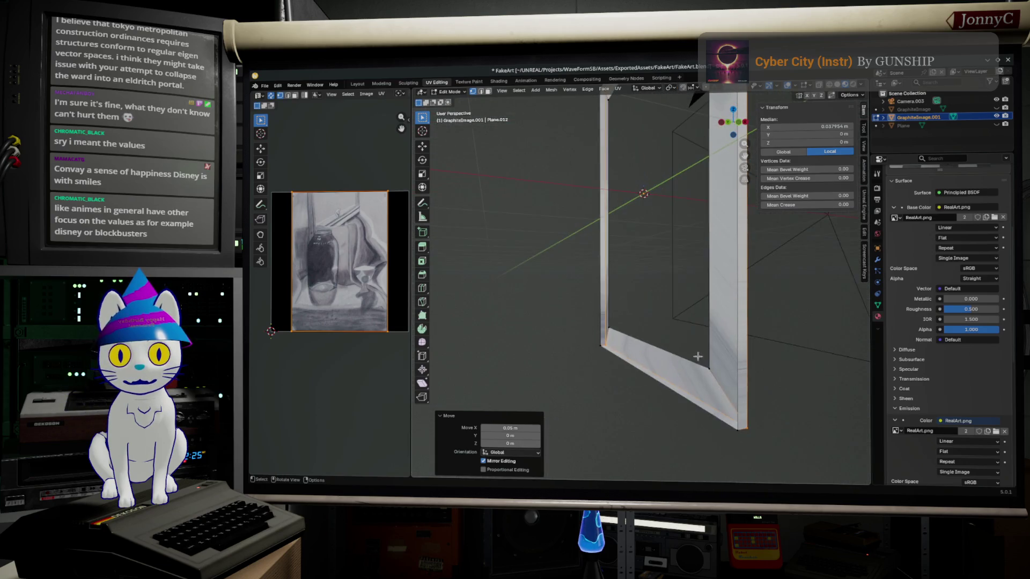
{"action": "left_click", "coordinate": [732, 445]}
{"action": "middle_click_drag", "start_coordinate": [732, 445], "coordinate": [815, 175]}
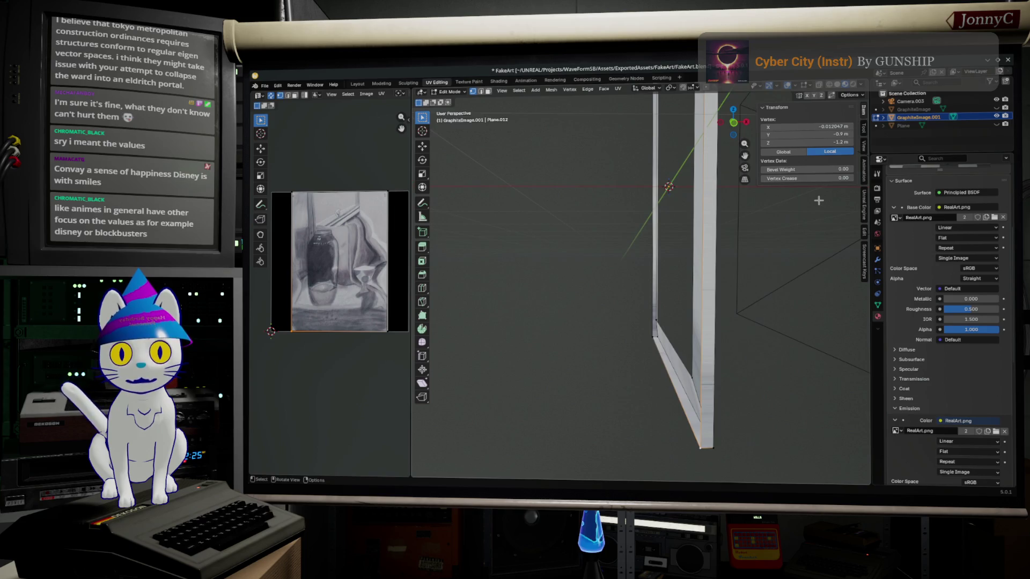
{"action": "left_click", "coordinate": [822, 126]}
{"action": "key", "text": "Return"}
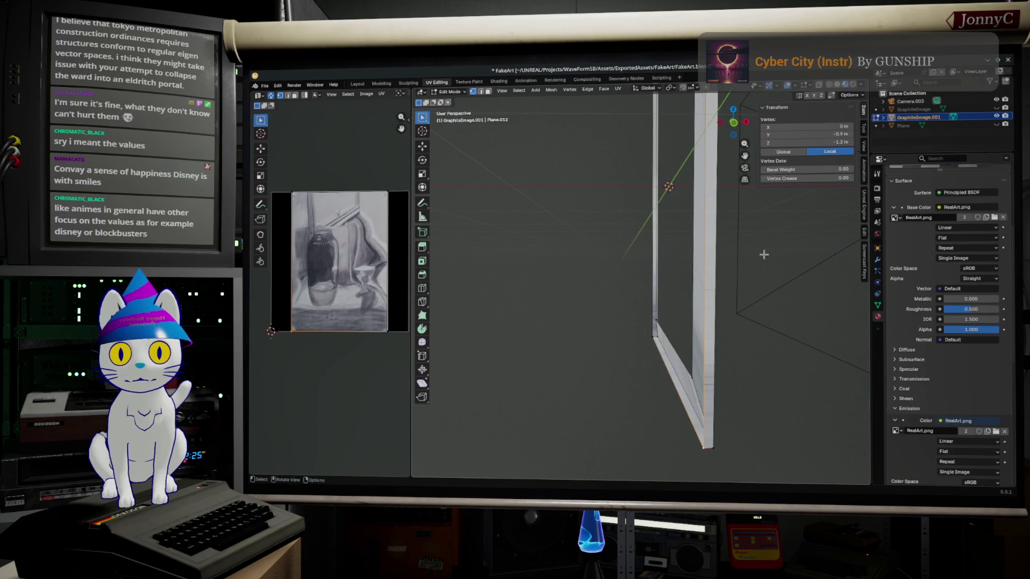
{"action": "key", "text": "minus"}
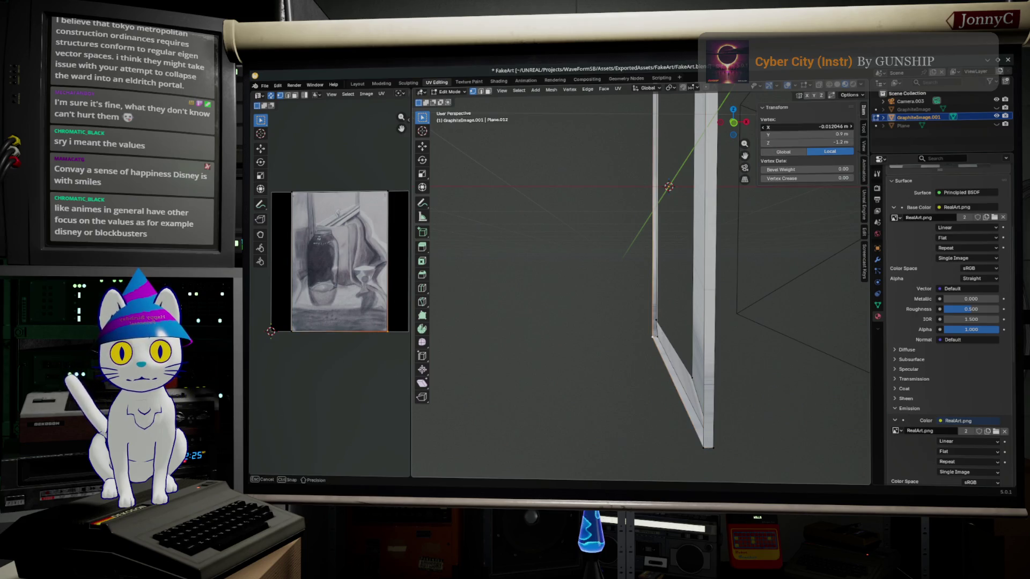
Set the remaining corner vertices' X positions to 0 m.
{"action": "mouse_move", "coordinate": [586, 246]}
{"action": "middle_mouse_down"}
{"action": "mouse_move", "coordinate": [627, 201]}
{"action": "mouse_move", "coordinate": [611, 205]}
{"action": "middle_mouse_up"}
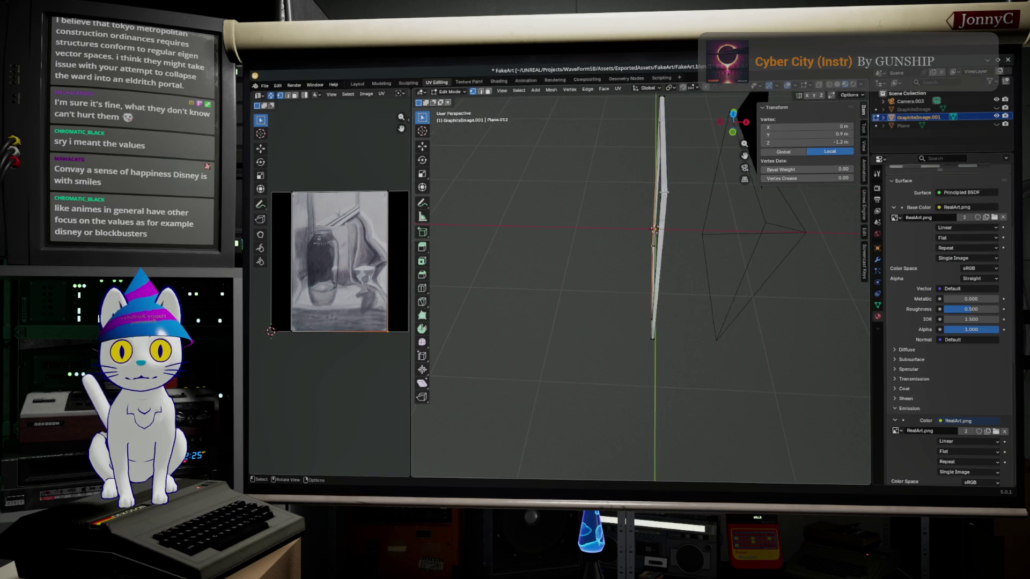
{"action": "left_click", "coordinate": [787, 128]}
{"action": "type", "text": "037954"}
{"action": "key", "text": "Return"}
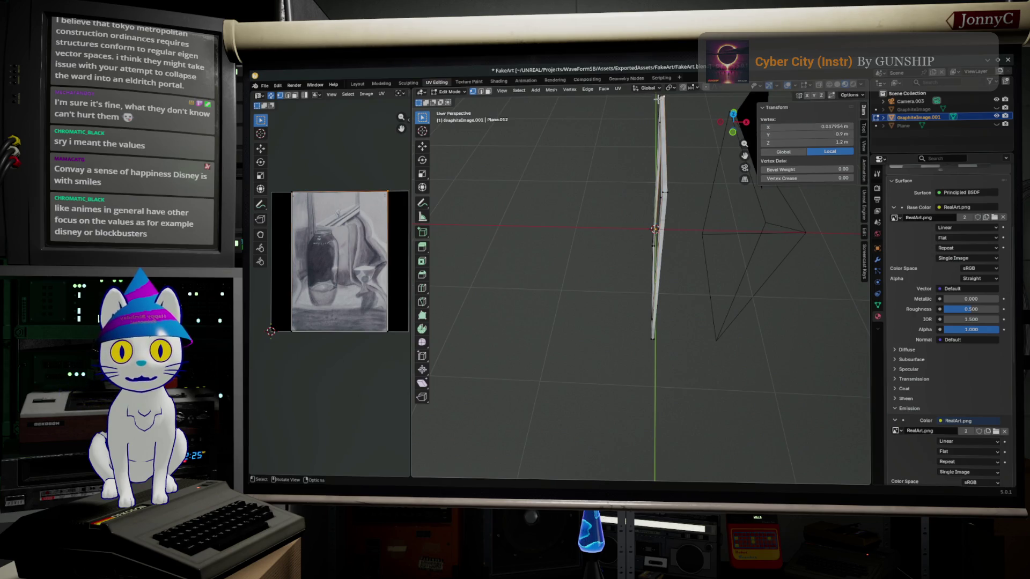
{"action": "left_click", "coordinate": [805, 126]}
{"action": "type", "text": "0"}
{"action": "key", "text": "Return"}
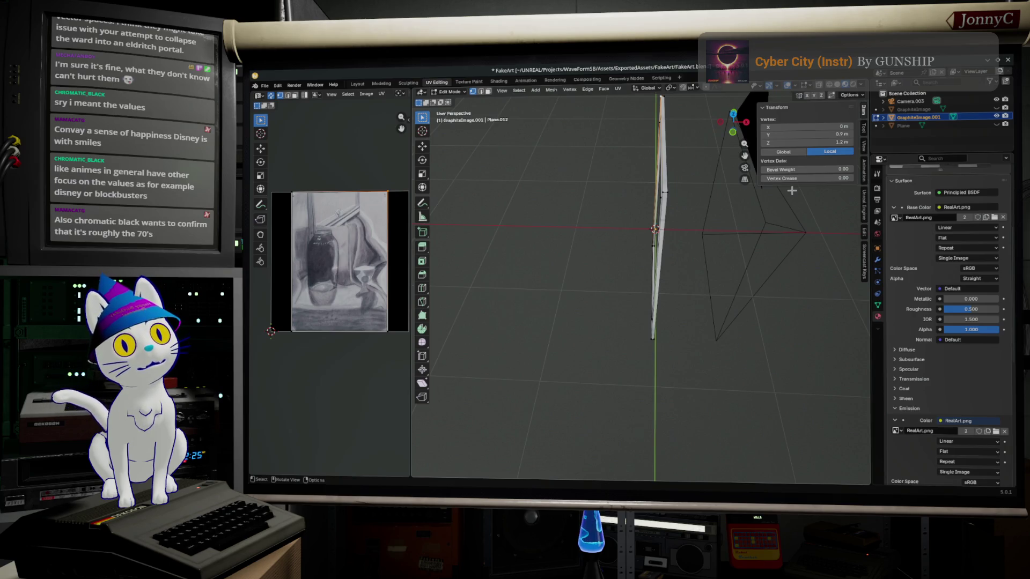
{"action": "middle_click_drag", "start_coordinate": [792, 190], "coordinate": [794, 191], "text": "shift"}
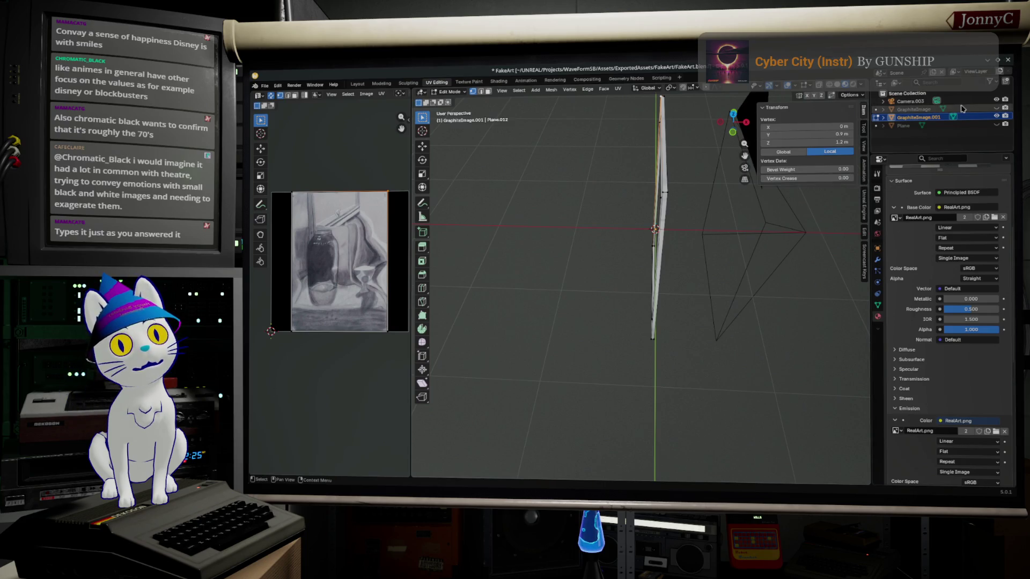
{"action": "middle_click_drag", "start_coordinate": [682, 387], "coordinate": [632, 365]}
{"action": "left_click", "coordinate": [635, 325]}
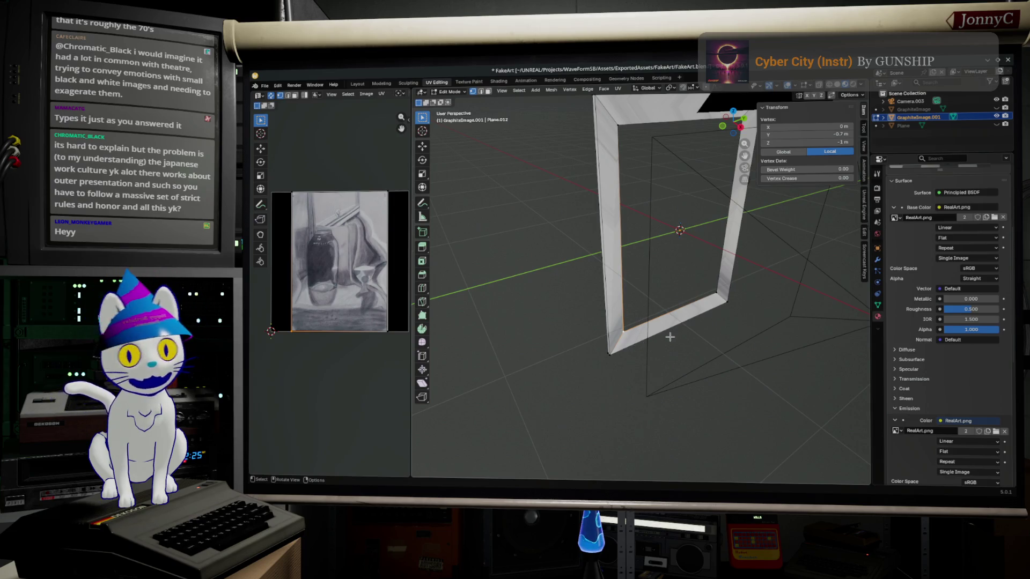
Loop-select the frame's entire inner edge border and inspect it from several angles.
{"action": "left_click", "coordinate": [685, 306], "text": "alt"}
{"action": "middle_click_drag", "start_coordinate": [686, 304], "coordinate": [659, 263]}
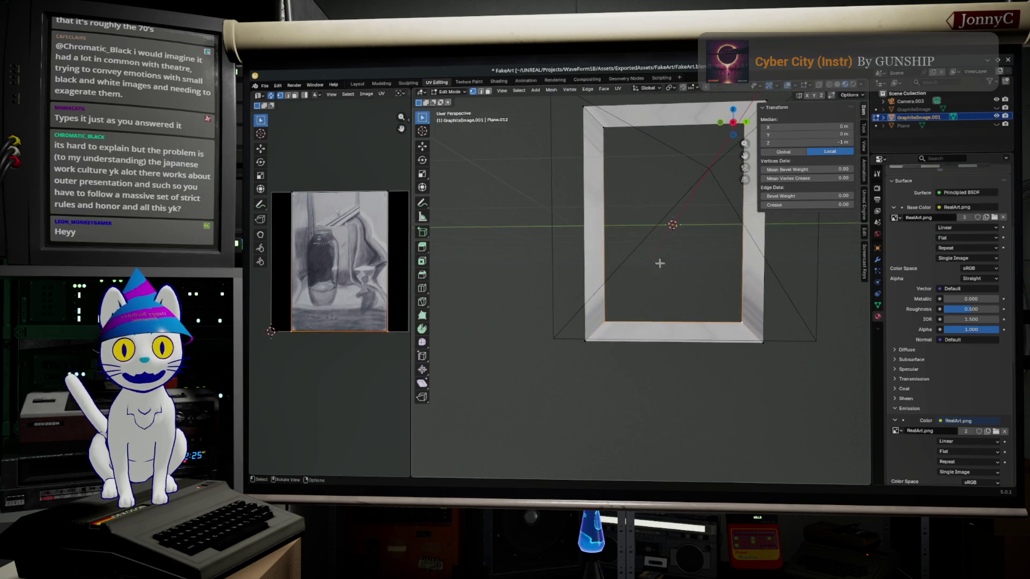
{"action": "left_click", "coordinate": [655, 138], "text": "shift"}
{"action": "left_click", "coordinate": [713, 134], "text": "shift"}
{"action": "middle_click_drag", "start_coordinate": [714, 134], "coordinate": [714, 241]}
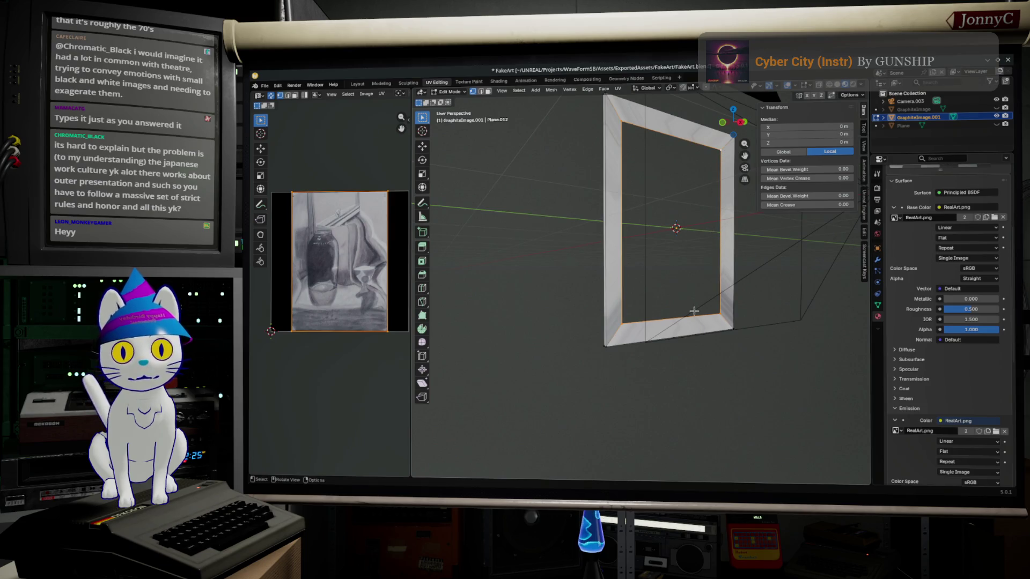
{"action": "middle_click_drag", "start_coordinate": [693, 310], "coordinate": [734, 347]}
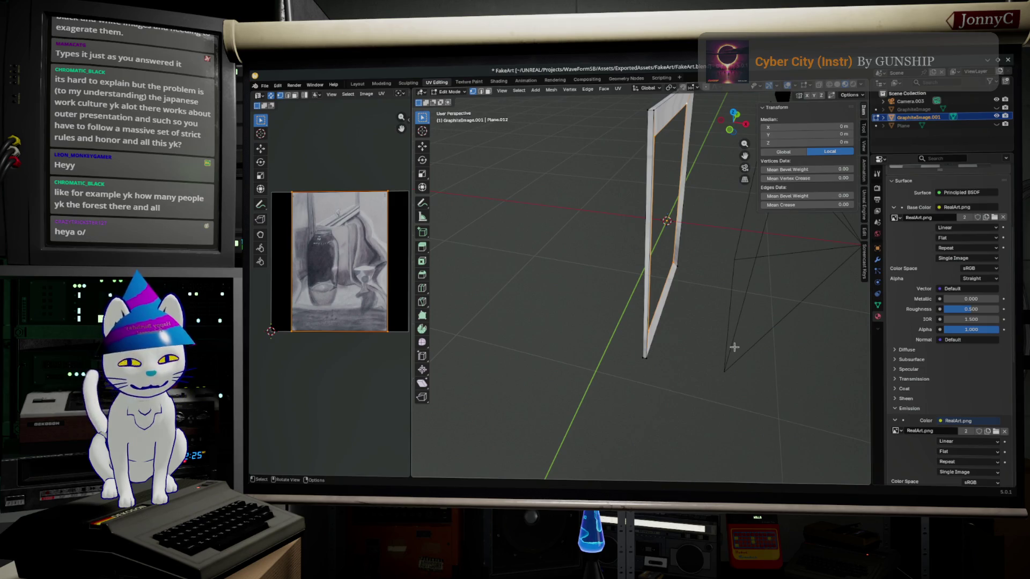
{"action": "mouse_move", "coordinate": [655, 457]}
{"action": "middle_mouse_down"}
{"action": "mouse_move", "coordinate": [664, 404]}
{"action": "mouse_move", "coordinate": [622, 374]}
{"action": "middle_mouse_up"}
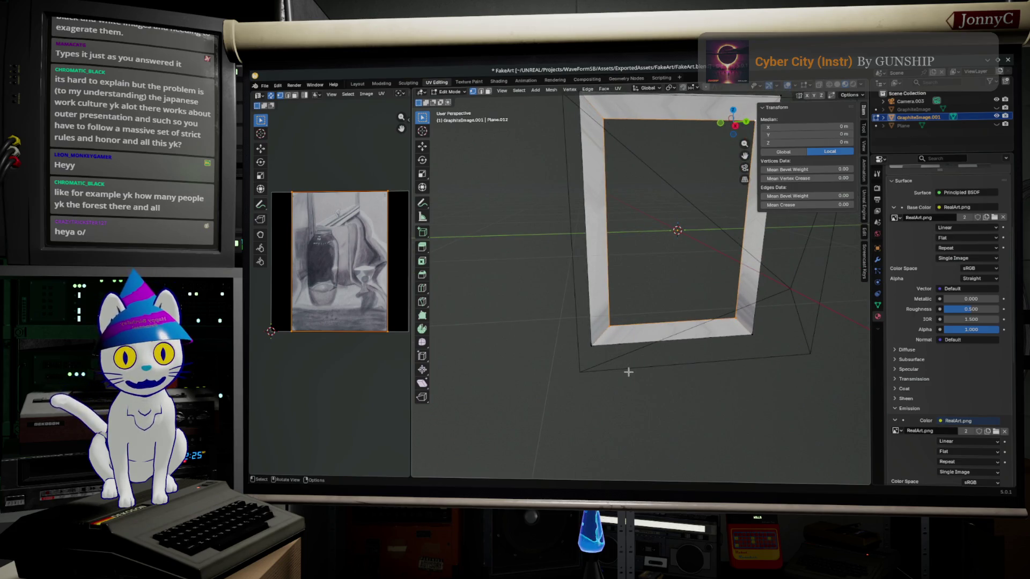
Cut a new edge loop along the inner border, switching to X-ray front view.
{"action": "key", "text": "g"}
{"action": "key", "text": "x"}
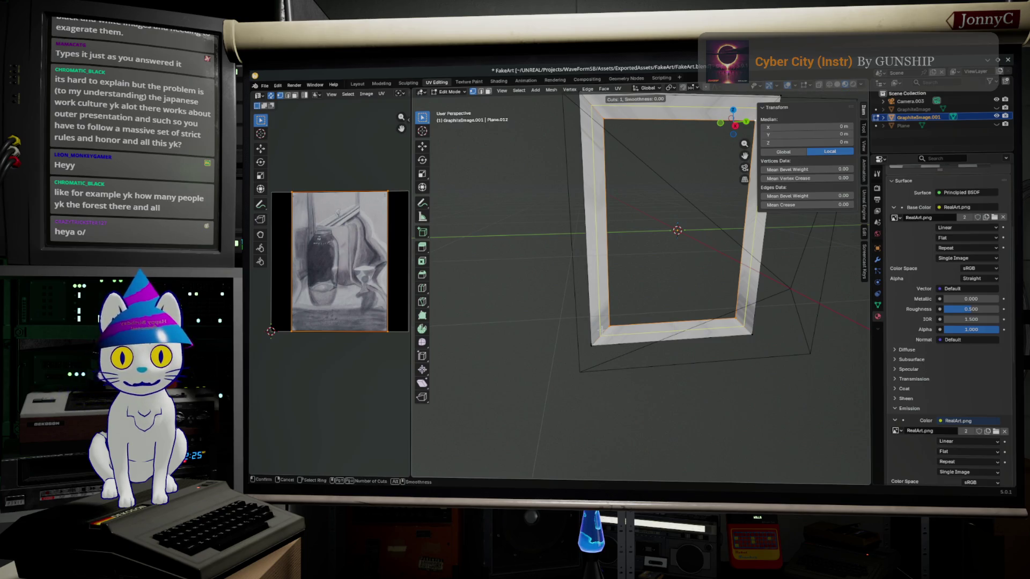
{"action": "key", "text": "g"}
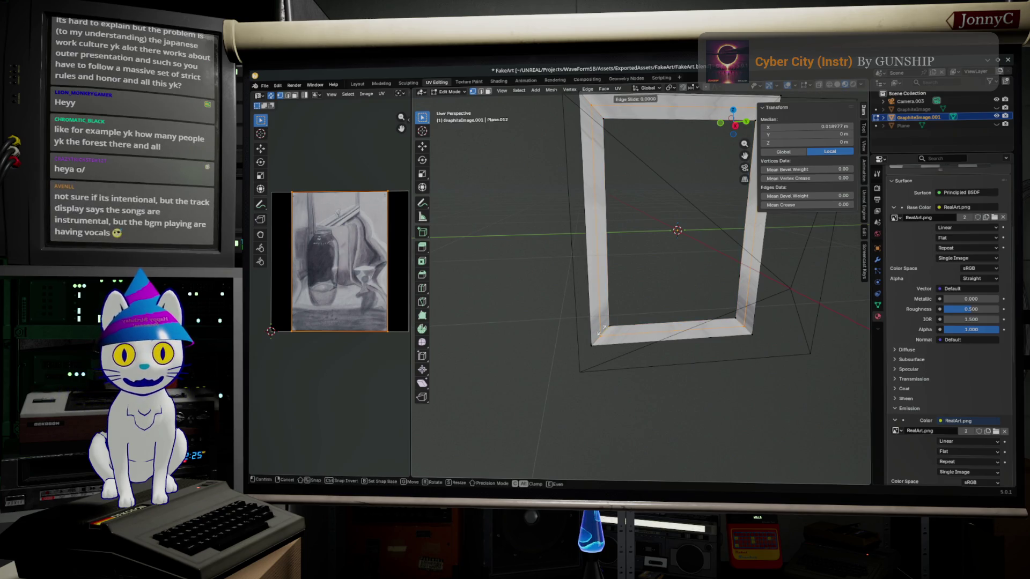
{"action": "left_click", "coordinate": [688, 364]}
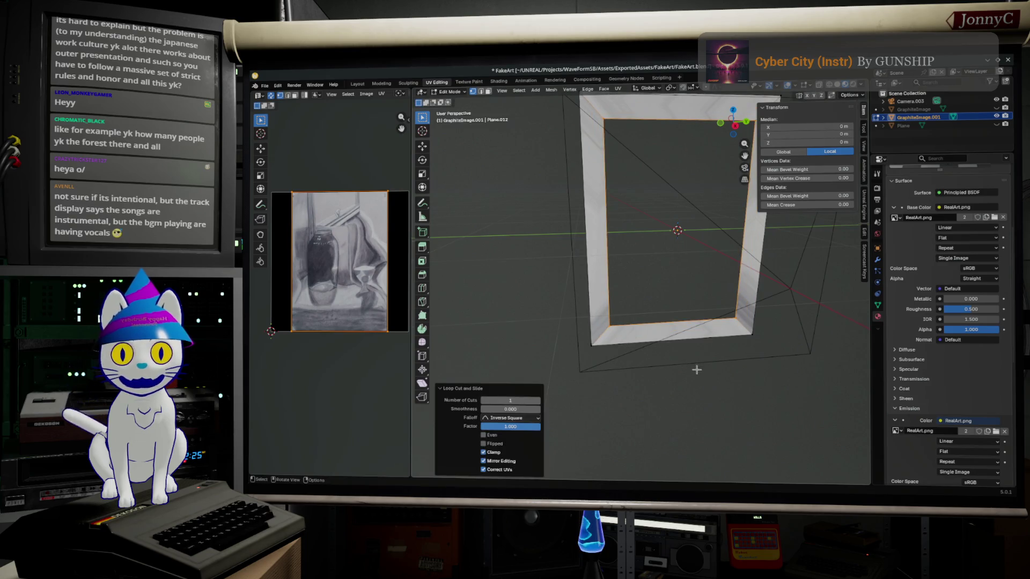
{"action": "scroll", "coordinate": [708, 368], "scroll_direction": "up", "scroll_amount": 2}
{"action": "scroll", "coordinate": [728, 368], "scroll_direction": "up", "scroll_amount": 2}
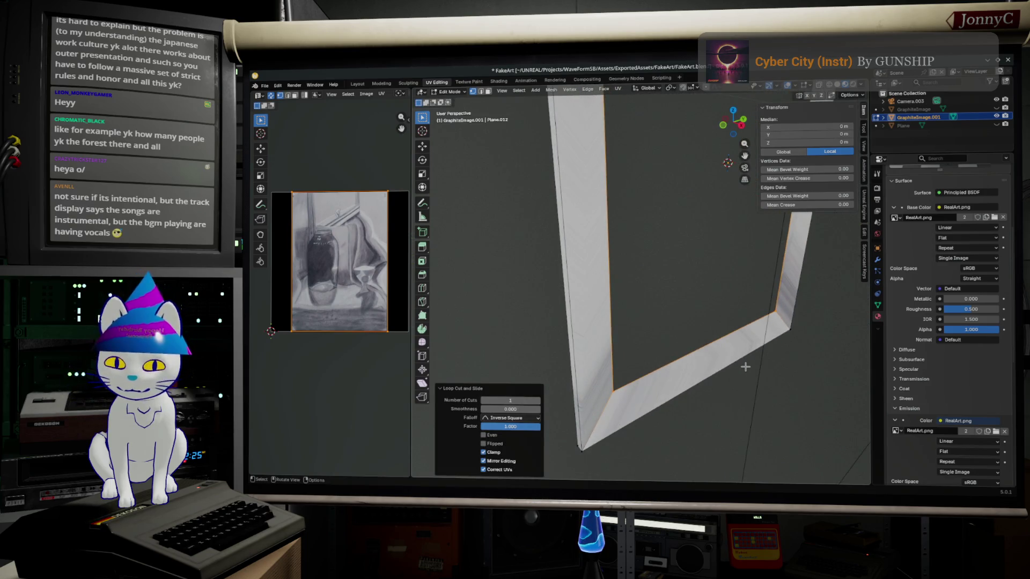
{"action": "left_click", "coordinate": [829, 87]}
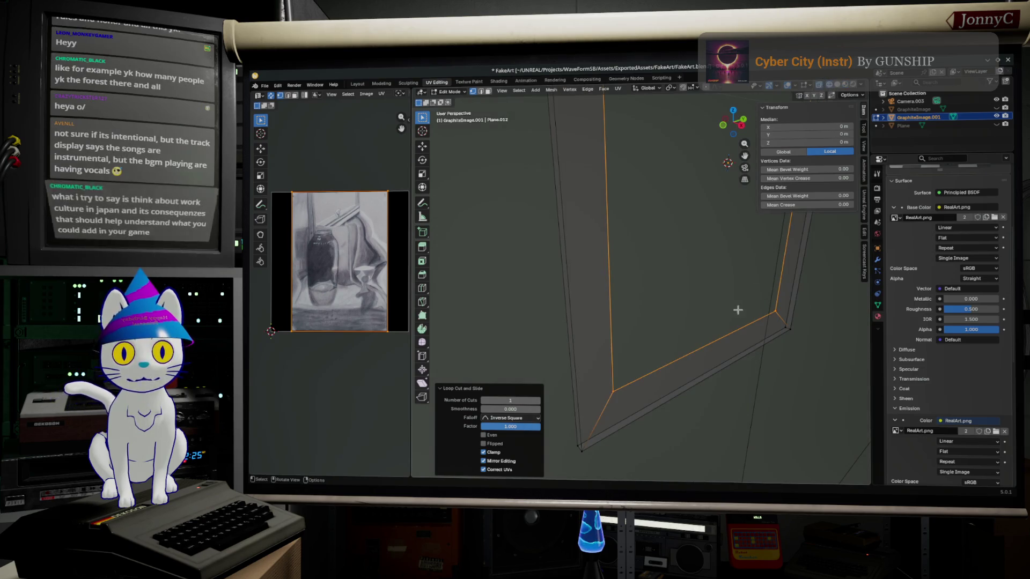
{"action": "left_click", "coordinate": [724, 127]}
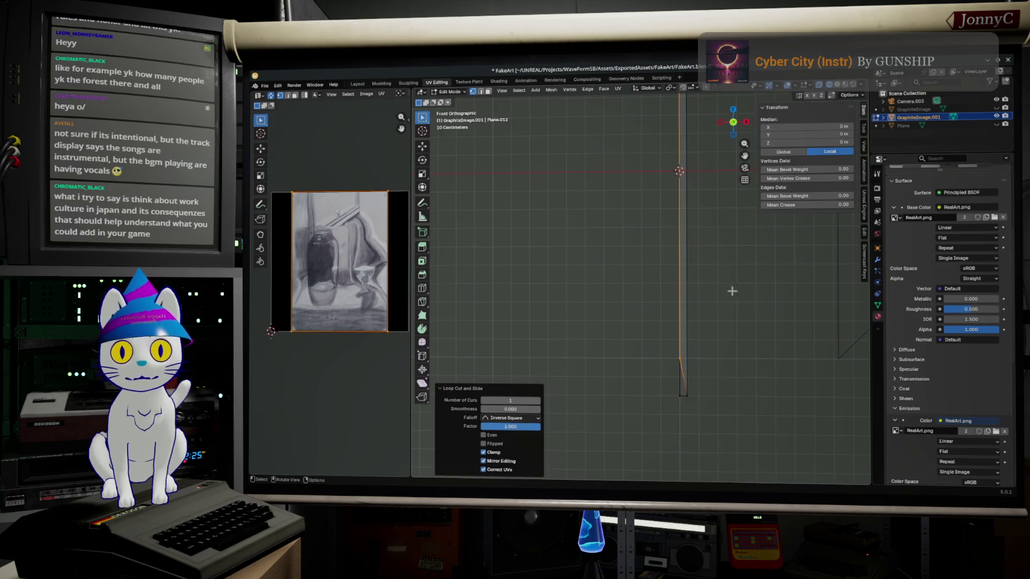
Move the new loop along X and set its Median X to 0.01 m.
{"action": "key", "text": "g"}
{"action": "key", "text": "x"}
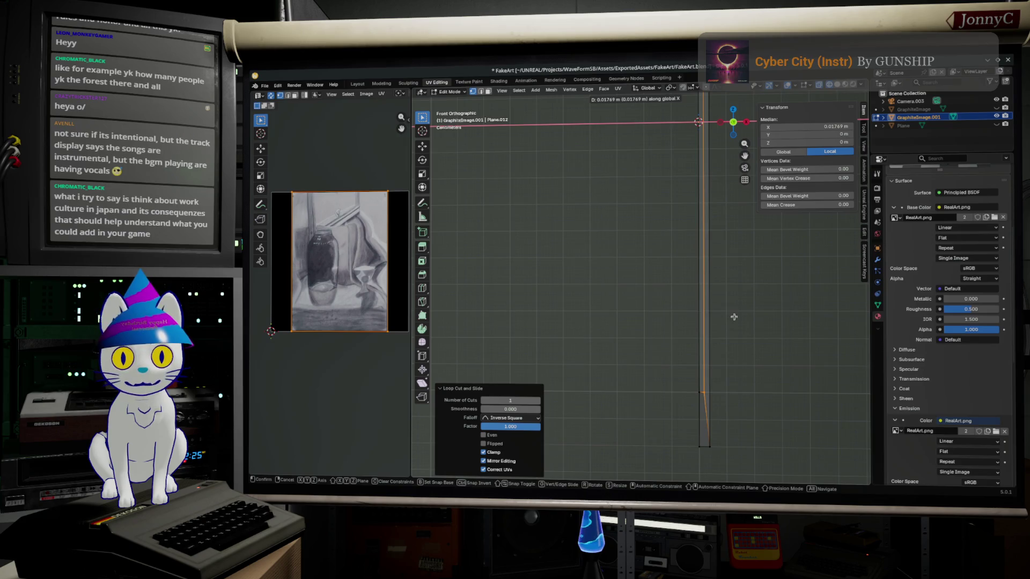
{"action": "left_click", "coordinate": [734, 316]}
{"action": "scroll", "coordinate": [732, 315], "scroll_direction": "up", "scroll_amount": 4}
{"action": "mouse_move", "coordinate": [732, 315]}
{"action": "middle_mouse_down", "text": "shift"}
{"action": "mouse_move", "coordinate": [516, 235]}
{"action": "mouse_move", "coordinate": [626, 235]}
{"action": "middle_mouse_up", "text": "shift"}
{"action": "scroll", "coordinate": [517, 235], "scroll_direction": "up", "scroll_amount": 4}
{"action": "left_click", "coordinate": [821, 125]}
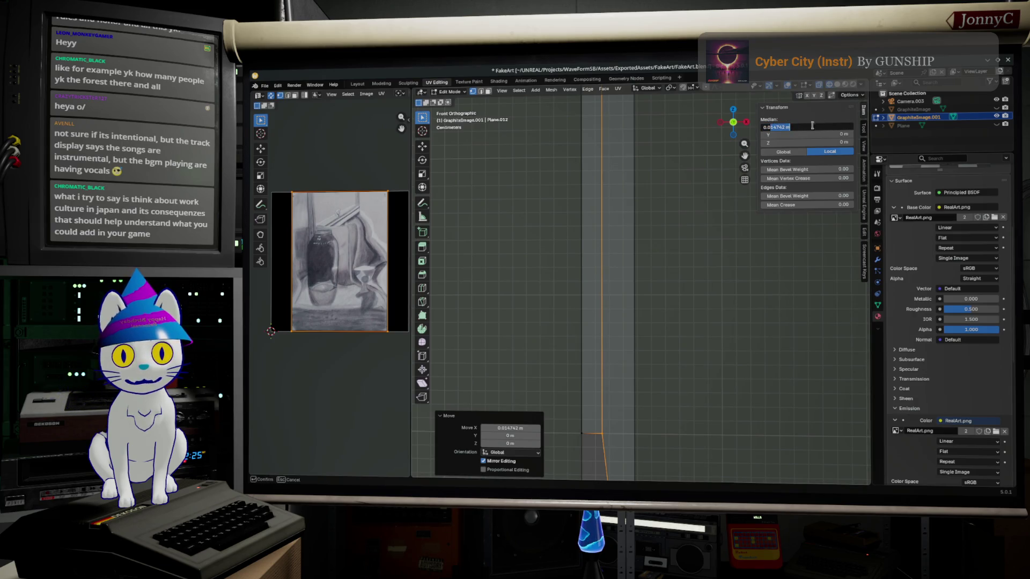
{"action": "type", "text": "0.01"}
{"action": "key", "text": "Return"}
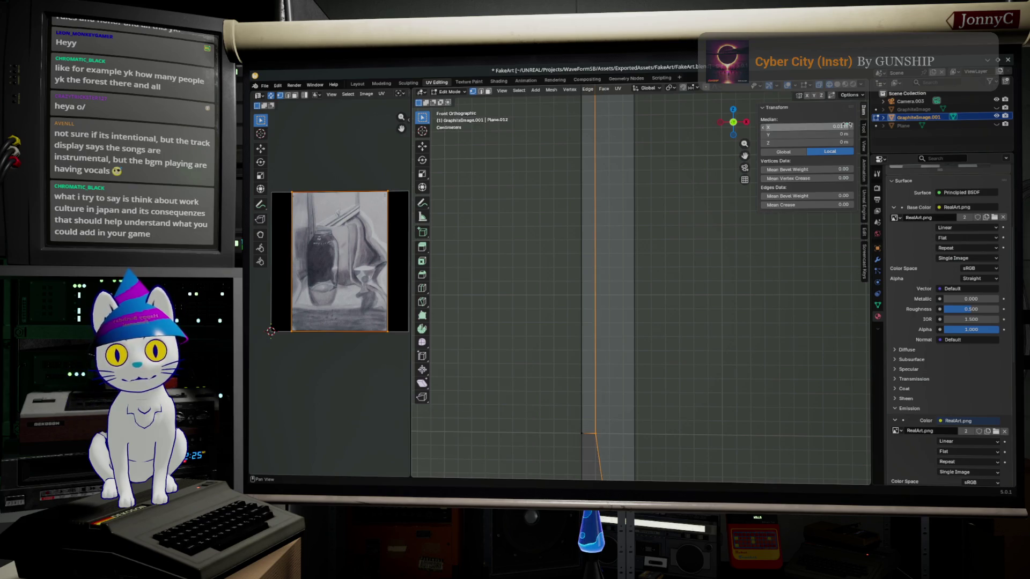
{"action": "mouse_move", "coordinate": [674, 322]}
{"action": "middle_mouse_down"}
{"action": "mouse_move", "coordinate": [743, 341]}
{"action": "mouse_move", "coordinate": [698, 392]}
{"action": "middle_mouse_up"}
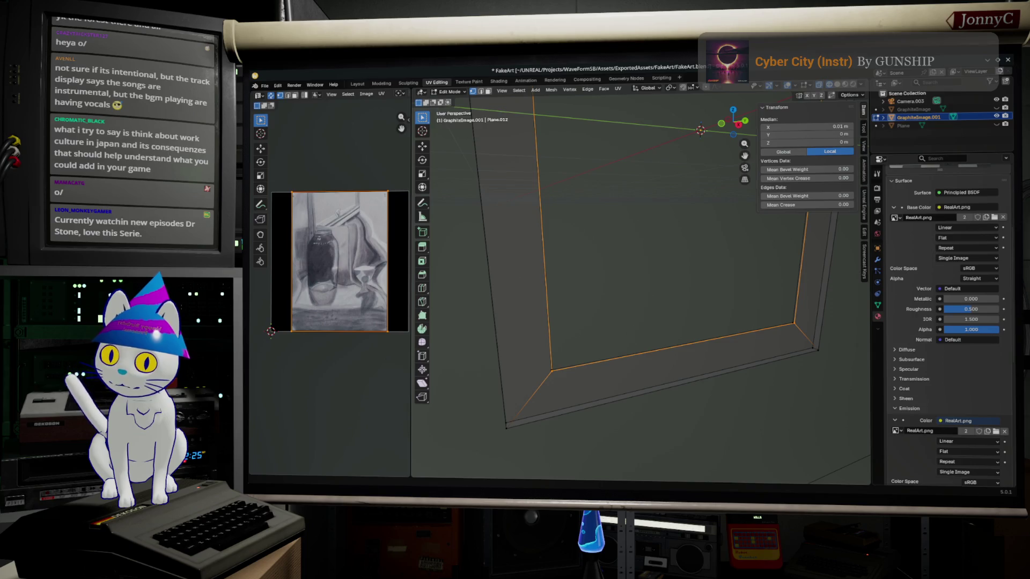
{"action": "key", "text": "alt+Tab"}
{"action": "scroll", "coordinate": [726, 251], "scroll_direction": "up", "scroll_amount": 5}
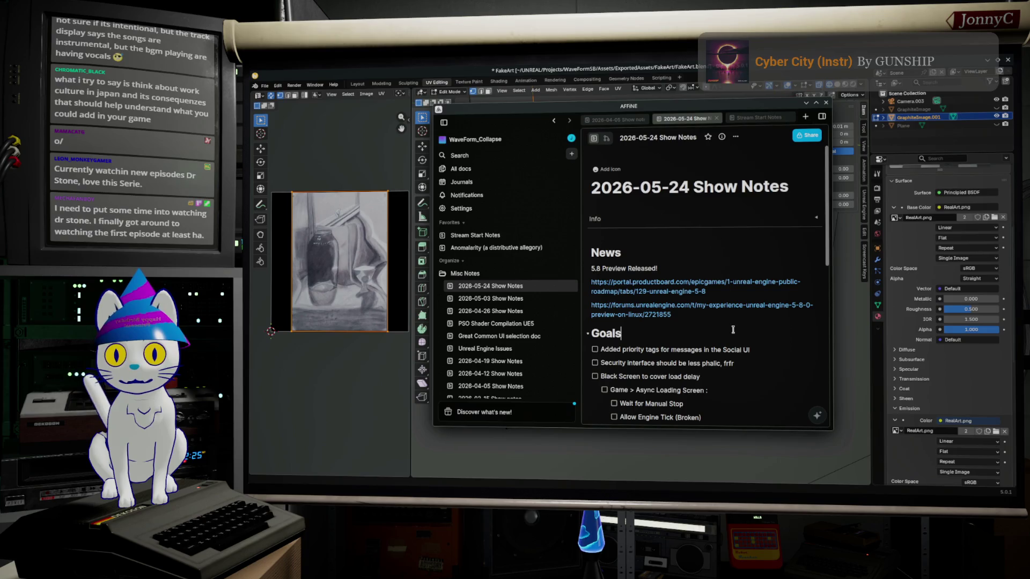
Add a Goals to-do item reading 'Fix Cyber City Instr not Instr' and fix its typo.
{"action": "key", "text": "Return"}
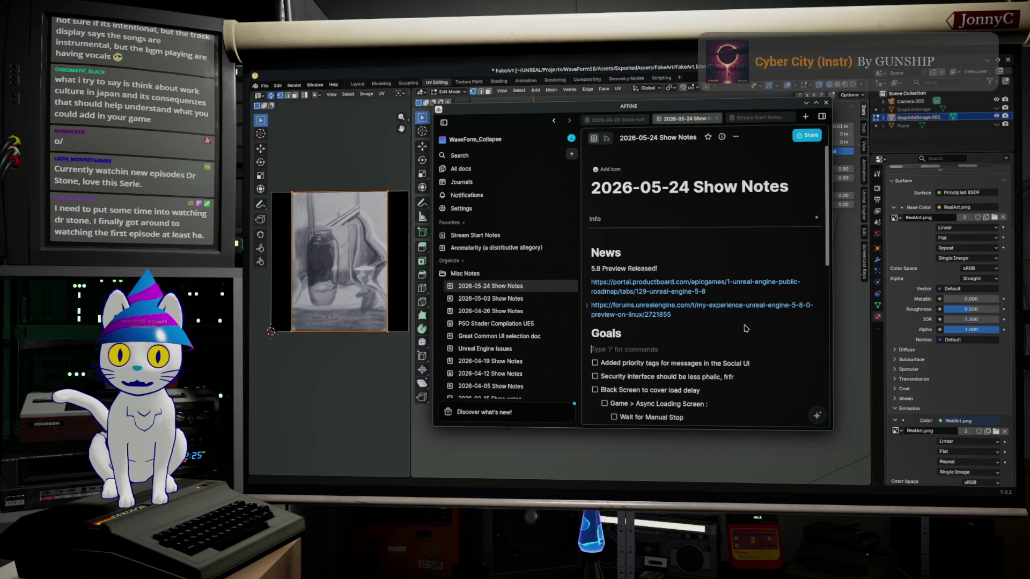
{"action": "type", "text": "/"}
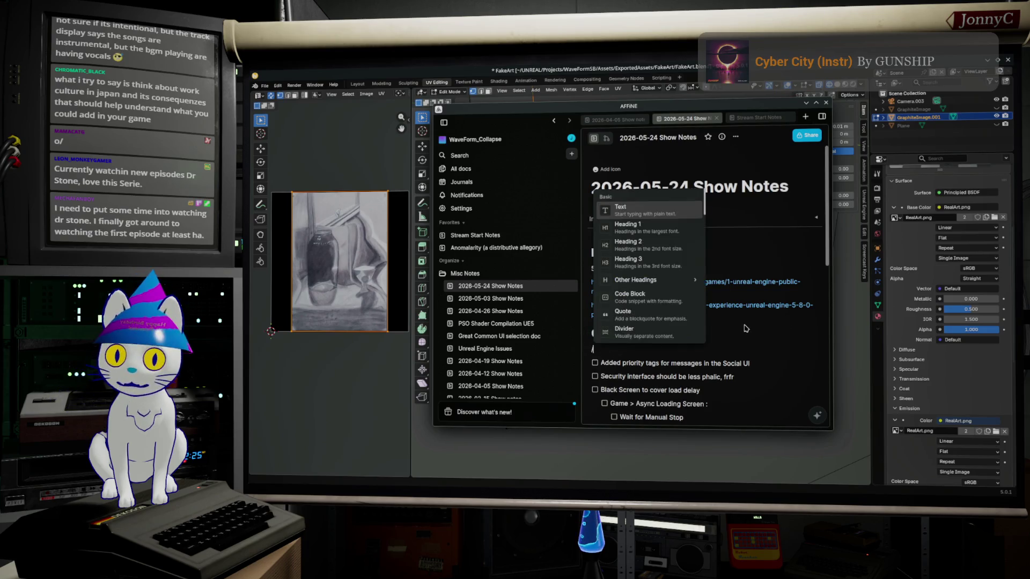
{"action": "type", "text": "tod"}
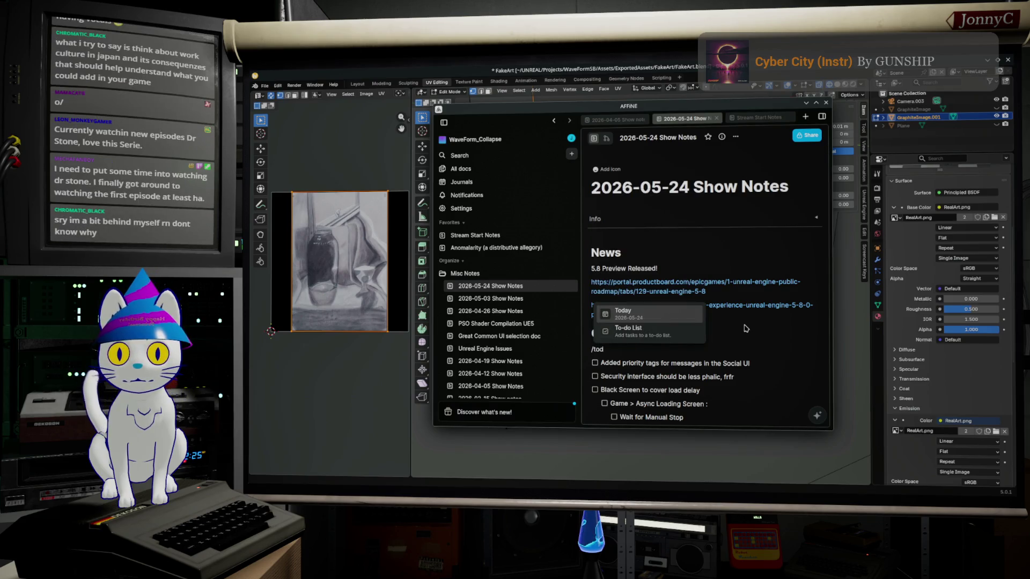
{"action": "key", "text": "Down"}
{"action": "key", "text": "Return"}
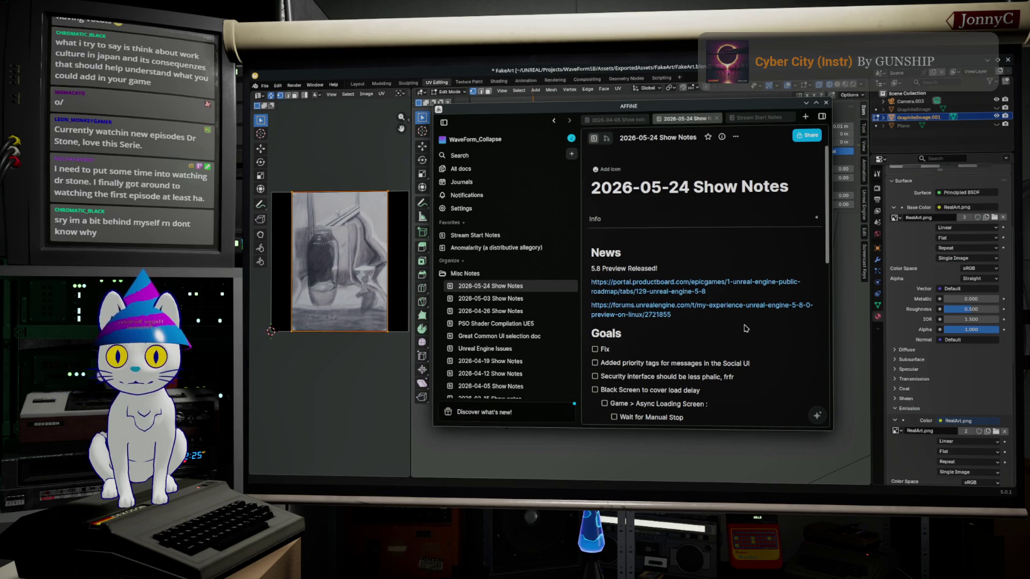
{"action": "type", "text": "Cyber City Inst not Instr"}
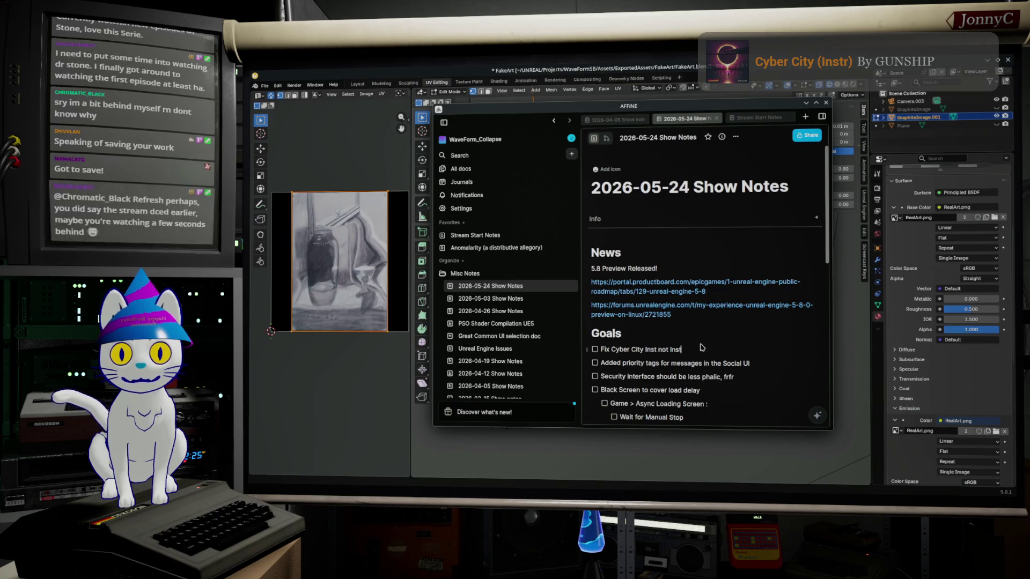
{"action": "left_click", "coordinate": [657, 349]}
{"action": "type", "text": "r"}
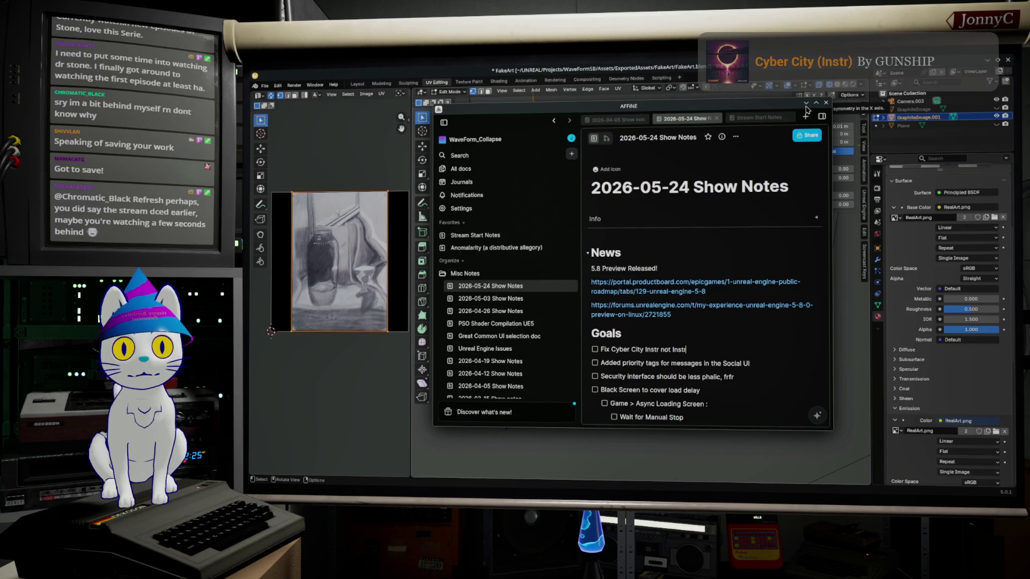
Hide the AFFiNE notes and bring up the Perforce client.
{"action": "left_click", "coordinate": [806, 104]}
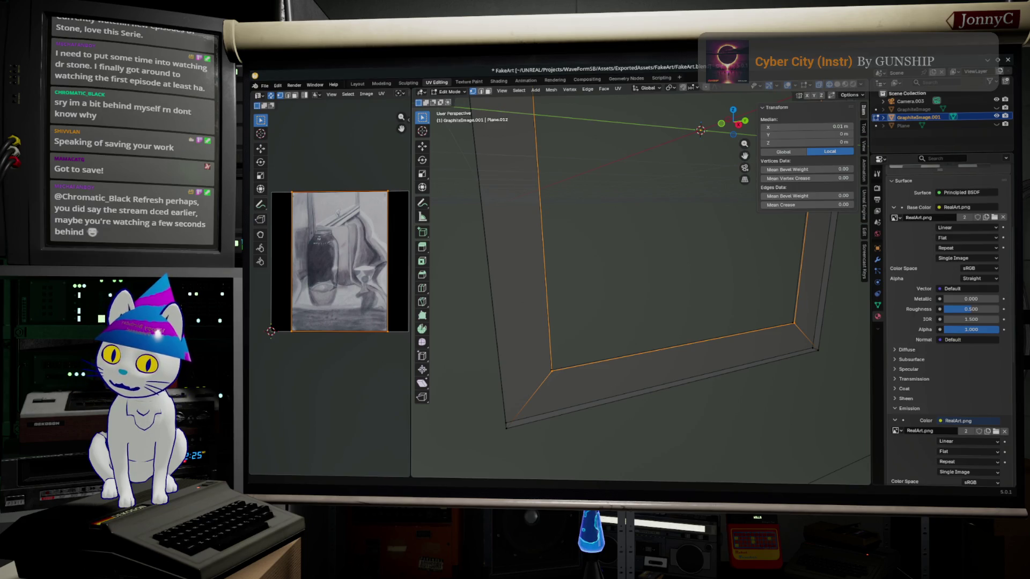
{"action": "key", "text": "alt+Tab"}
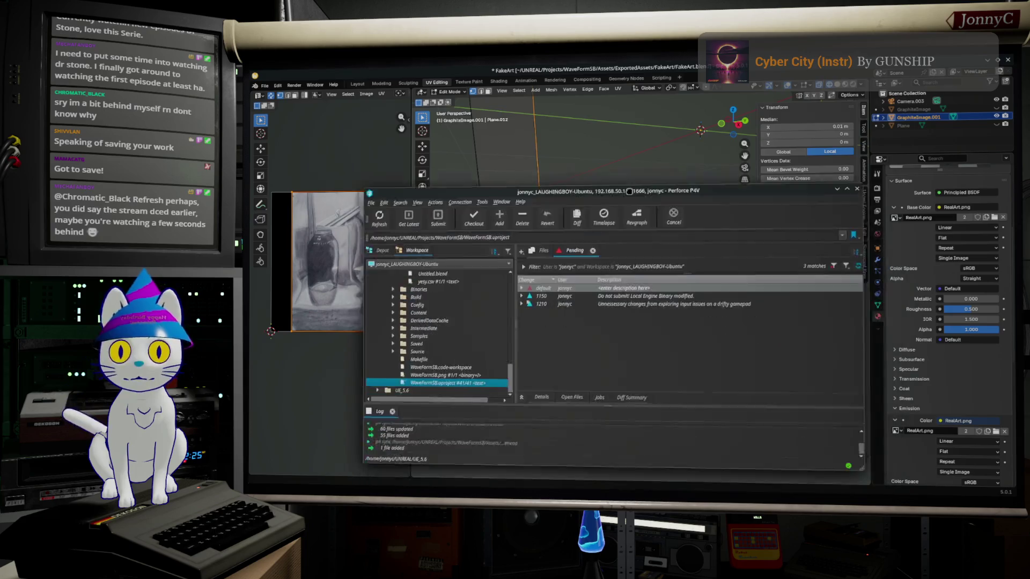
Browse the Workspace tree to the FakeArt folder and expand it.
{"action": "left_click_drag", "start_coordinate": [560, 144], "coordinate": [561, 96]}
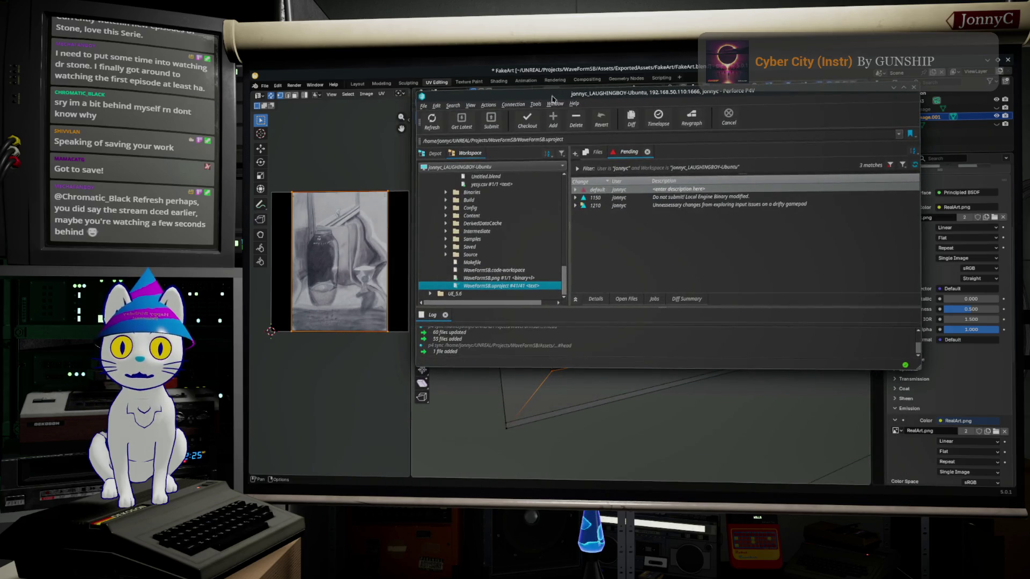
{"action": "scroll", "coordinate": [506, 220], "scroll_direction": "up", "scroll_amount": 3}
{"action": "scroll", "coordinate": [508, 219], "scroll_direction": "up", "scroll_amount": 3}
{"action": "scroll", "coordinate": [503, 229], "scroll_direction": "up", "scroll_amount": 2}
{"action": "scroll", "coordinate": [498, 242], "scroll_direction": "up", "scroll_amount": 2}
{"action": "scroll", "coordinate": [492, 256], "scroll_direction": "up", "scroll_amount": 2}
{"action": "scroll", "coordinate": [492, 250], "scroll_direction": "up", "scroll_amount": 1}
{"action": "double_click", "coordinate": [490, 247]}
{"action": "scroll", "coordinate": [487, 257], "scroll_direction": "up", "scroll_amount": 1}
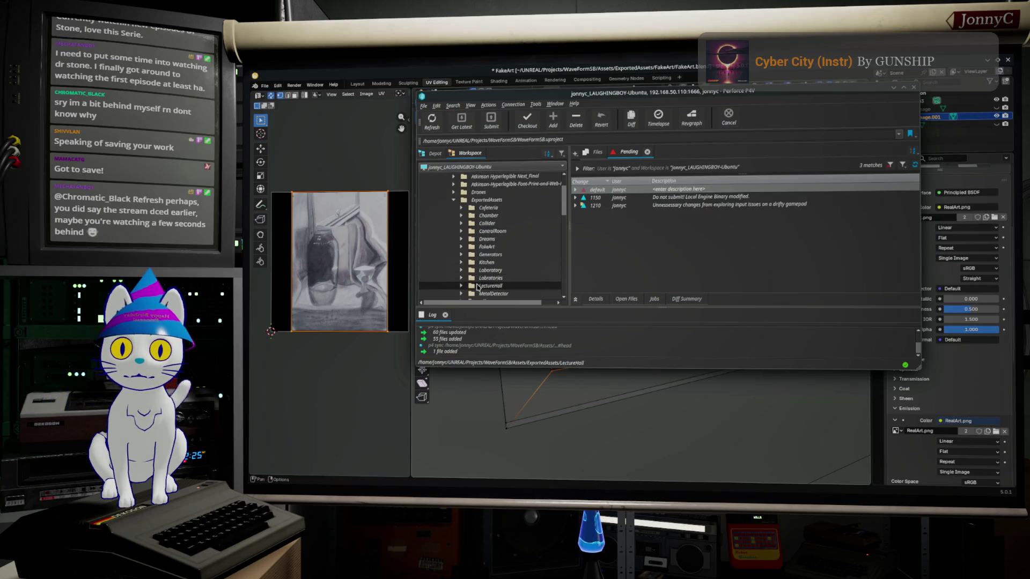
{"action": "scroll", "coordinate": [477, 287], "scroll_direction": "down", "scroll_amount": 3}
{"action": "left_click", "coordinate": [468, 271]}
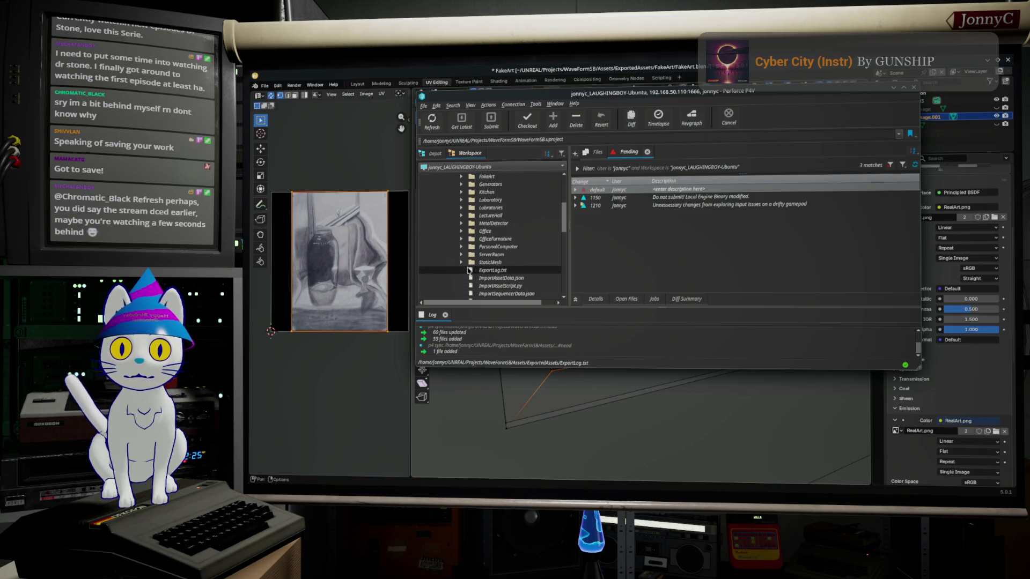
{"action": "scroll", "coordinate": [481, 225], "scroll_direction": "up", "scroll_amount": 1}
{"action": "left_click", "coordinate": [481, 217]}
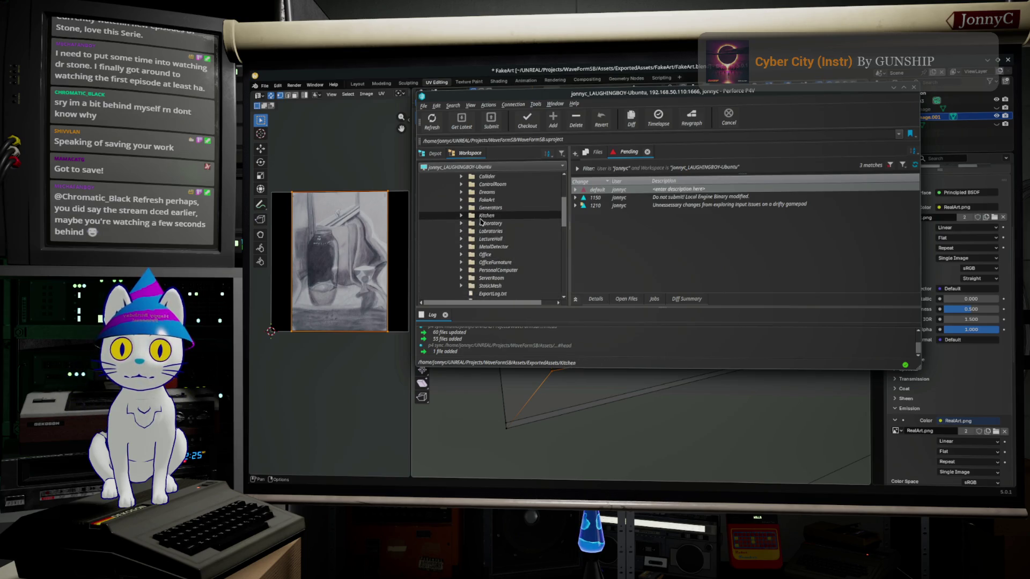
{"action": "left_click", "coordinate": [460, 200]}
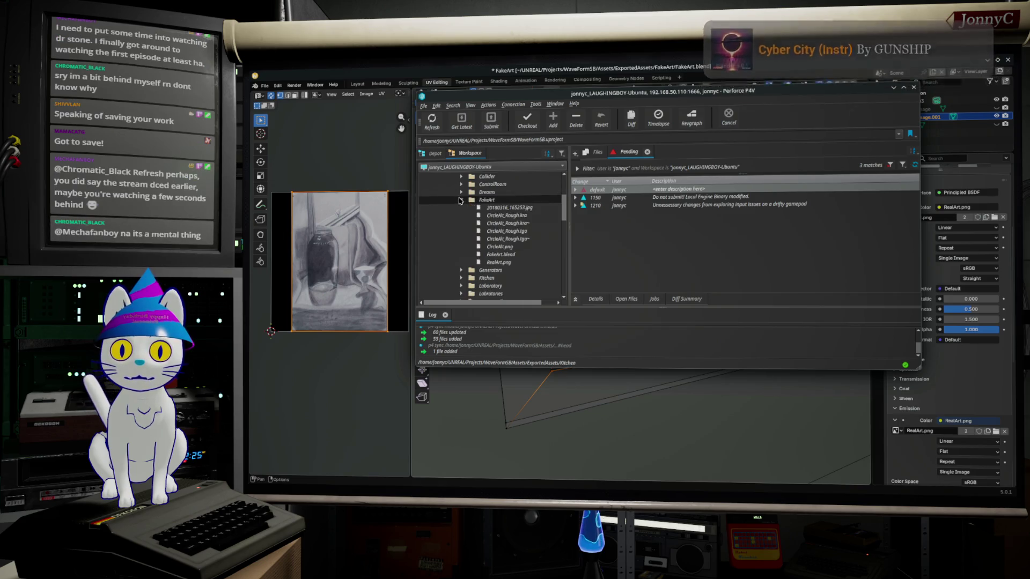
{"action": "left_click", "coordinate": [486, 199]}
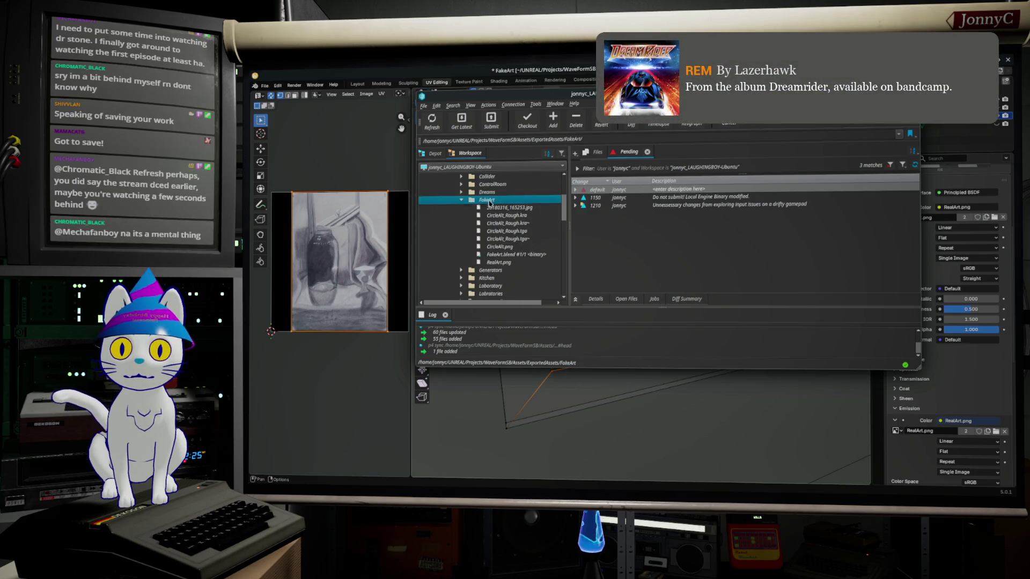
Check out FakeArt.blend into the default changelist and minimize P4V.
{"action": "right_click", "coordinate": [523, 256]}
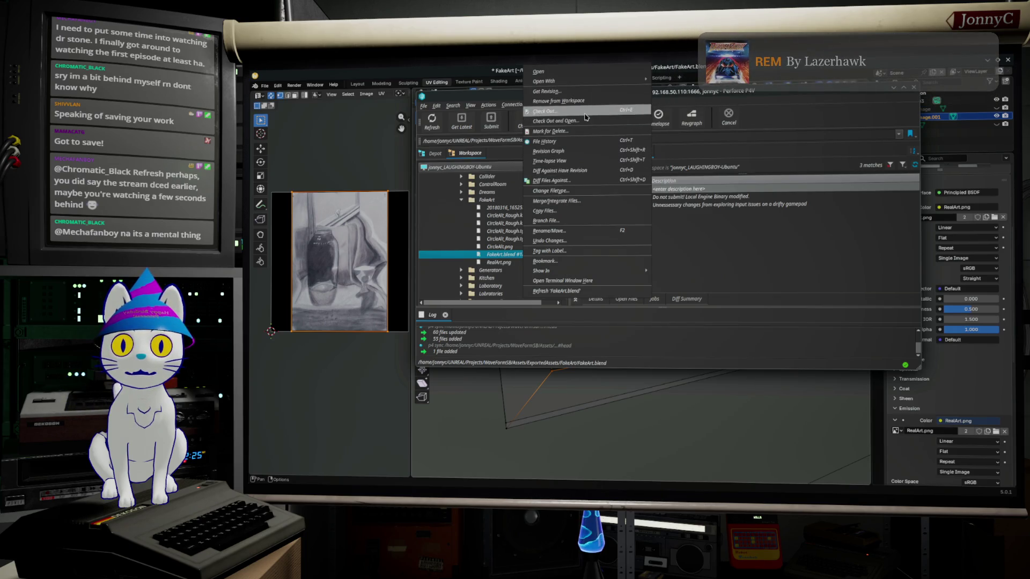
{"action": "left_click", "coordinate": [585, 118]}
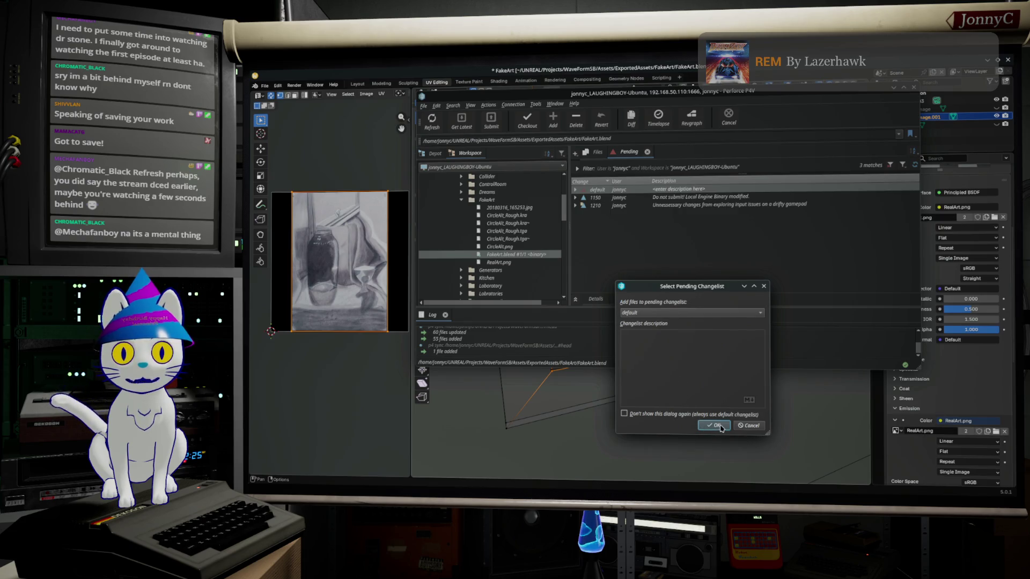
{"action": "left_click", "coordinate": [714, 426]}
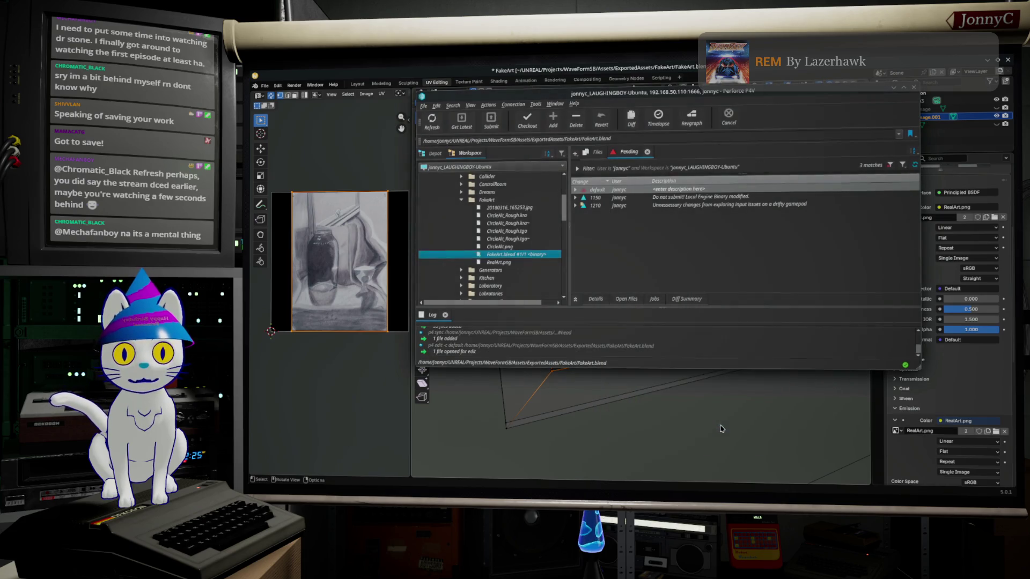
{"action": "left_click", "coordinate": [895, 92]}
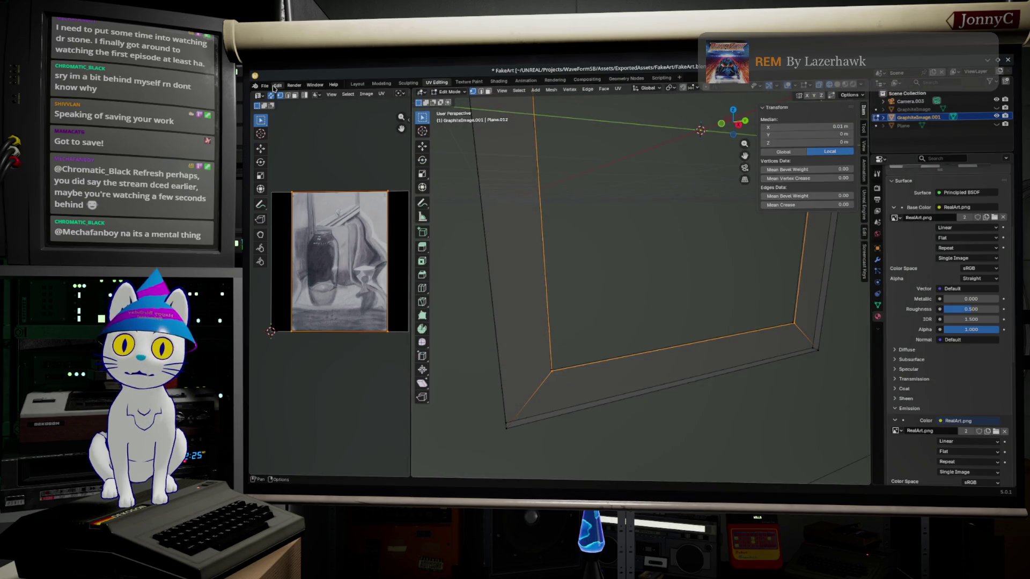
Save FakeArt.blend and turn the viewport to face the picture frame.
{"action": "left_click", "coordinate": [265, 84]}
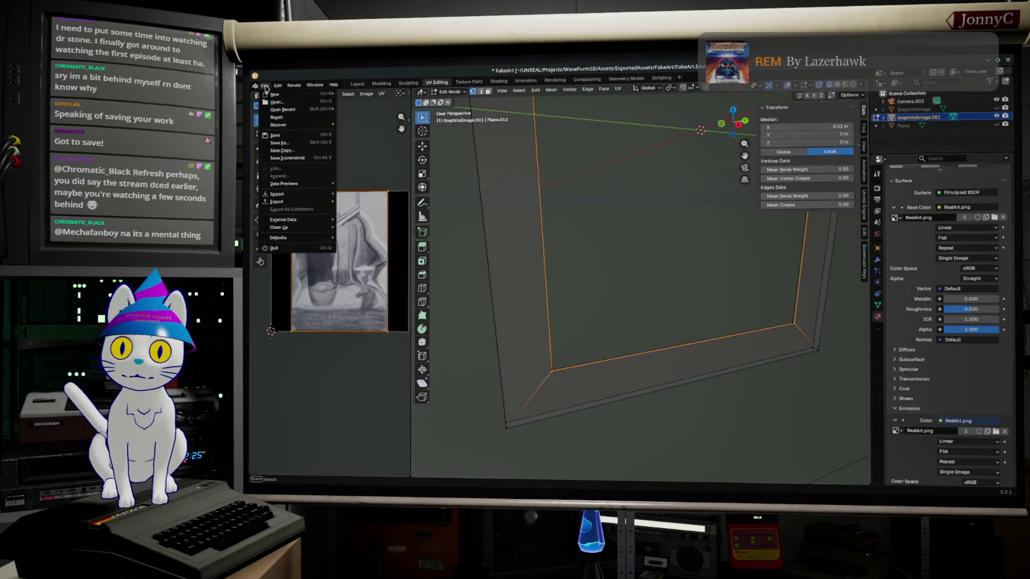
{"action": "left_click", "coordinate": [289, 136]}
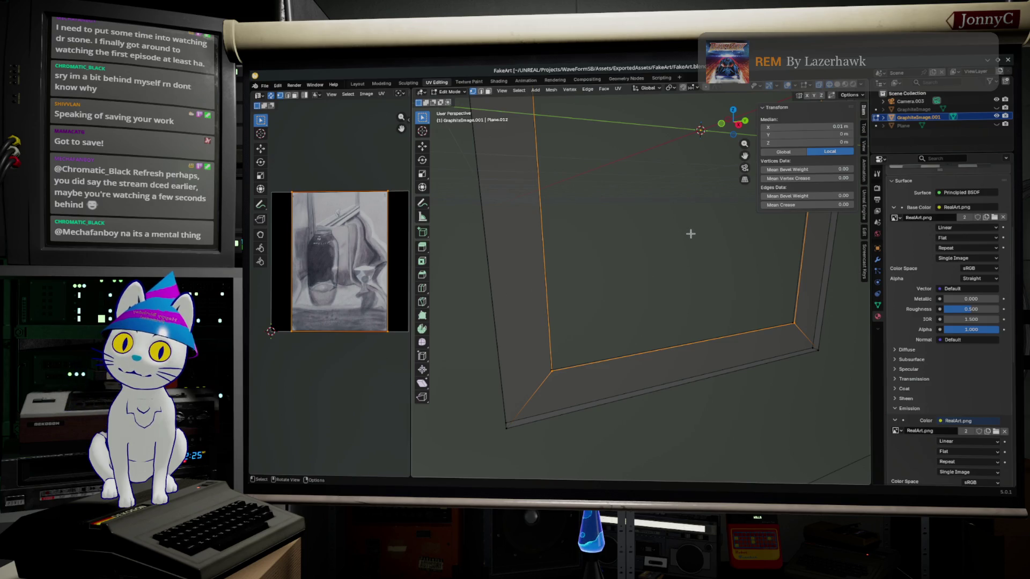
{"action": "mouse_move", "coordinate": [692, 248]}
{"action": "middle_mouse_down"}
{"action": "mouse_move", "coordinate": [626, 298]}
{"action": "mouse_move", "coordinate": [647, 266]}
{"action": "mouse_move", "coordinate": [672, 277]}
{"action": "middle_mouse_up"}
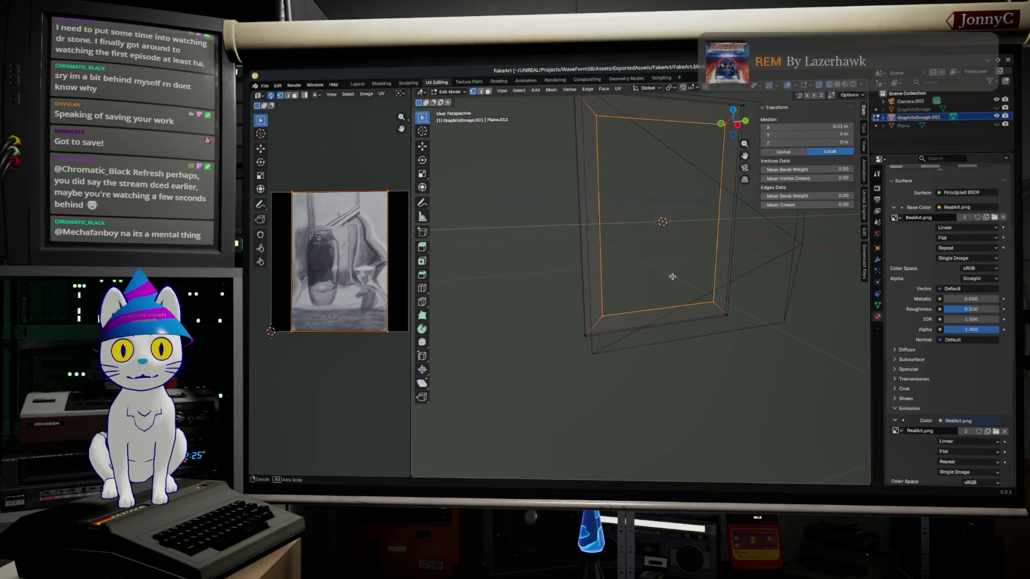
{"action": "left_click_drag", "start_coordinate": [563, 358], "coordinate": [552, 306]}
{"action": "middle_click_drag", "start_coordinate": [552, 306], "coordinate": [681, 285]}
{"action": "left_click_drag", "start_coordinate": [687, 283], "coordinate": [712, 323]}
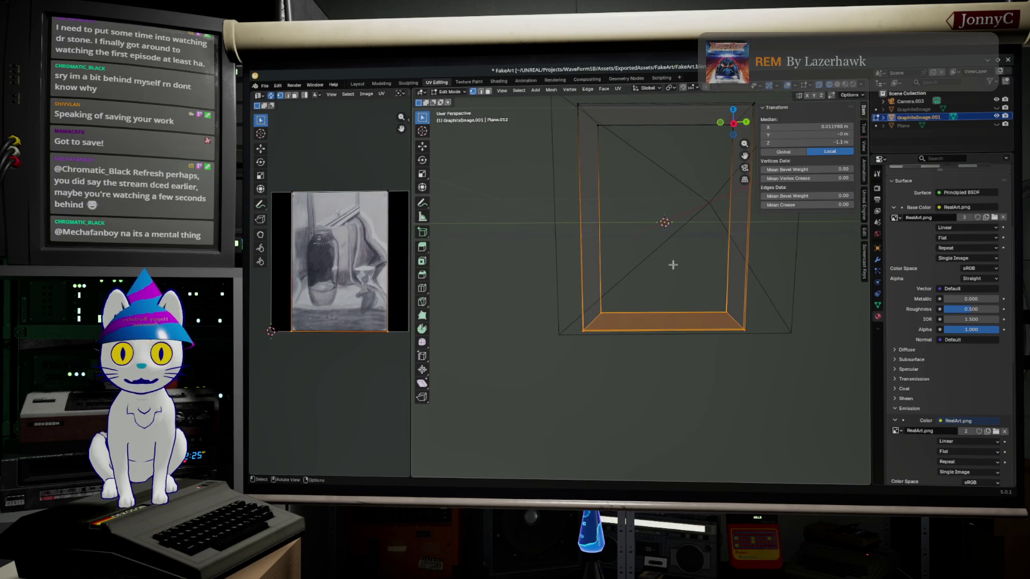
{"action": "left_click", "coordinate": [649, 194]}
Select the frame's inner corner edge loops and mark them as seams via Mark Seam.
{"action": "mouse_move", "coordinate": [625, 214]}
{"action": "middle_mouse_down"}
{"action": "mouse_move", "coordinate": [590, 234]}
{"action": "mouse_move", "coordinate": [623, 391]}
{"action": "mouse_move", "coordinate": [615, 386]}
{"action": "middle_mouse_up"}
{"action": "left_click", "coordinate": [563, 327], "text": "alt"}
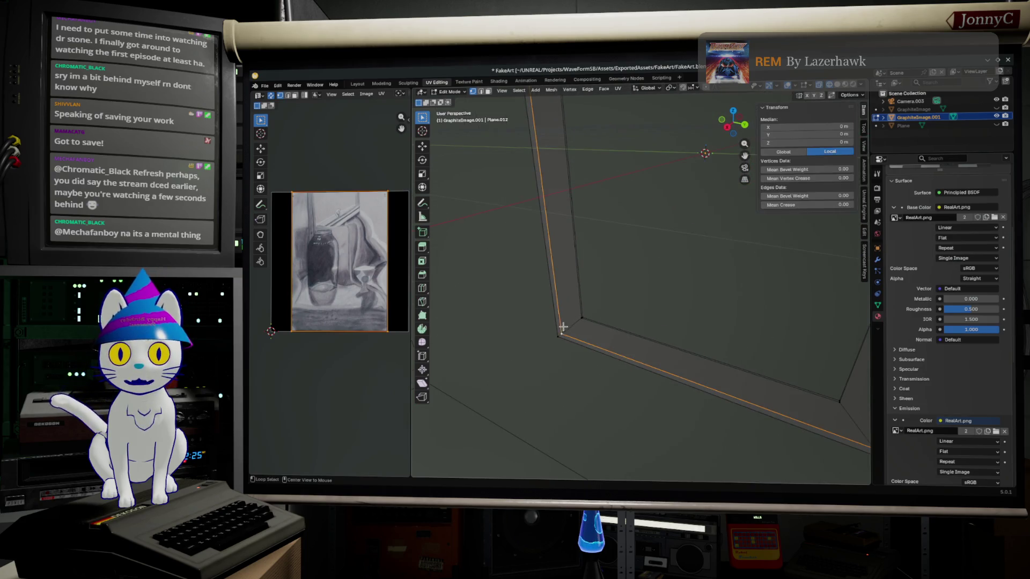
{"action": "left_click", "coordinate": [570, 329], "text": "alt+shift"}
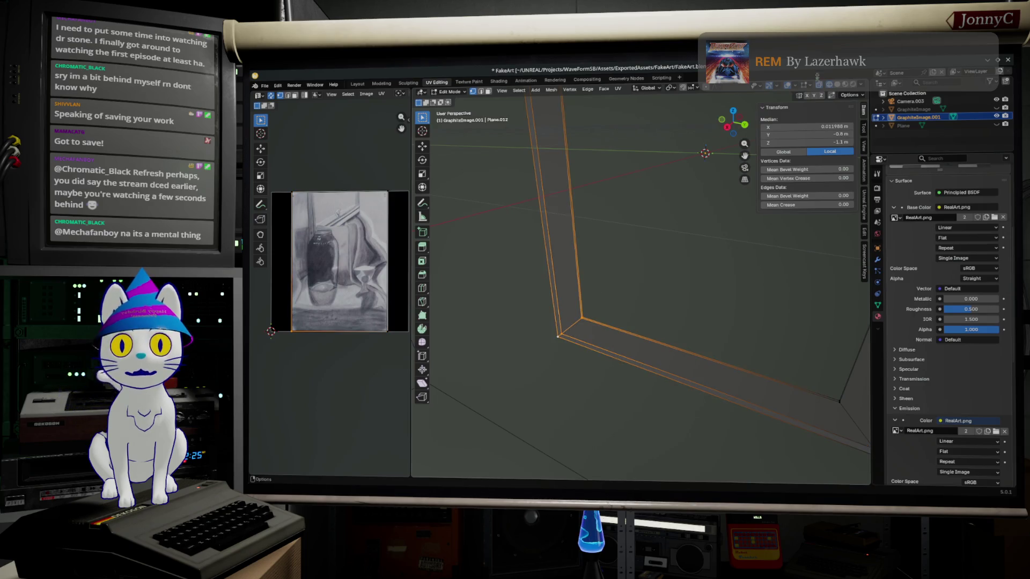
{"action": "key", "text": "F3"}
{"action": "mouse_move", "coordinate": [761, 273]}
{"action": "middle_mouse_down"}
{"action": "mouse_move", "coordinate": [779, 262]}
{"action": "mouse_move", "coordinate": [783, 300]}
{"action": "middle_mouse_up"}
{"action": "key", "text": "Escape"}
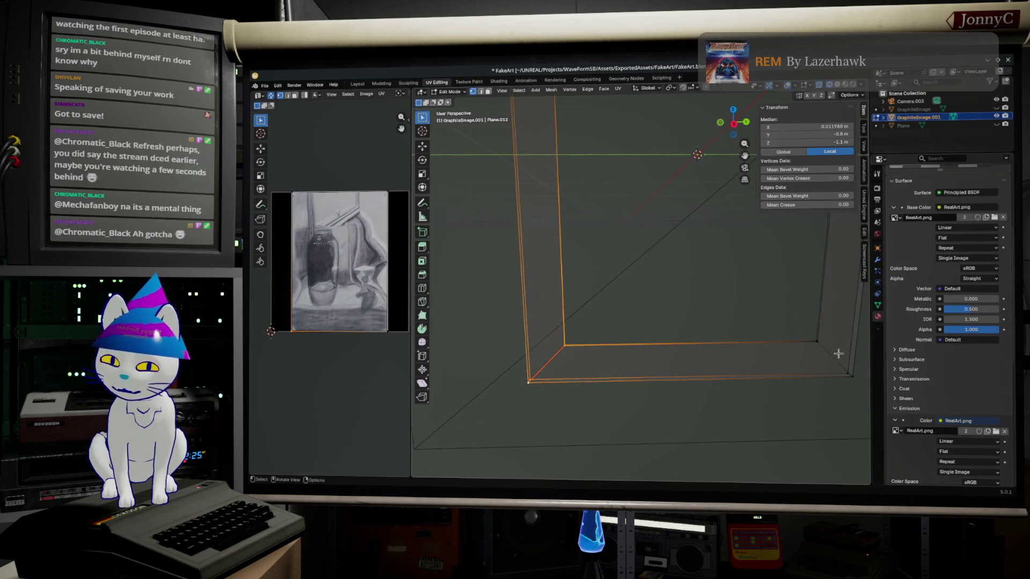
{"action": "left_click", "coordinate": [835, 356], "text": "alt"}
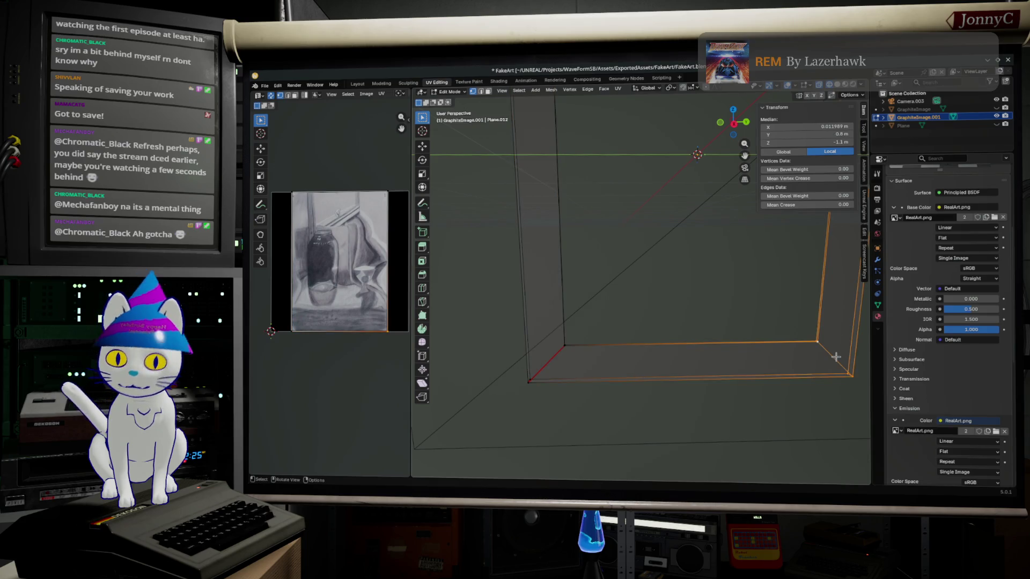
{"action": "key", "text": "F3"}
{"action": "left_click", "coordinate": [857, 376]}
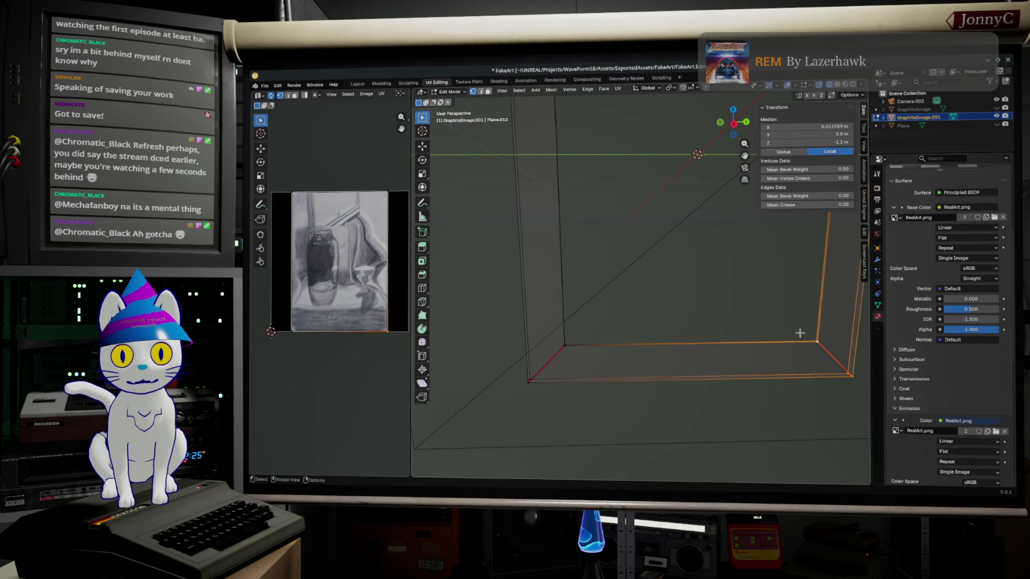
Select the frame's outer border edge loop and search for Mark Seam.
{"action": "middle_click_drag", "start_coordinate": [857, 376], "coordinate": [662, 368]}
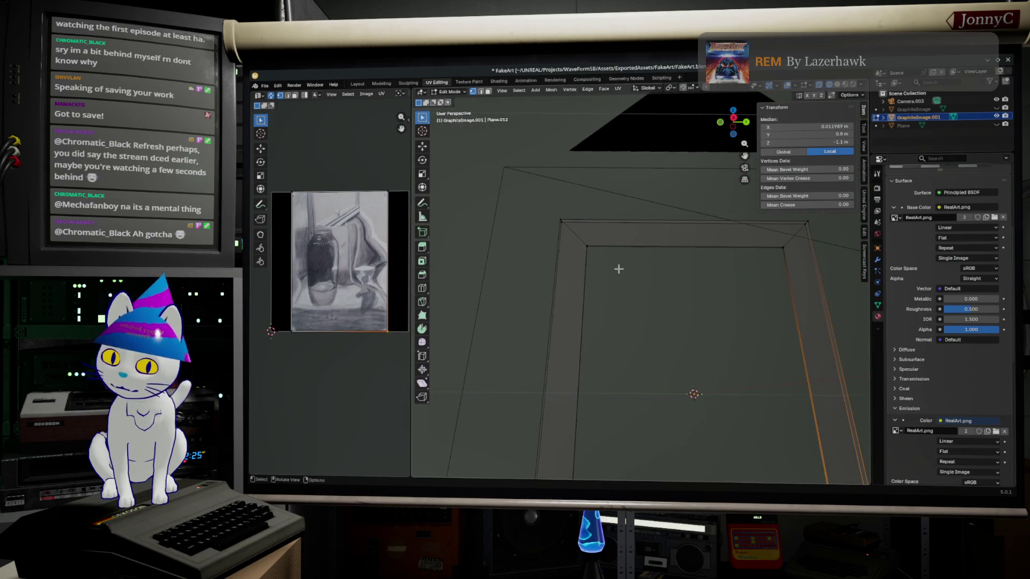
{"action": "left_click", "coordinate": [580, 231], "text": "alt"}
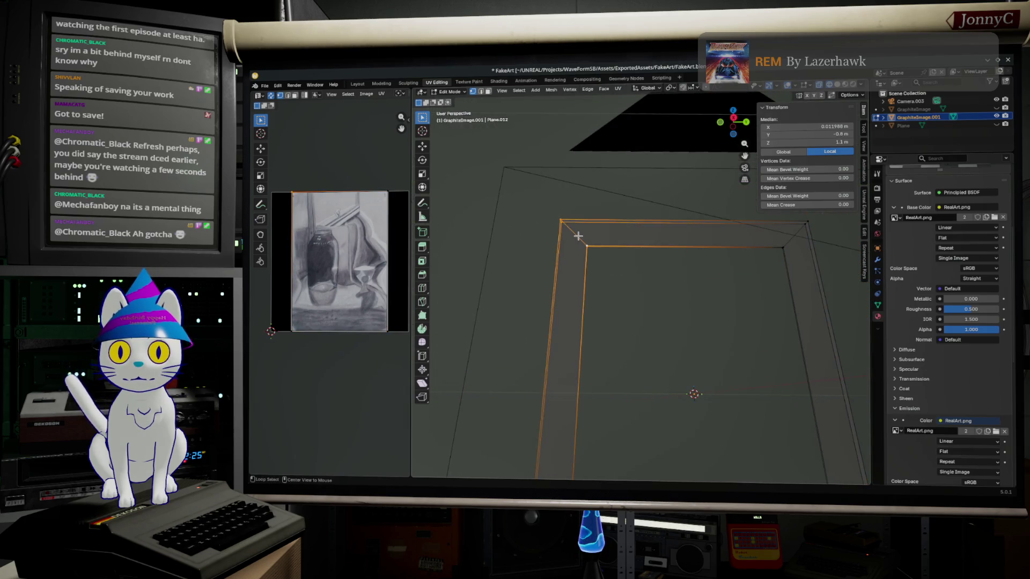
{"action": "key", "text": "F3"}
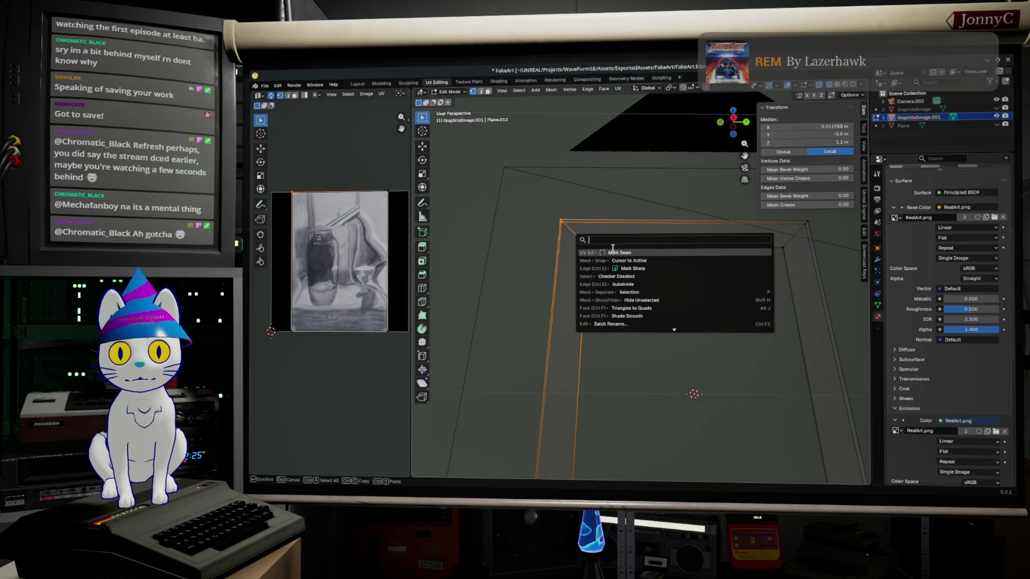
Mark seams on the outer border loop and the right outer edge loop.
{"action": "left_click", "coordinate": [617, 253]}
{"action": "left_click", "coordinate": [802, 228], "text": "alt"}
{"action": "key", "text": "F3"}
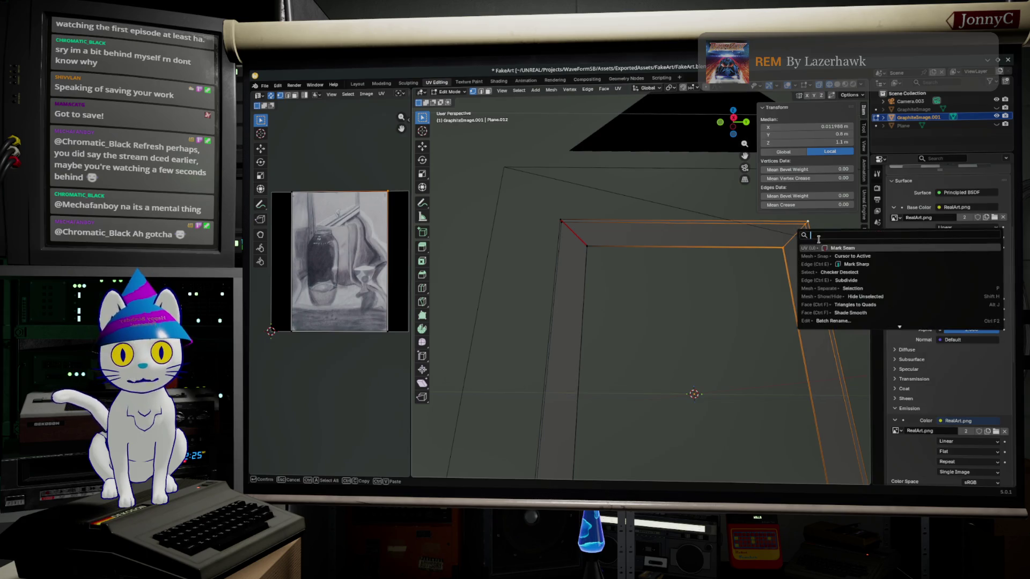
{"action": "left_click", "coordinate": [830, 249]}
Select all of the frame's faces and unwrap them with the Conformal method.
{"action": "key", "text": "alt+a"}
{"action": "key", "text": "a"}
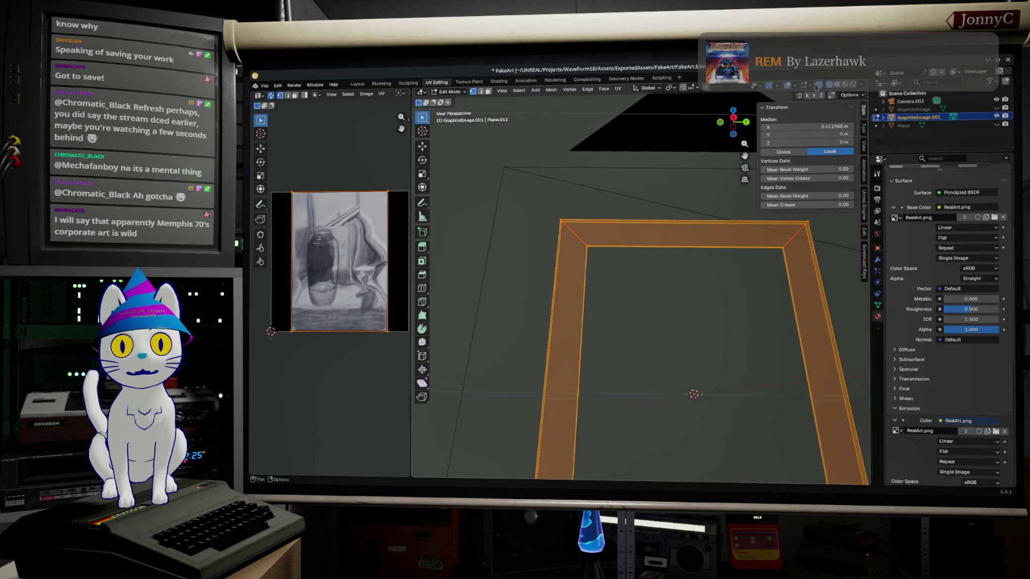
{"action": "left_click", "coordinate": [620, 88]}
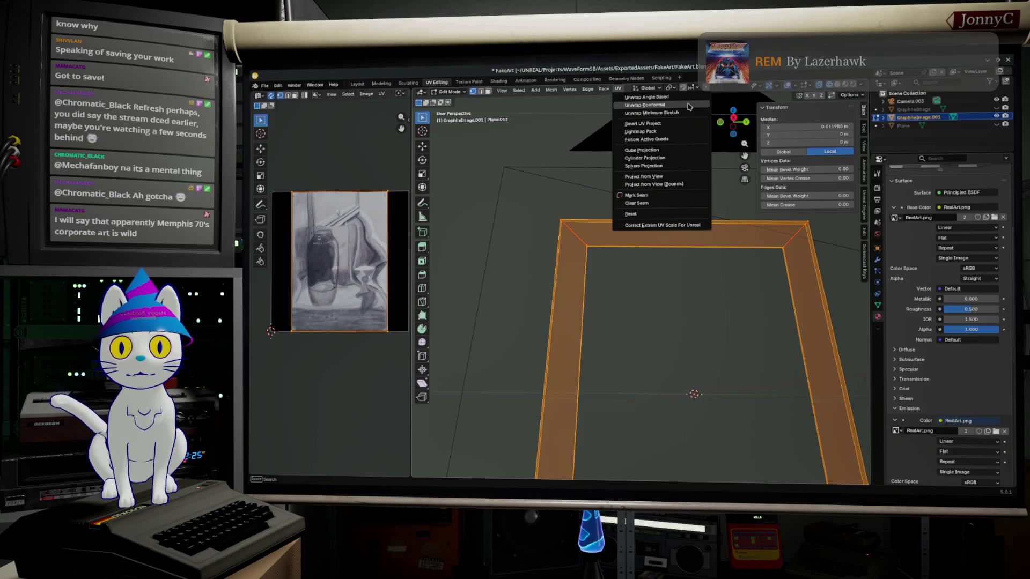
{"action": "left_click", "coordinate": [688, 106]}
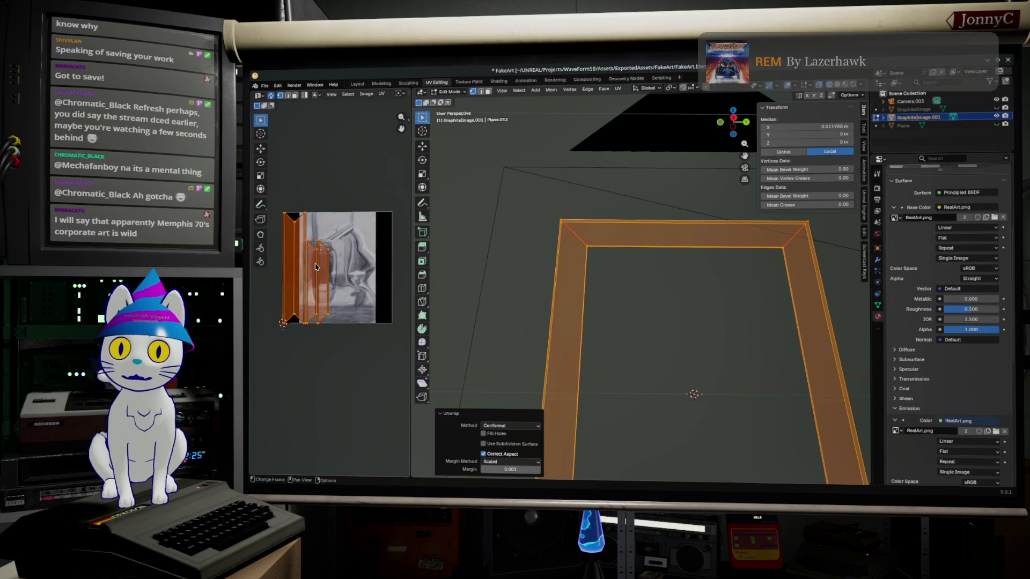
Check a UV edge selection, widen the UV Editor and fit the whole drawing image.
{"action": "middle_click_drag", "start_coordinate": [329, 254], "coordinate": [326, 271]}
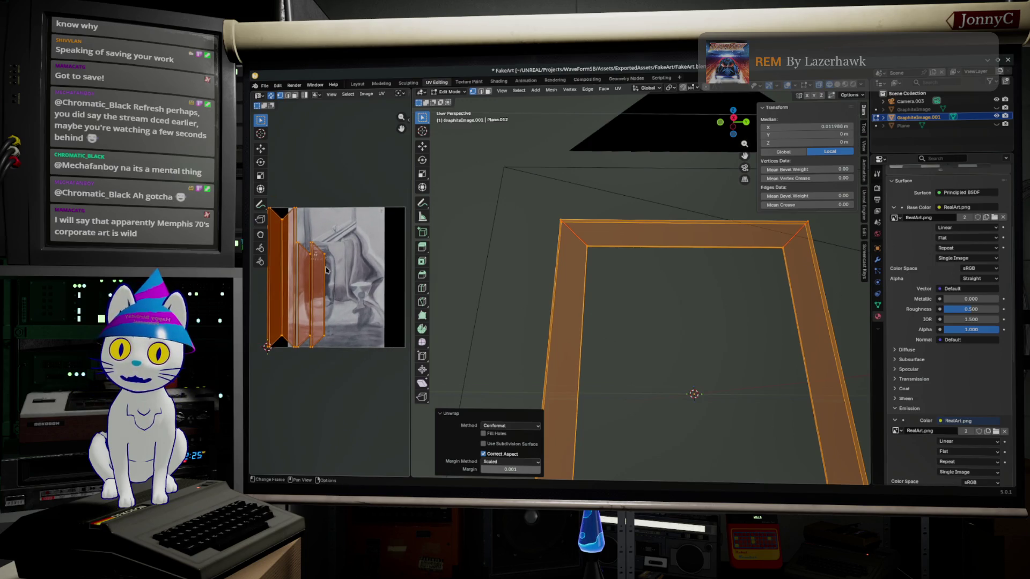
{"action": "left_click", "coordinate": [321, 277]}
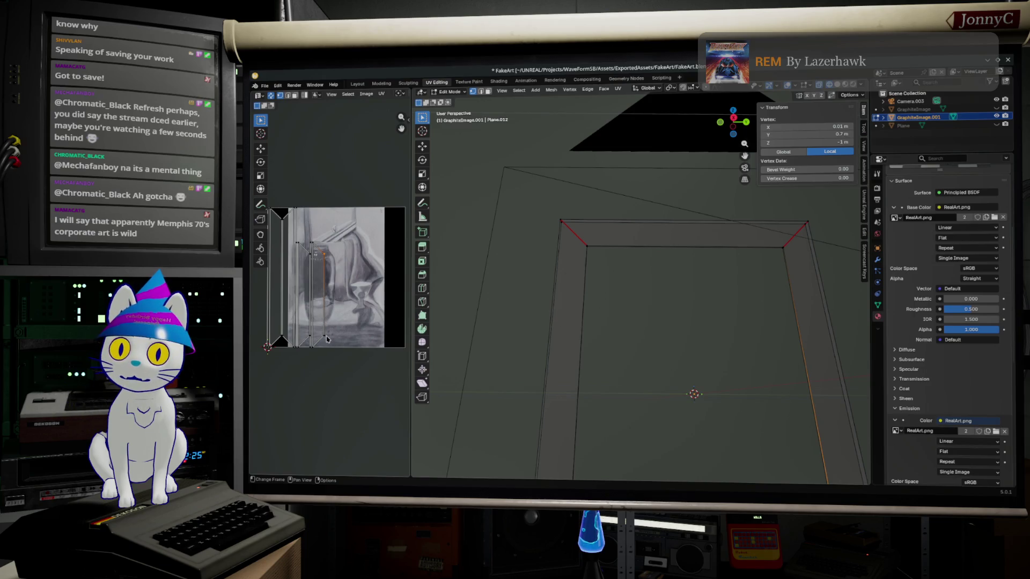
{"action": "left_click", "coordinate": [332, 300]}
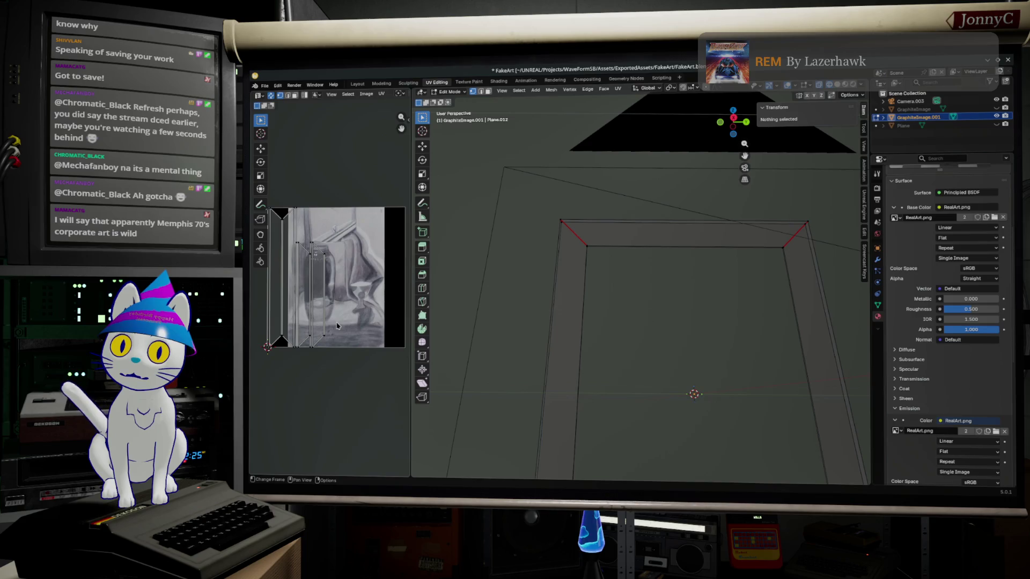
{"action": "left_click_drag", "start_coordinate": [318, 233], "coordinate": [354, 354]}
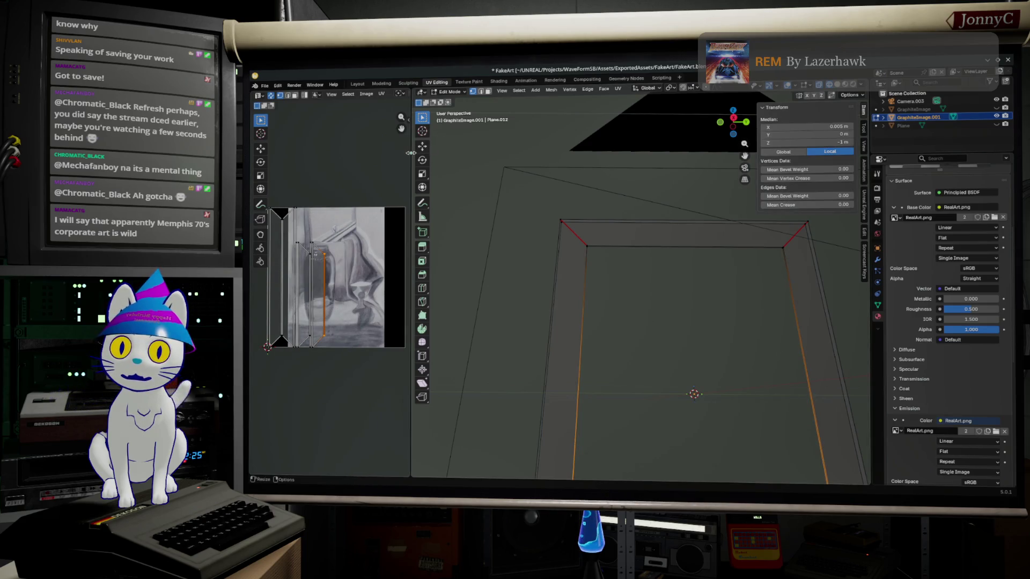
{"action": "left_click_drag", "start_coordinate": [411, 153], "coordinate": [628, 202]}
{"action": "key", "text": "Home"}
{"action": "scroll", "coordinate": [466, 306], "scroll_direction": "down", "scroll_amount": 2}
{"action": "scroll", "coordinate": [465, 306], "scroll_direction": "down", "scroll_amount": 3}
{"action": "scroll", "coordinate": [494, 354], "scroll_direction": "up", "scroll_amount": 2}
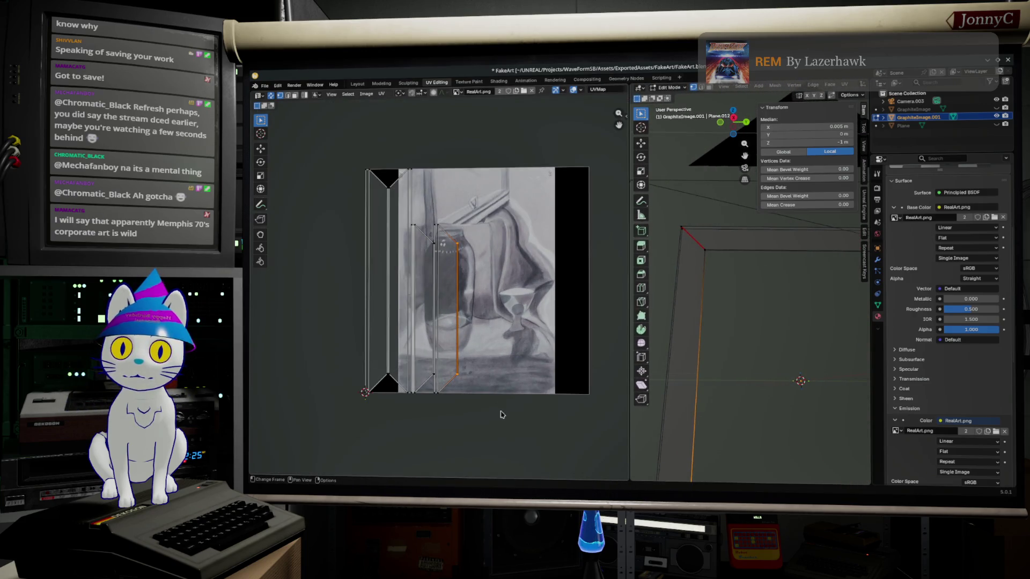
Shrink all the frame's UV islands to about half size.
{"action": "left_click_drag", "start_coordinate": [500, 414], "coordinate": [338, 132]}
{"action": "key", "text": "s"}
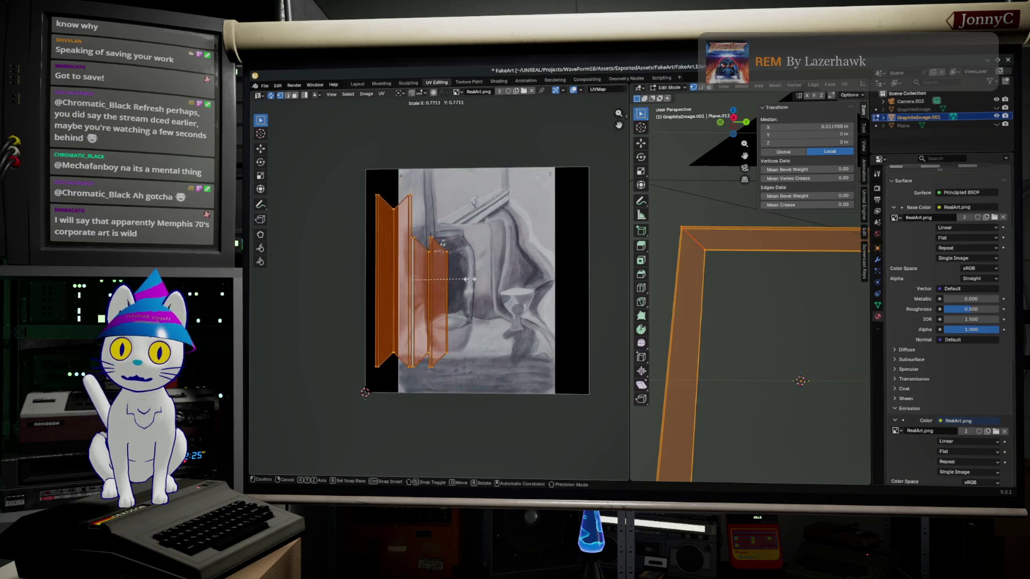
{"action": "key", "text": "Return"}
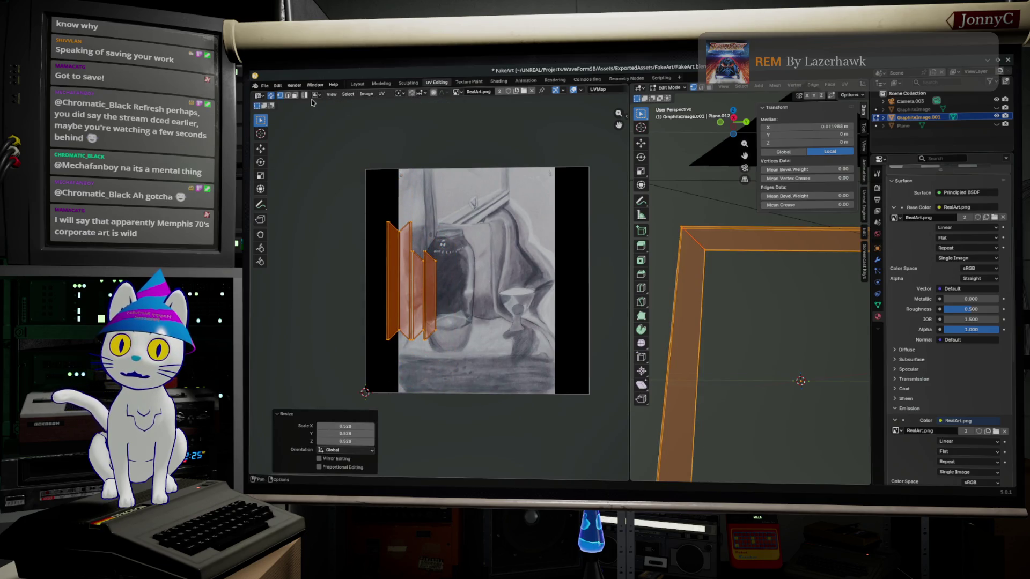
Move three UV strips onto the left, right and upper right borders of the image.
{"action": "left_click", "coordinate": [347, 186]}
{"action": "left_click", "coordinate": [393, 282]}
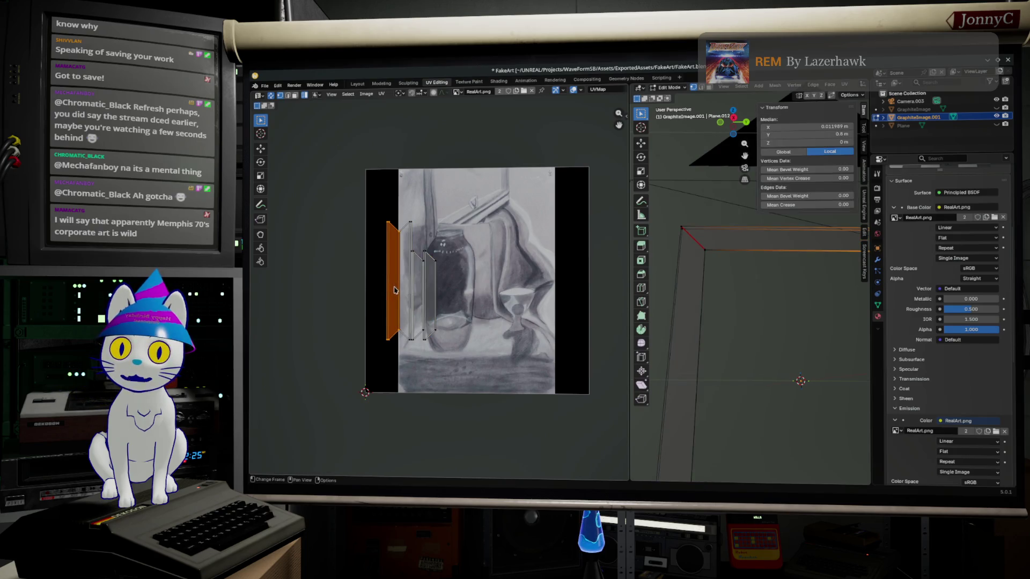
{"action": "key", "text": "g"}
{"action": "left_click", "coordinate": [393, 337]}
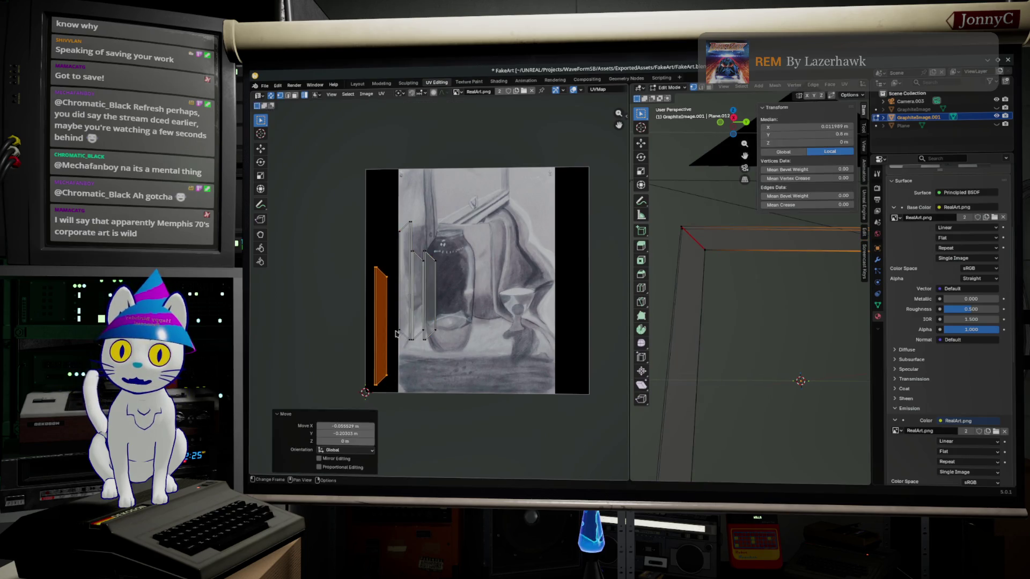
{"action": "left_click", "coordinate": [409, 325]}
{"action": "key", "text": "g"}
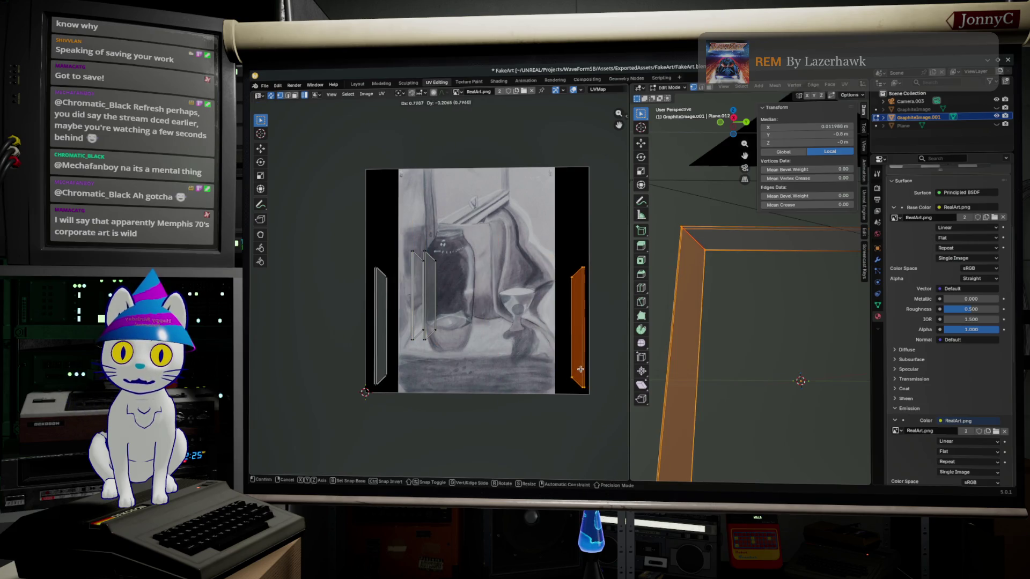
{"action": "left_click", "coordinate": [517, 345]}
{"action": "left_click", "coordinate": [429, 314]}
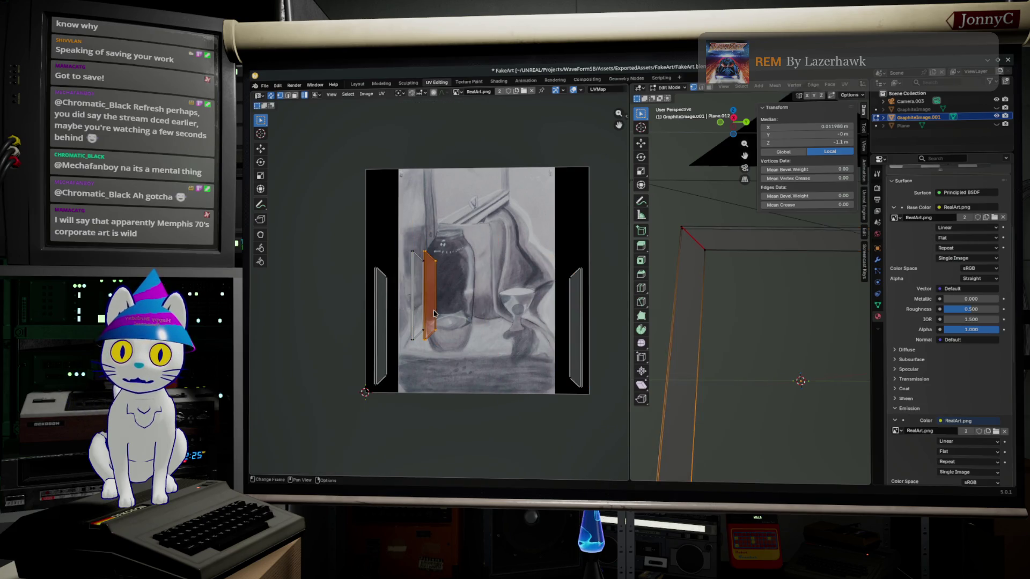
{"action": "key", "text": "g"}
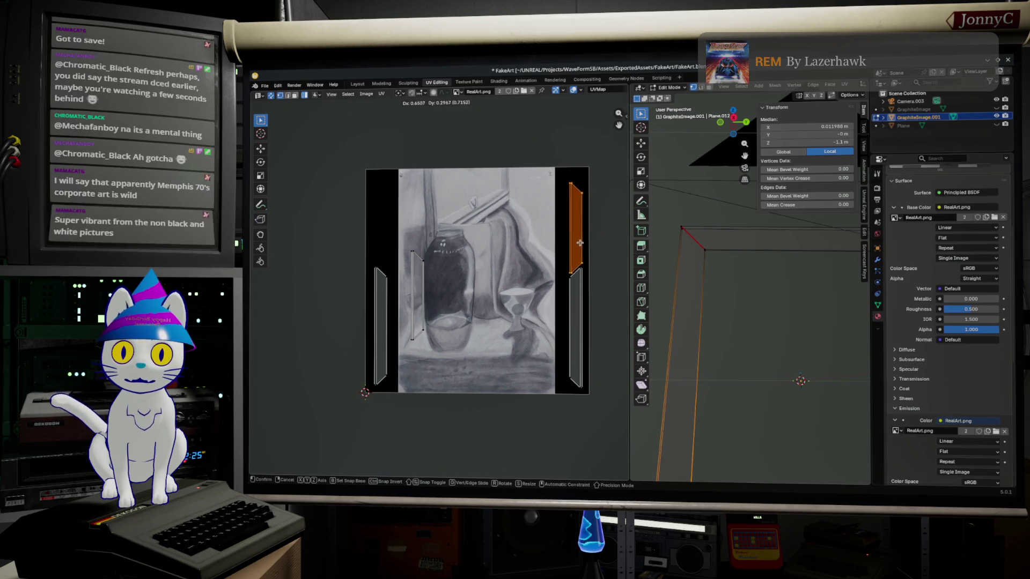
{"action": "left_click", "coordinate": [577, 240]}
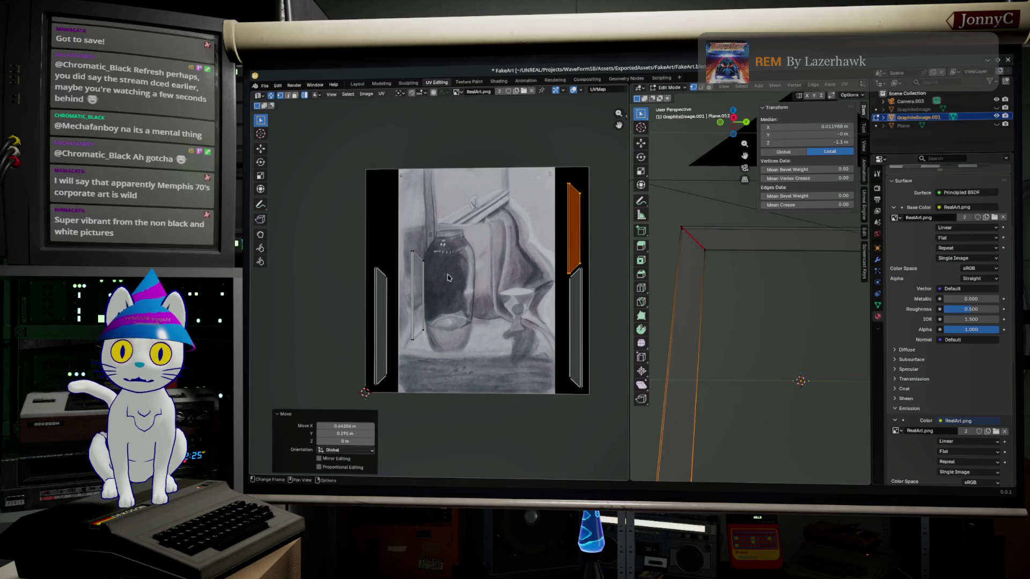
Rotate the thin strip upright onto the upper left border and adjust the right strip.
{"action": "left_click", "coordinate": [411, 297]}
{"action": "key", "text": "g"}
{"action": "key", "text": "r"}
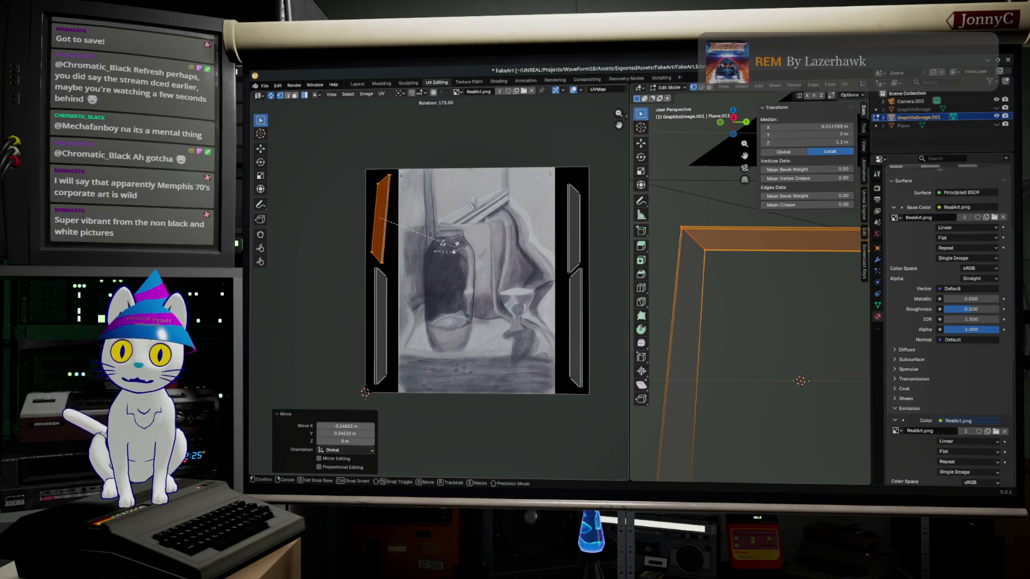
{"action": "left_click", "coordinate": [410, 233]}
{"action": "key", "text": "g"}
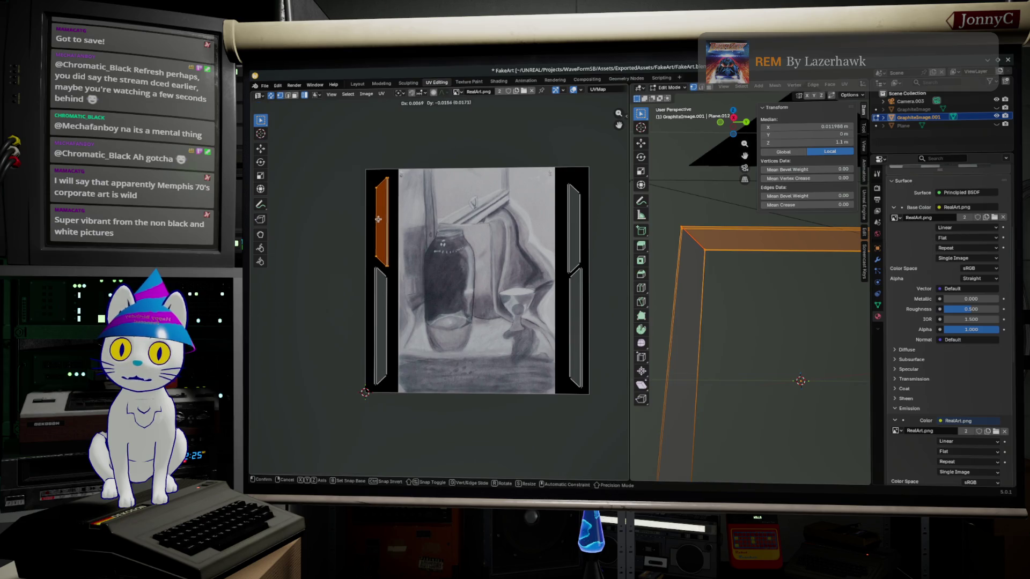
{"action": "left_click", "coordinate": [378, 227]}
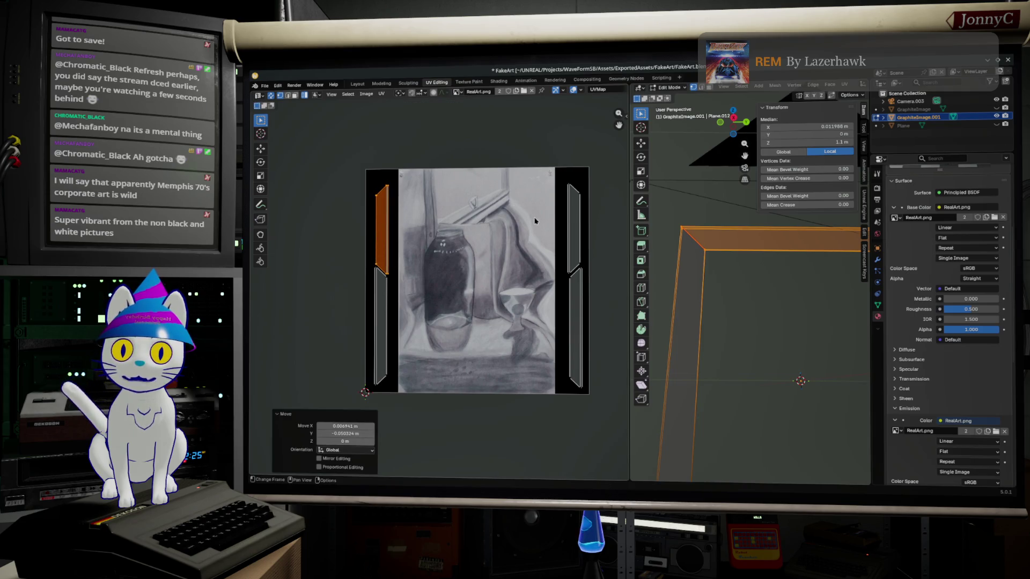
{"action": "left_click", "coordinate": [574, 233]}
{"action": "key", "text": "g"}
{"action": "left_click", "coordinate": [578, 234]}
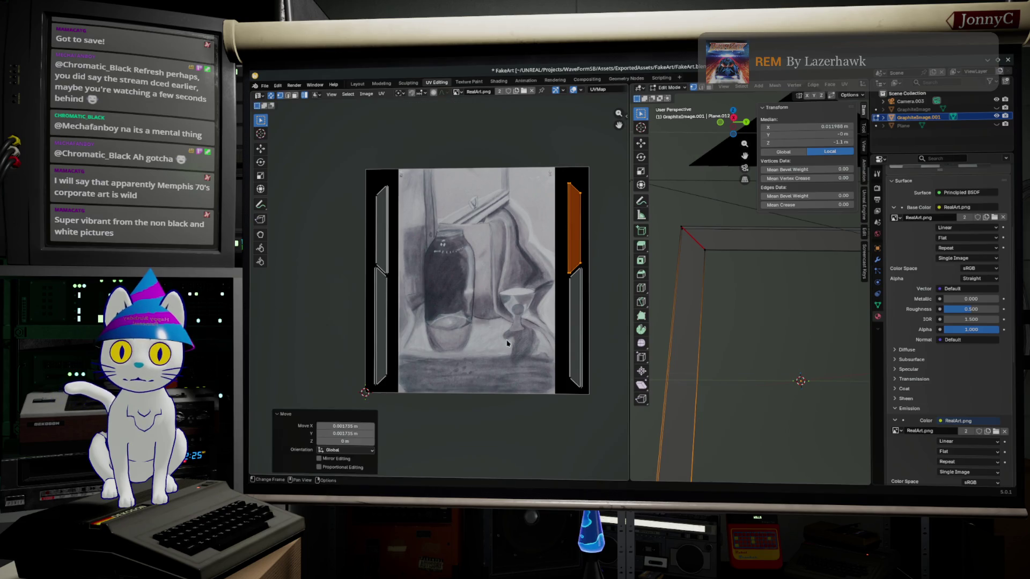
Enlarge all the UV strips together and reposition them over the borders.
{"action": "key", "text": "a"}
{"action": "key", "text": "s"}
{"action": "left_click", "coordinate": [508, 338]}
{"action": "key", "text": "g"}
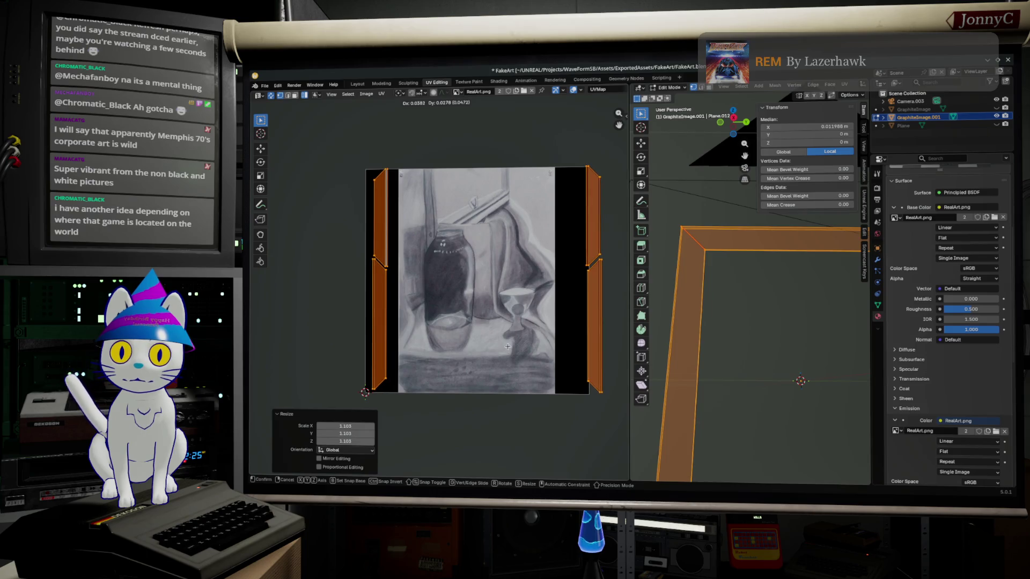
{"action": "left_click", "coordinate": [508, 345]}
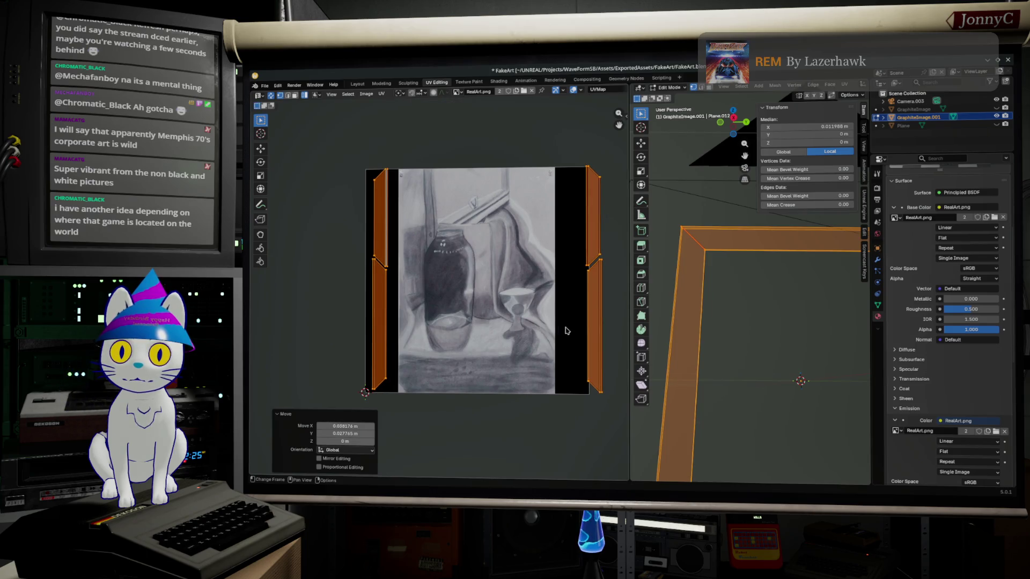
Fit the upper and lower right strips into the right black border.
{"action": "left_click", "coordinate": [594, 320]}
{"action": "key", "text": "g"}
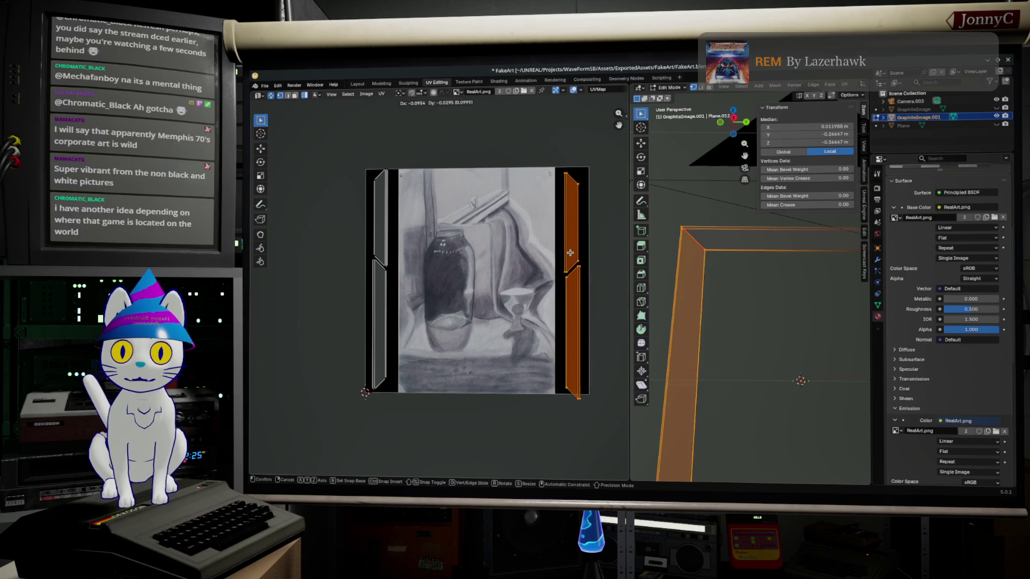
{"action": "left_click", "coordinate": [568, 254]}
{"action": "left_click", "coordinate": [572, 317]}
{"action": "key", "text": "g"}
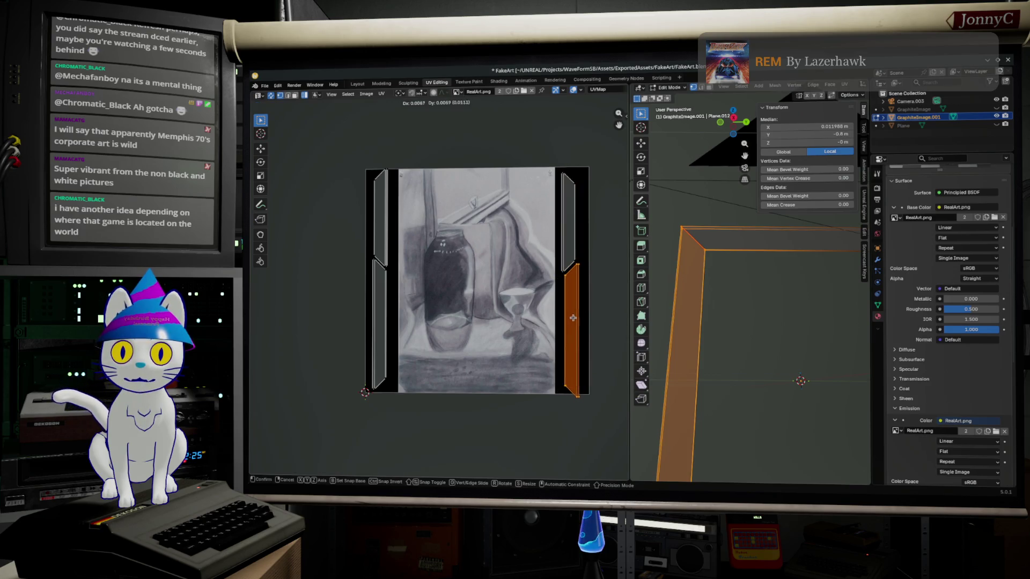
{"action": "left_click", "coordinate": [578, 316]}
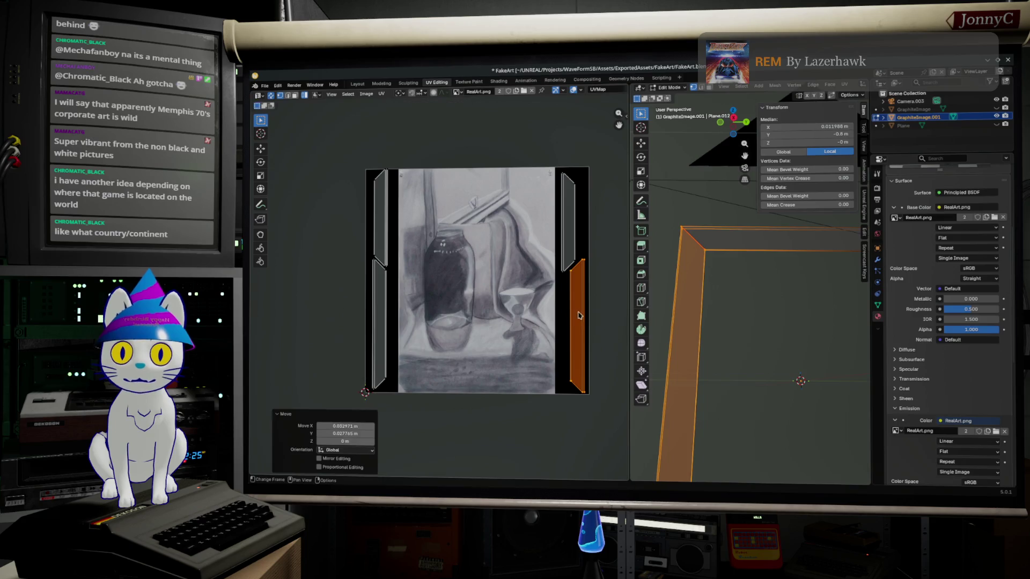
Fit the upper and lower left strips into the left border, then return to Object Mode.
{"action": "left_click", "coordinate": [380, 233]}
{"action": "key", "text": "g"}
{"action": "left_click", "coordinate": [383, 235]}
{"action": "left_click", "coordinate": [370, 308]}
{"action": "key", "text": "g"}
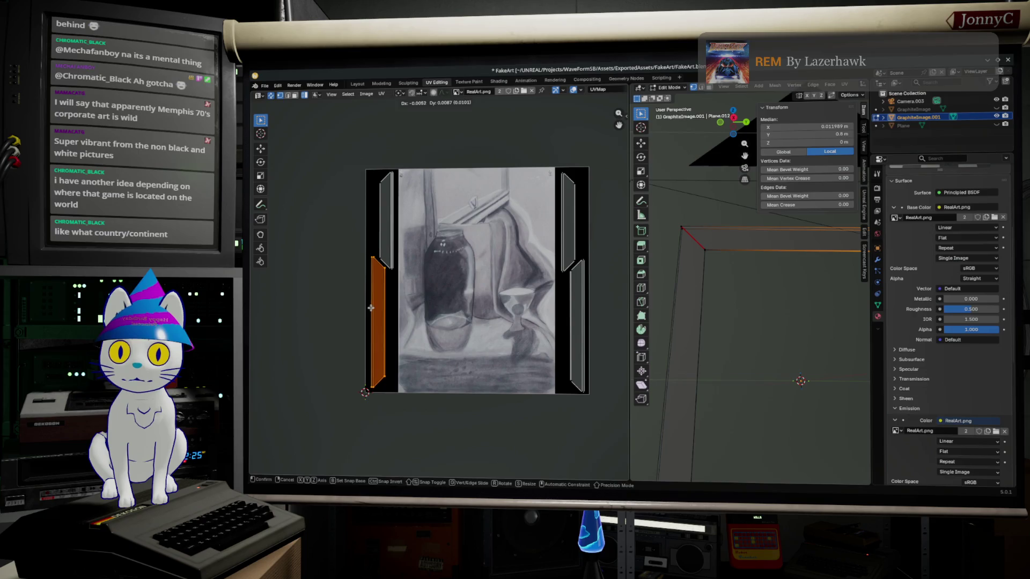
{"action": "left_click", "coordinate": [375, 312]}
{"action": "left_click", "coordinate": [491, 313]}
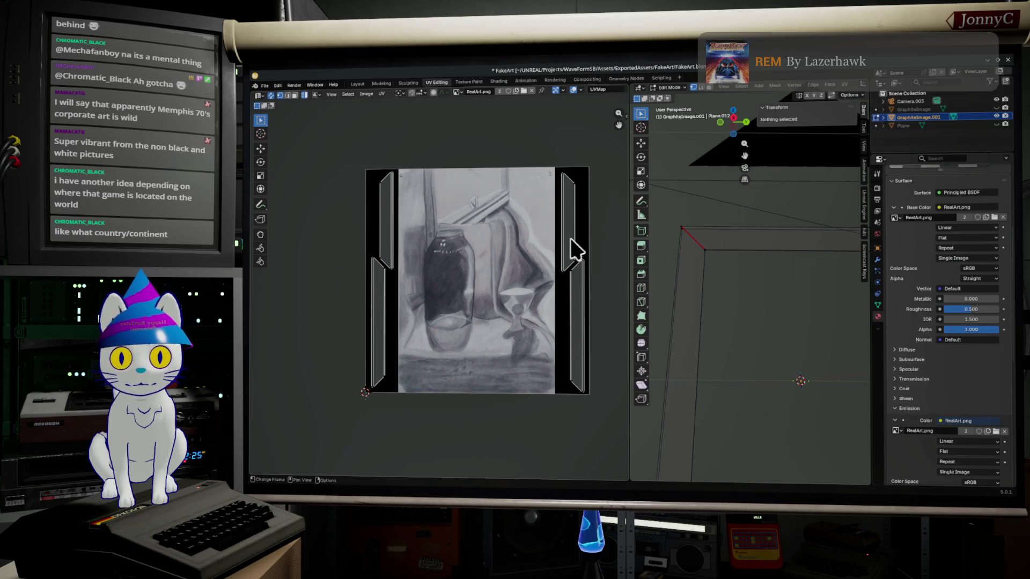
{"action": "scroll", "coordinate": [529, 323], "scroll_direction": "down", "scroll_amount": 1}
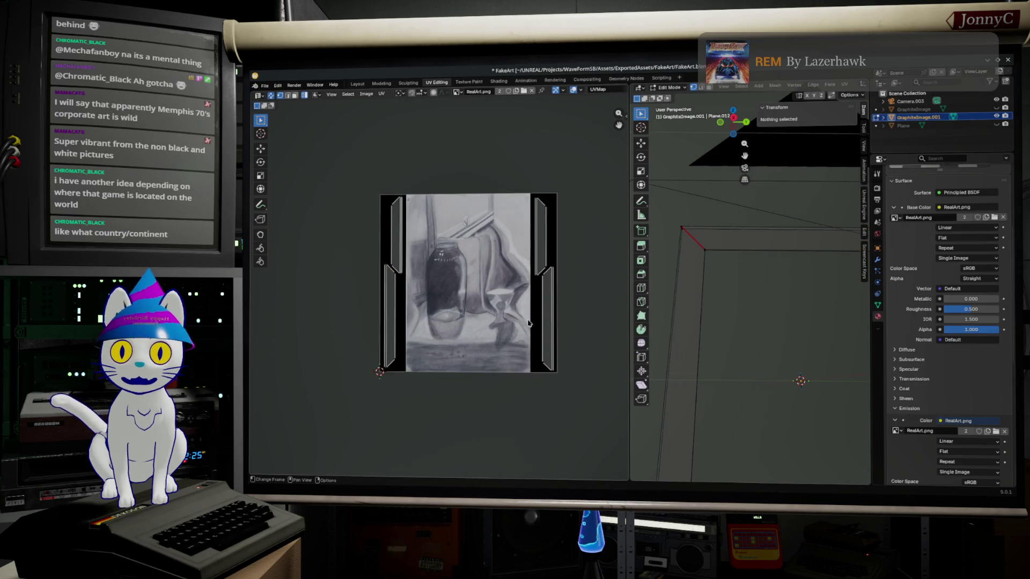
{"action": "scroll", "coordinate": [529, 323], "scroll_direction": "down", "scroll_amount": 1}
{"action": "key", "text": "Tab"}
{"action": "middle_click_drag", "start_coordinate": [709, 306], "coordinate": [742, 318]}
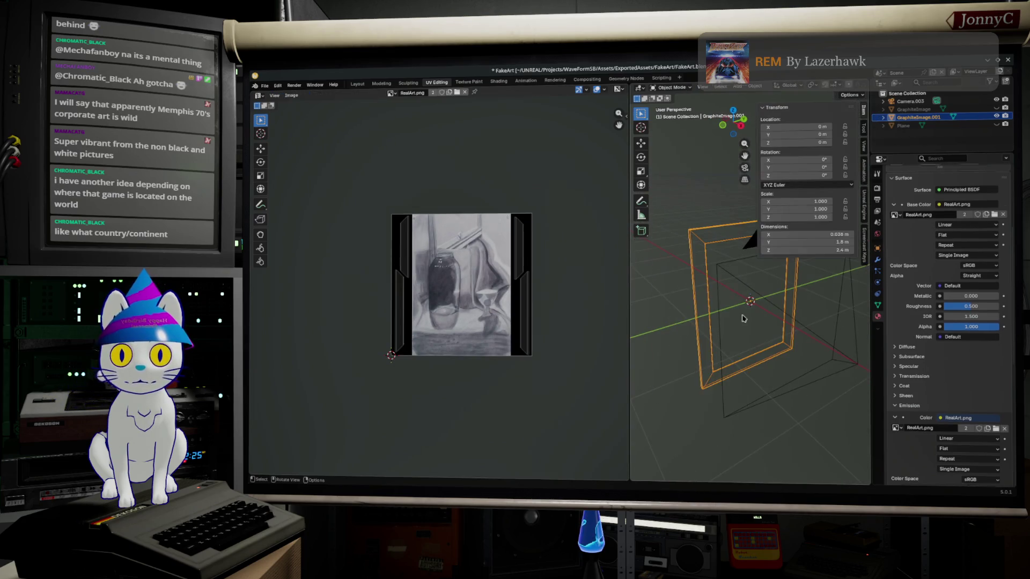
{"action": "scroll", "coordinate": [710, 267], "scroll_direction": "up", "scroll_amount": 2}
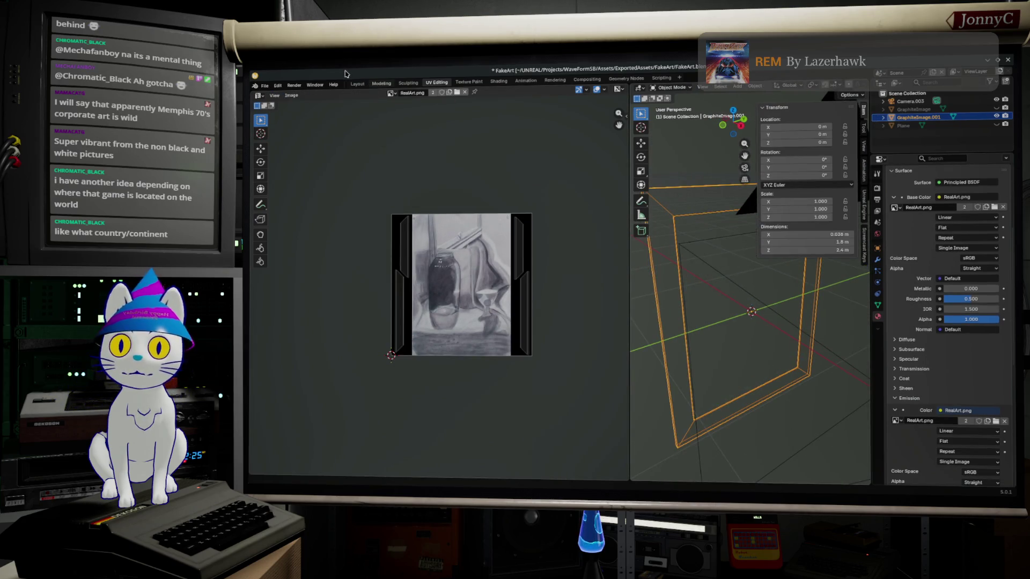
Save FakeArt.blend and frame the viewport on the scene.
{"action": "left_click", "coordinate": [263, 87]}
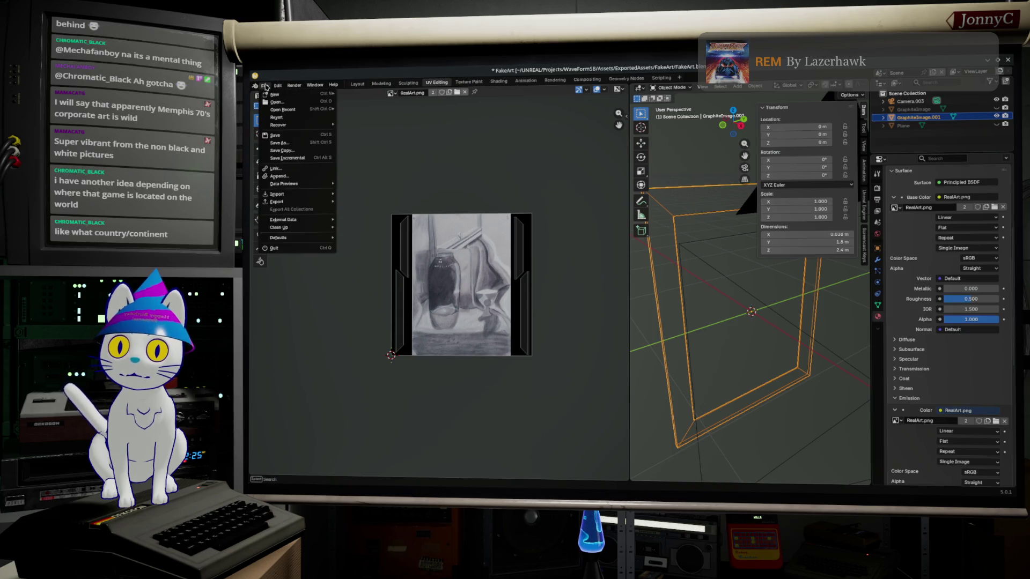
{"action": "left_click", "coordinate": [297, 139]}
{"action": "left_click", "coordinate": [709, 320]}
{"action": "mouse_move", "coordinate": [708, 320]}
{"action": "middle_mouse_down"}
{"action": "mouse_move", "coordinate": [688, 308]}
{"action": "mouse_move", "coordinate": [715, 306]}
{"action": "middle_mouse_up"}
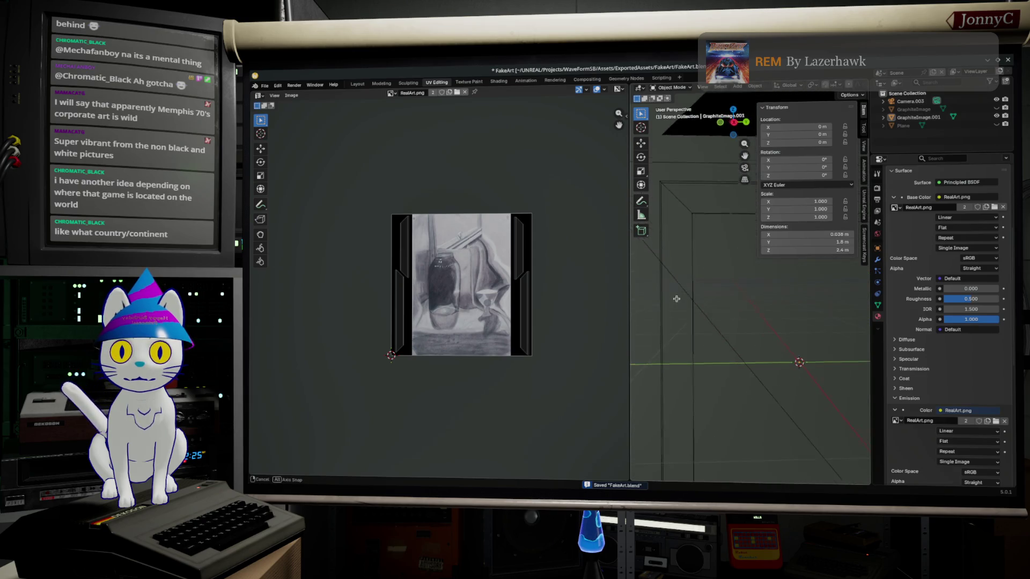
{"action": "key", "text": "KP_Decimal"}
Select the GraphiteImage.001 frame in the Outliner, return to Object Mode and widen the 3D view.
{"action": "key", "text": "Tab"}
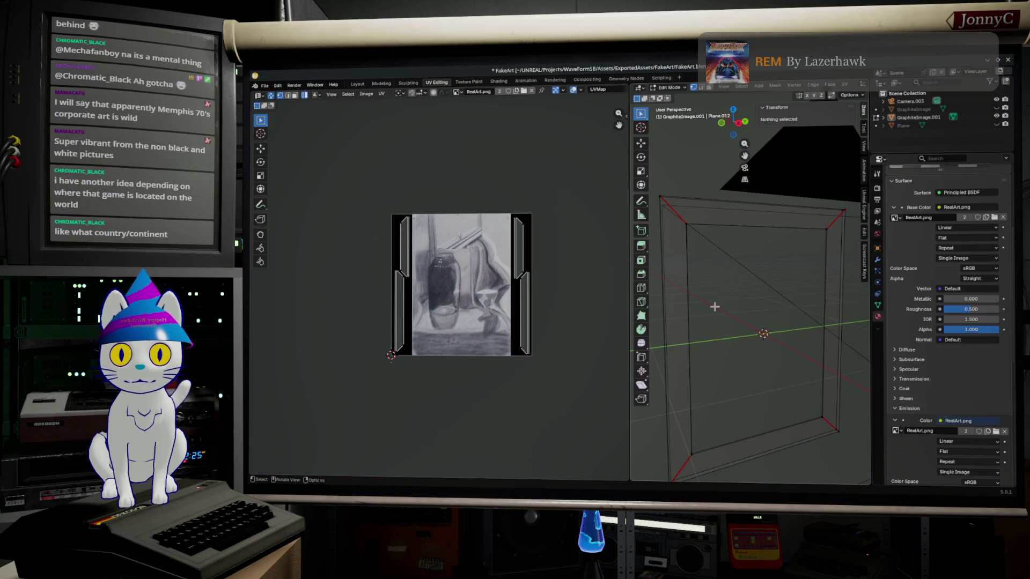
{"action": "left_click", "coordinate": [978, 118]}
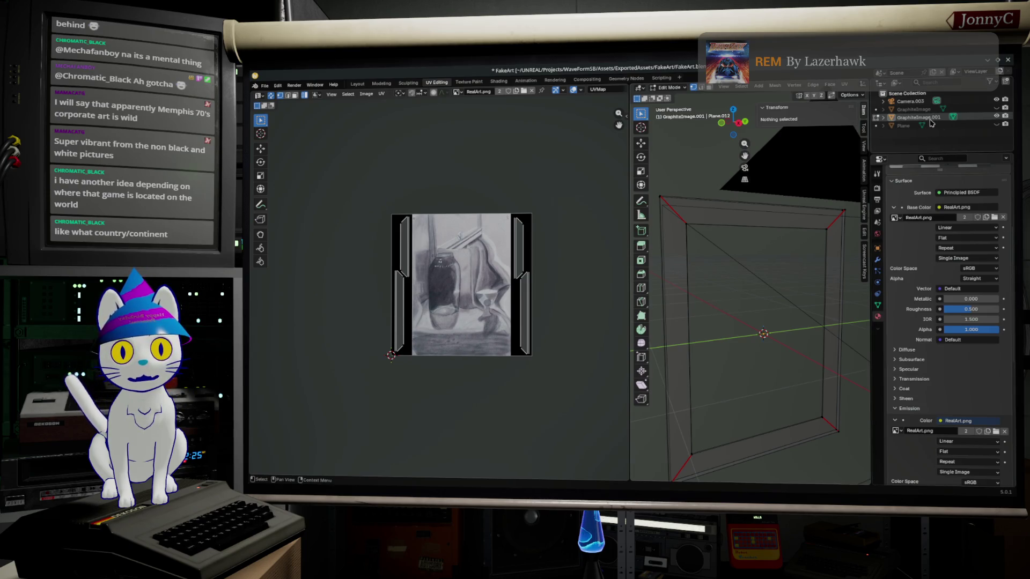
{"action": "left_click", "coordinate": [933, 109]}
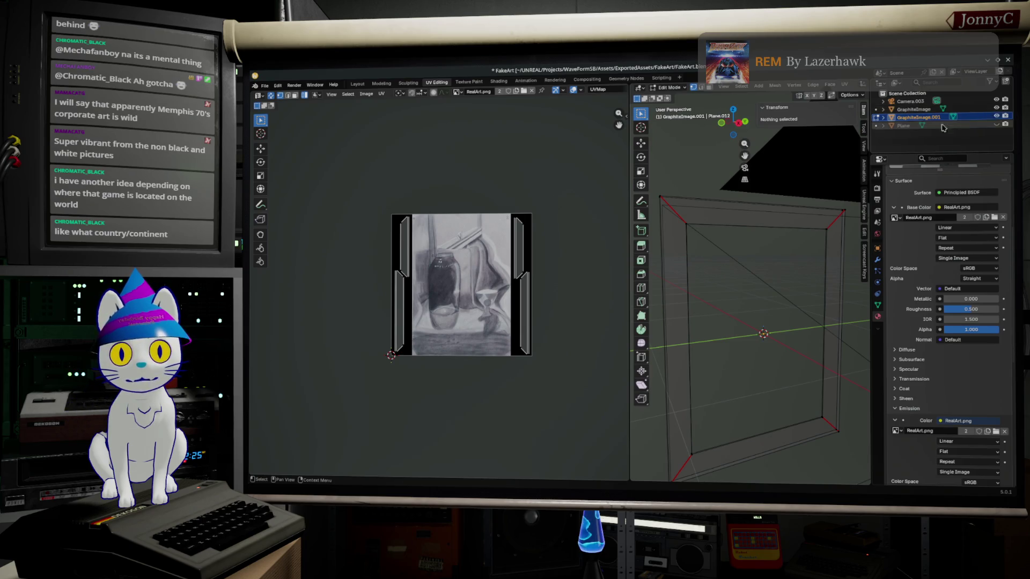
{"action": "left_click", "coordinate": [905, 119]}
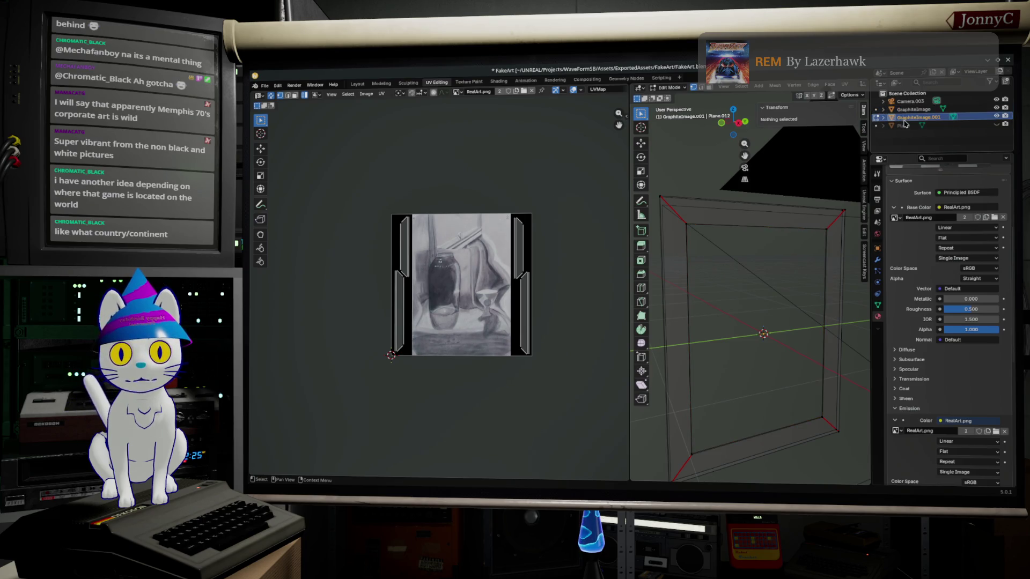
{"action": "mouse_move", "coordinate": [853, 209]}
{"action": "middle_mouse_down"}
{"action": "mouse_move", "coordinate": [831, 252]}
{"action": "mouse_move", "coordinate": [720, 306]}
{"action": "middle_mouse_up"}
{"action": "key", "text": "Tab"}
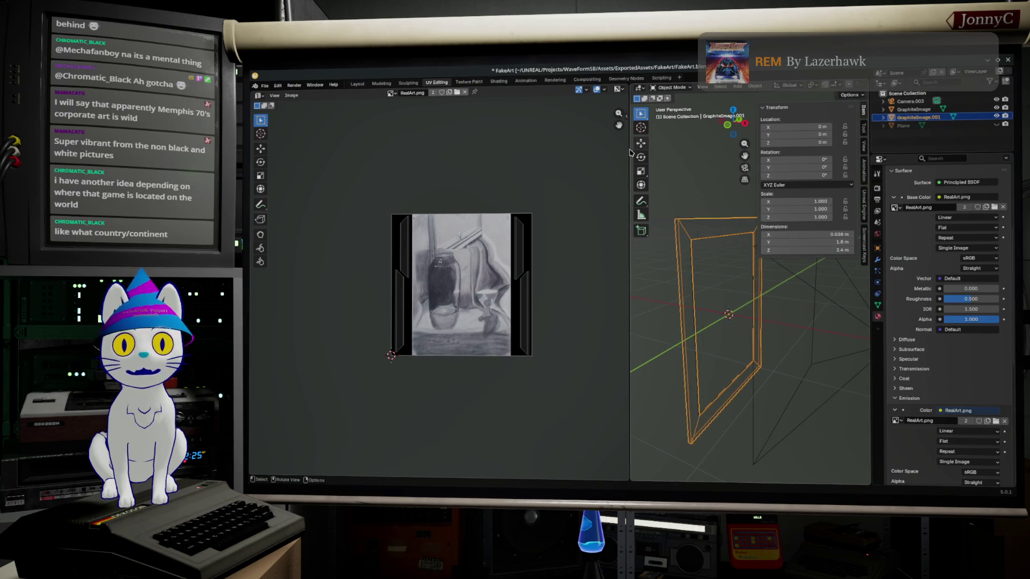
{"action": "left_click_drag", "start_coordinate": [630, 156], "coordinate": [464, 155]}
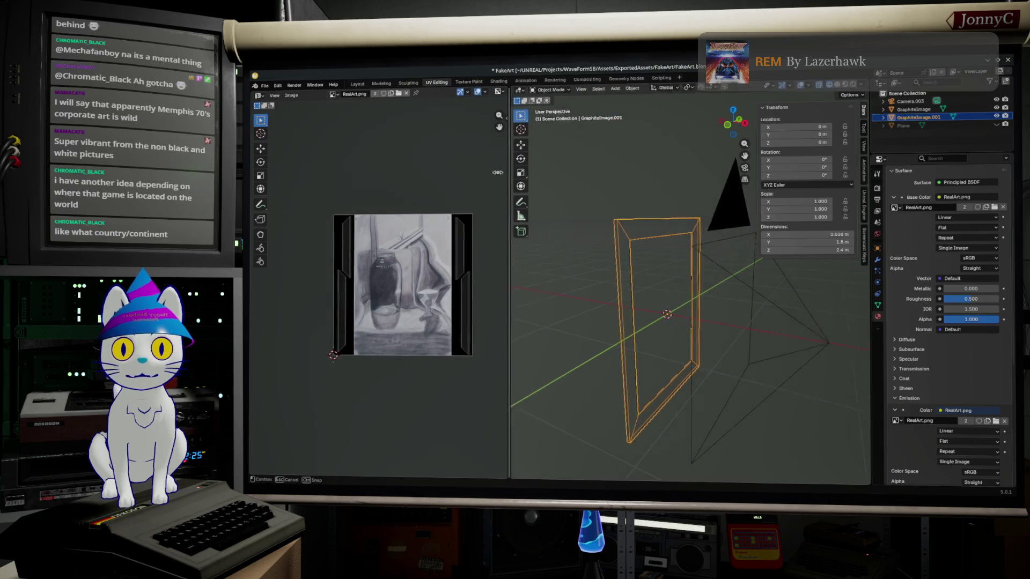
View the frame in Material Preview up close, then switch to the browser's reference photo.
{"action": "left_click", "coordinate": [837, 84]}
{"action": "mouse_move", "coordinate": [776, 308]}
{"action": "middle_mouse_down"}
{"action": "mouse_move", "coordinate": [613, 316]}
{"action": "mouse_move", "coordinate": [645, 308]}
{"action": "middle_mouse_up"}
{"action": "scroll", "coordinate": [626, 324], "scroll_direction": "up", "scroll_amount": 3}
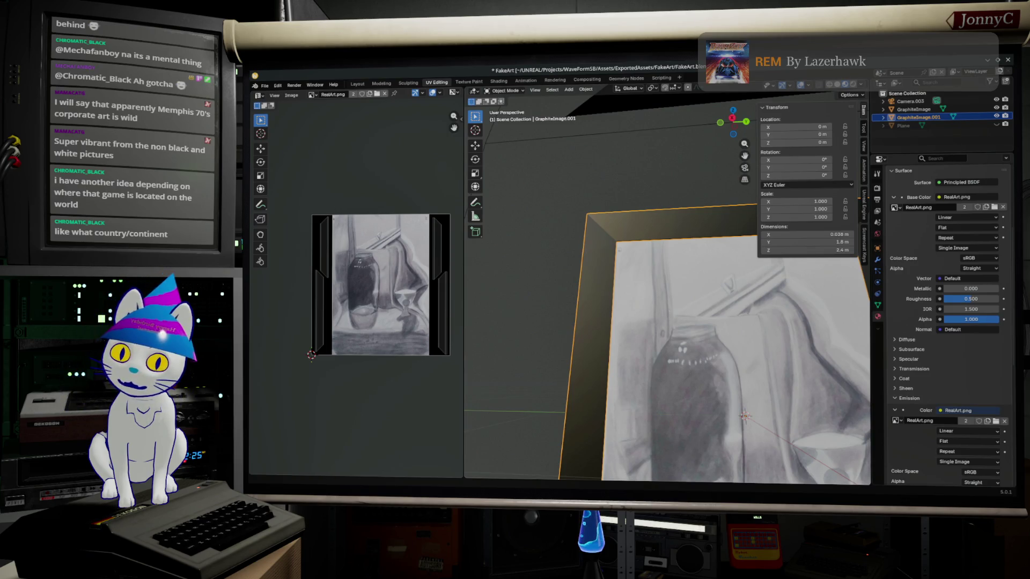
{"action": "key", "text": "alt+Tab"}
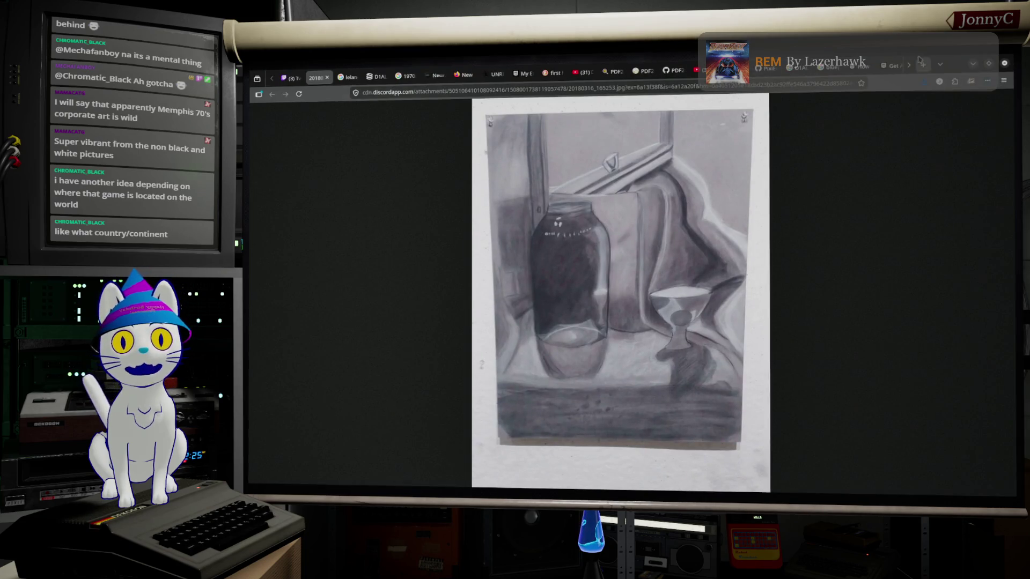
Switch to the Reddit r/unrealengine tab and focus the address bar.
{"action": "left_click", "coordinate": [907, 65]}
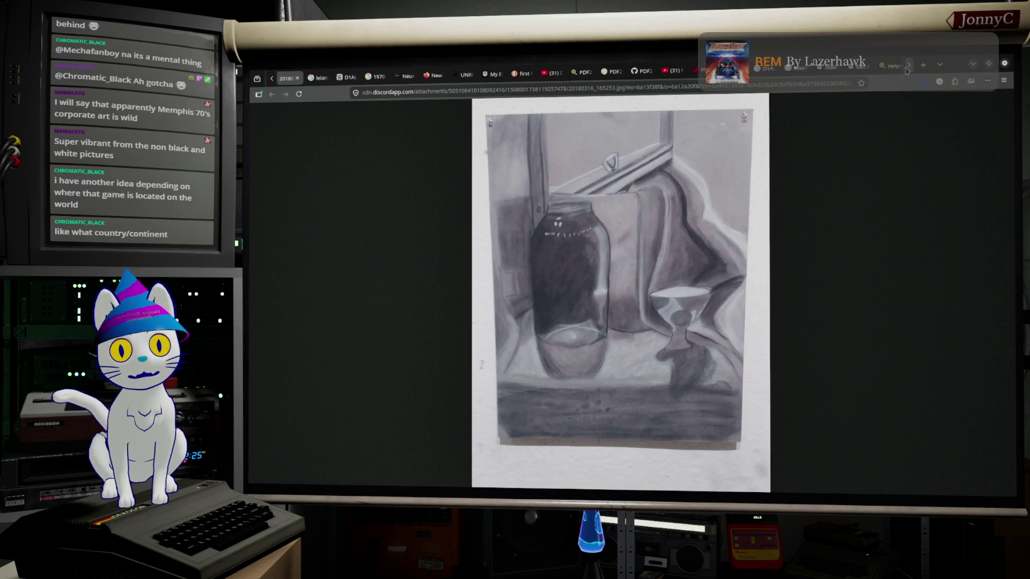
{"action": "left_click", "coordinate": [907, 65]}
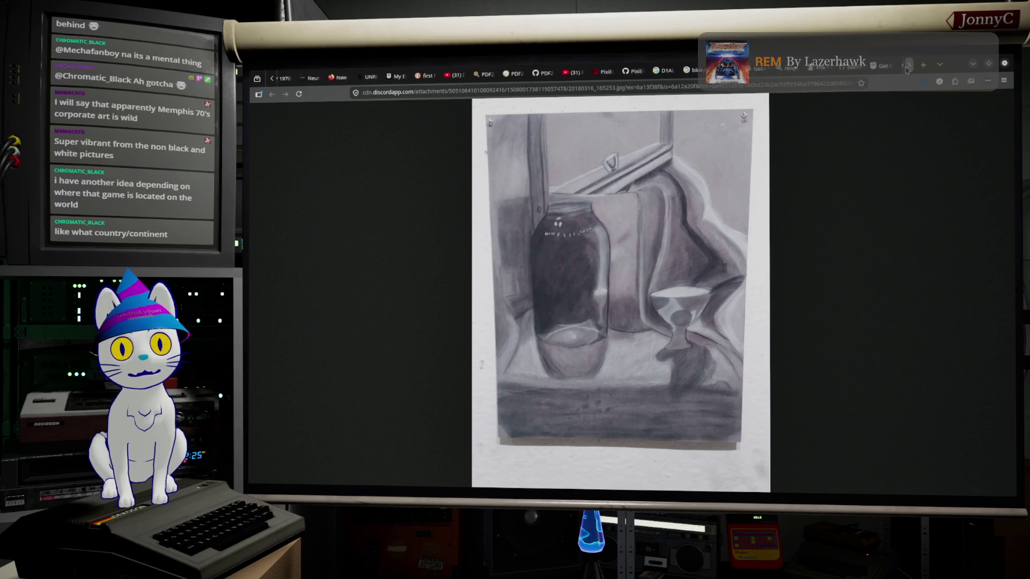
{"action": "left_click", "coordinate": [882, 69]}
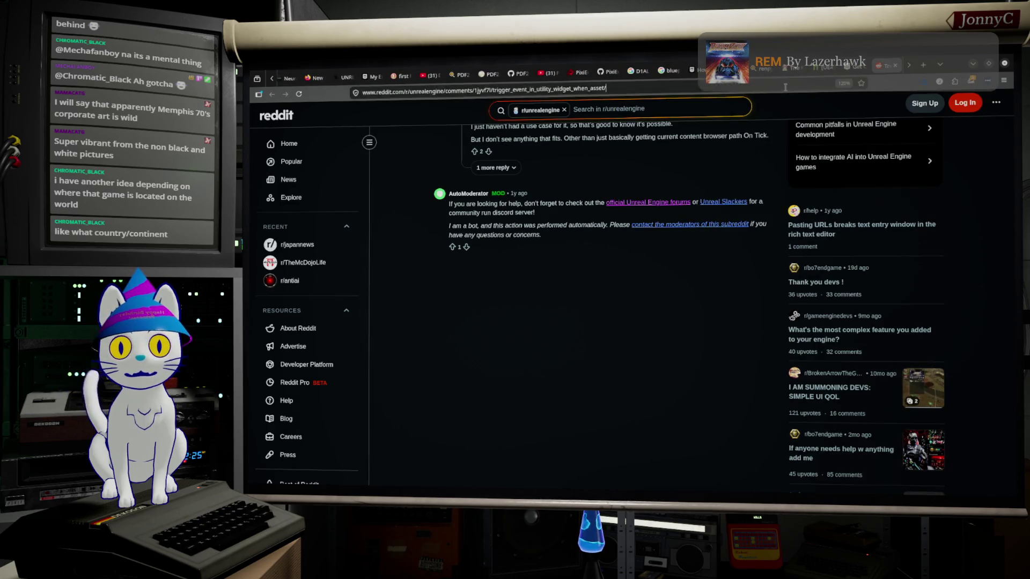
{"action": "left_click", "coordinate": [784, 87]}
{"action": "type", "text": "google.com"}
Search Google for 'mount saint helens' and open the USGS eruption preparedness result.
{"action": "key", "text": "Return"}
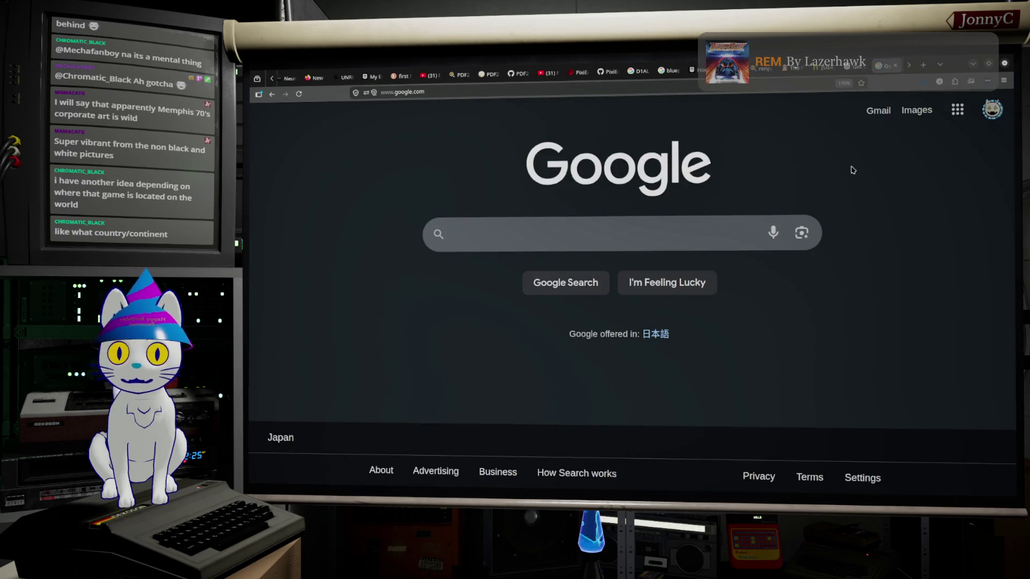
{"action": "left_click", "coordinate": [635, 235]}
{"action": "type", "text": "mount sain"}
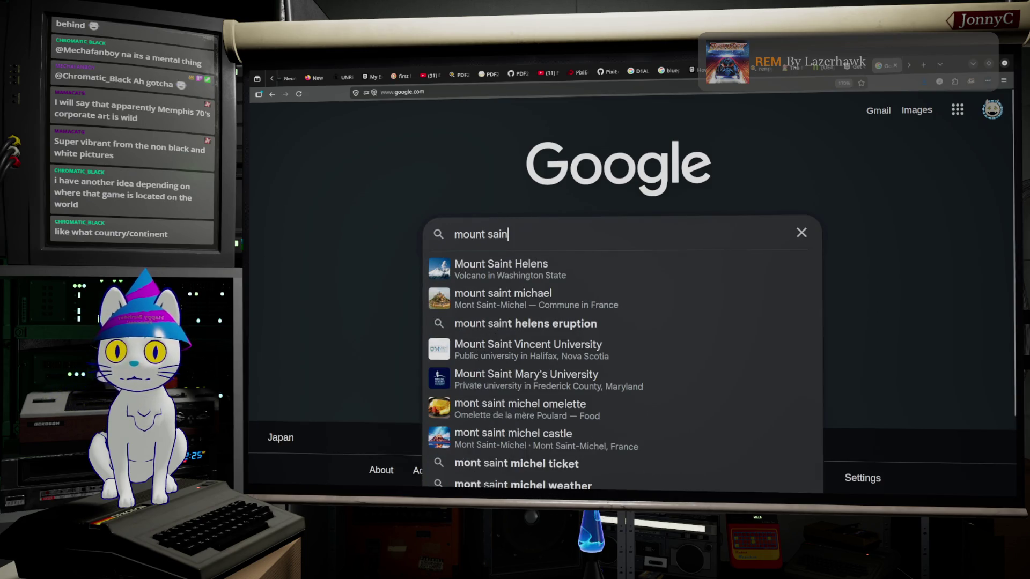
{"action": "type", "text": "t helens"}
{"action": "key", "text": "Return"}
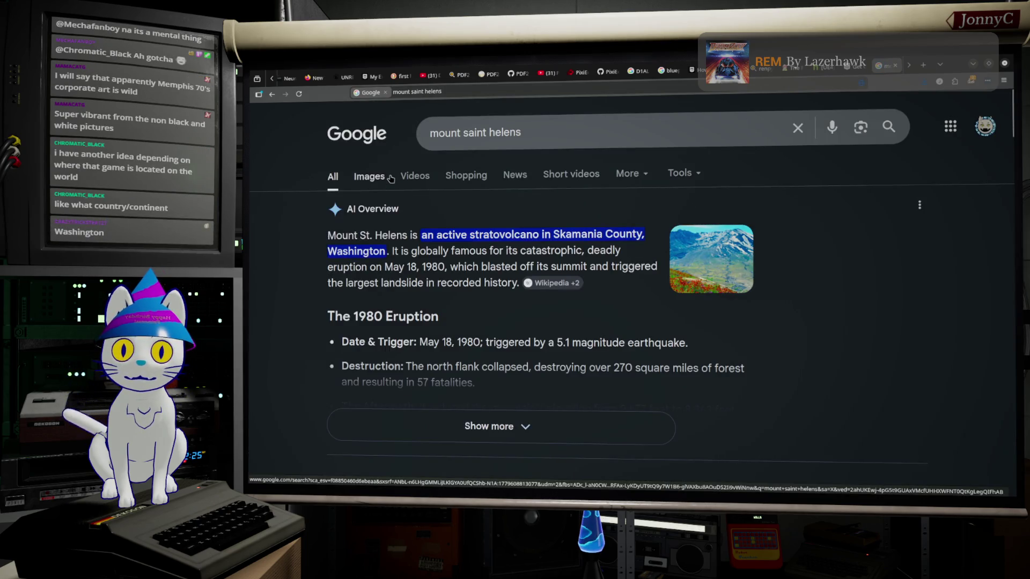
{"action": "scroll", "coordinate": [534, 420], "scroll_direction": "down", "scroll_amount": 2}
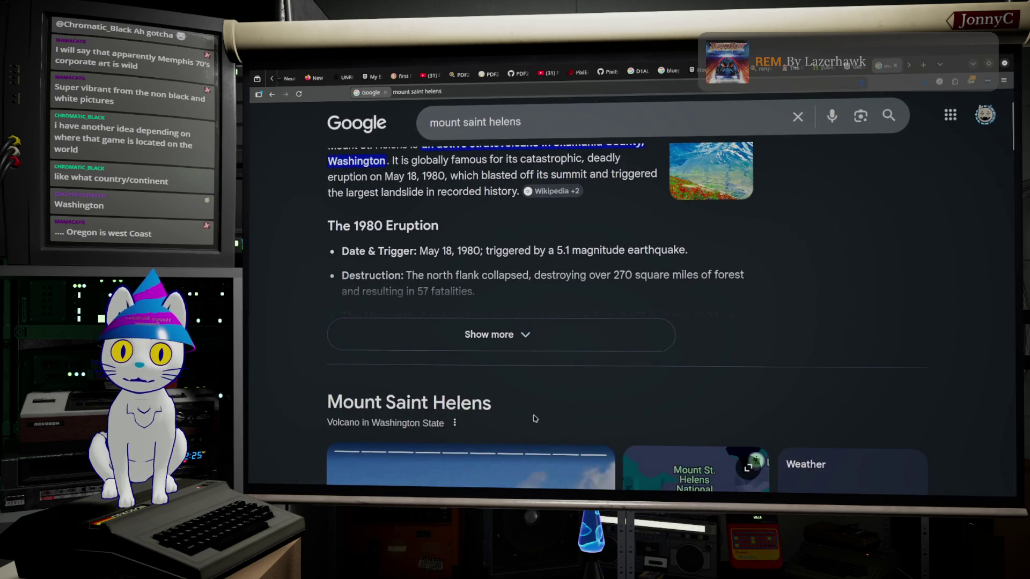
{"action": "scroll", "coordinate": [516, 368], "scroll_direction": "down", "scroll_amount": 5}
{"action": "scroll", "coordinate": [517, 367], "scroll_direction": "up", "scroll_amount": 3}
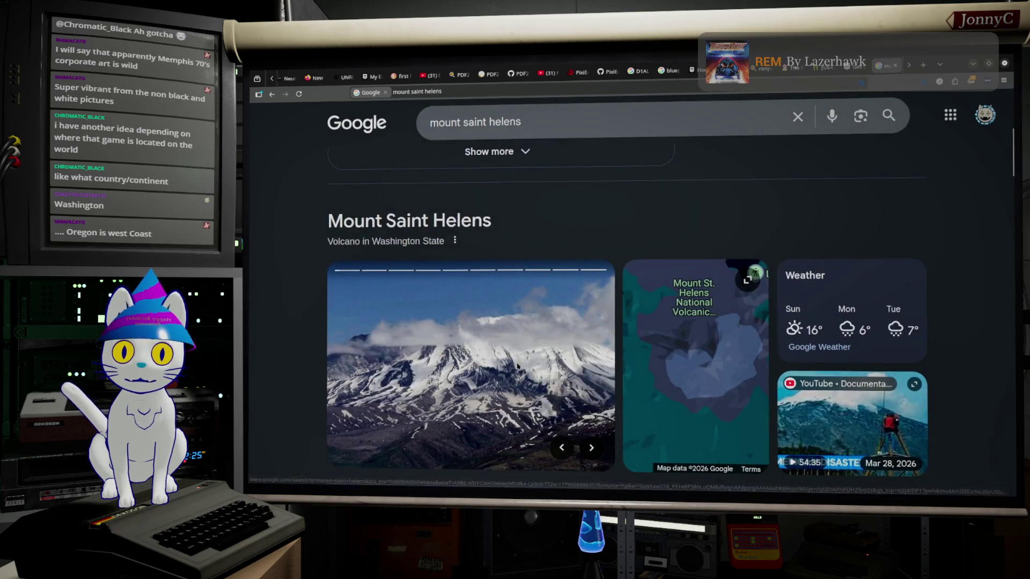
{"action": "scroll", "coordinate": [517, 366], "scroll_direction": "down", "scroll_amount": 2}
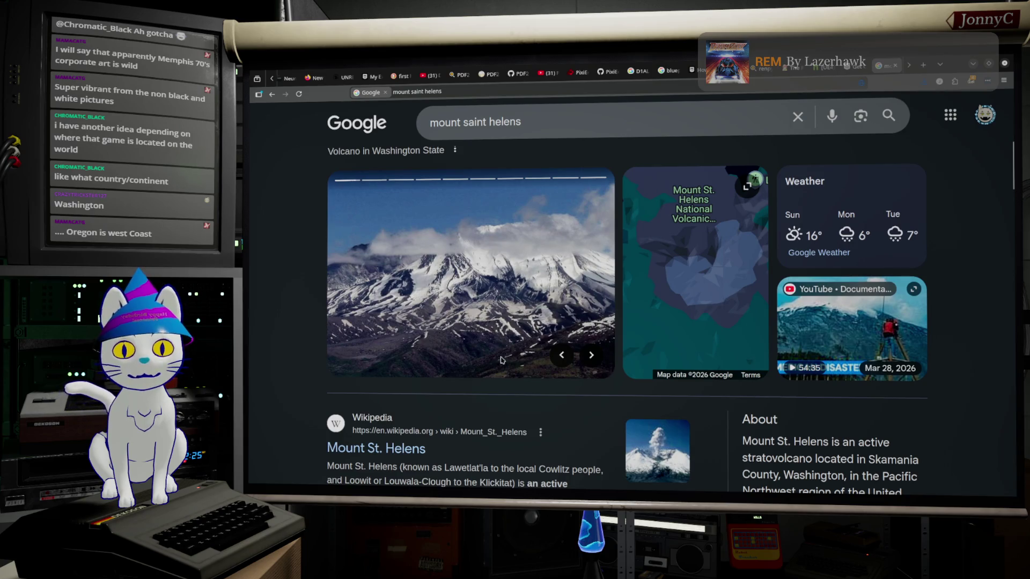
{"action": "scroll", "coordinate": [517, 286], "scroll_direction": "down", "scroll_amount": 2}
{"action": "scroll", "coordinate": [517, 286], "scroll_direction": "up", "scroll_amount": 4}
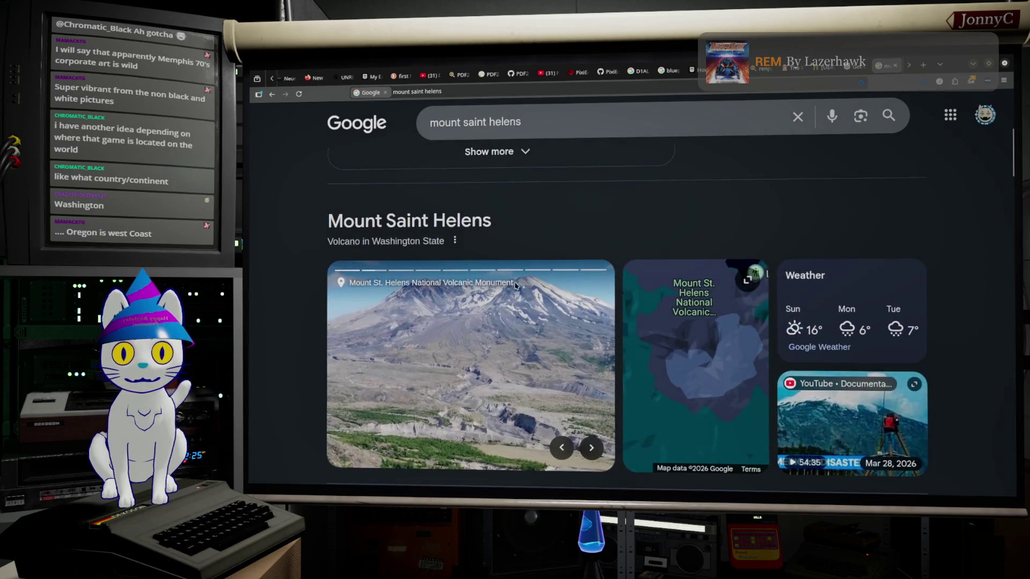
{"action": "scroll", "coordinate": [486, 351], "scroll_direction": "down", "scroll_amount": 2}
{"action": "scroll", "coordinate": [487, 351], "scroll_direction": "down", "scroll_amount": 4}
{"action": "scroll", "coordinate": [486, 351], "scroll_direction": "down", "scroll_amount": 3}
{"action": "scroll", "coordinate": [487, 351], "scroll_direction": "down", "scroll_amount": 1}
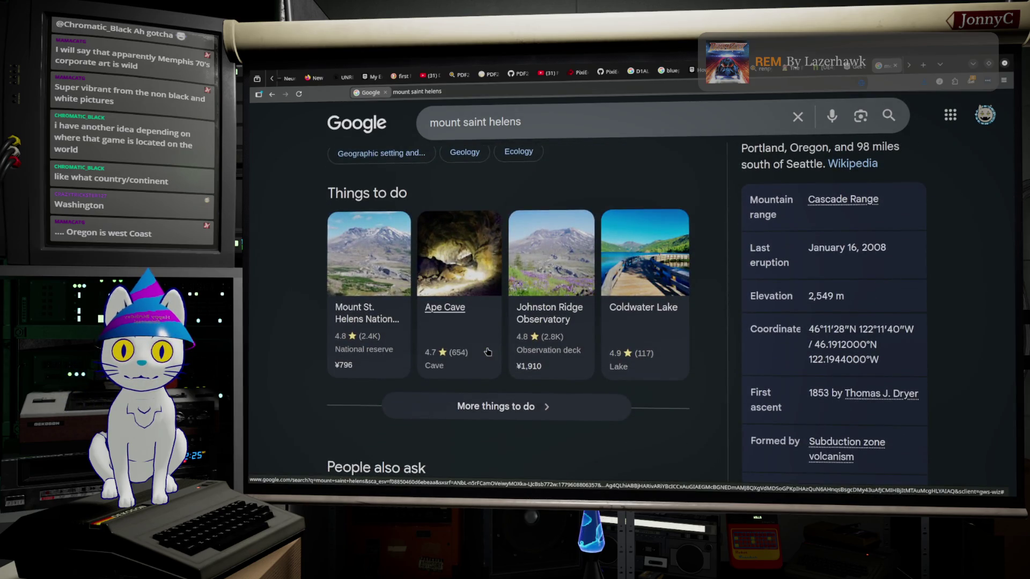
{"action": "scroll", "coordinate": [487, 352], "scroll_direction": "down", "scroll_amount": 2}
{"action": "scroll", "coordinate": [487, 351], "scroll_direction": "down", "scroll_amount": 2}
{"action": "scroll", "coordinate": [487, 352], "scroll_direction": "down", "scroll_amount": 4}
{"action": "scroll", "coordinate": [486, 352], "scroll_direction": "up", "scroll_amount": 3}
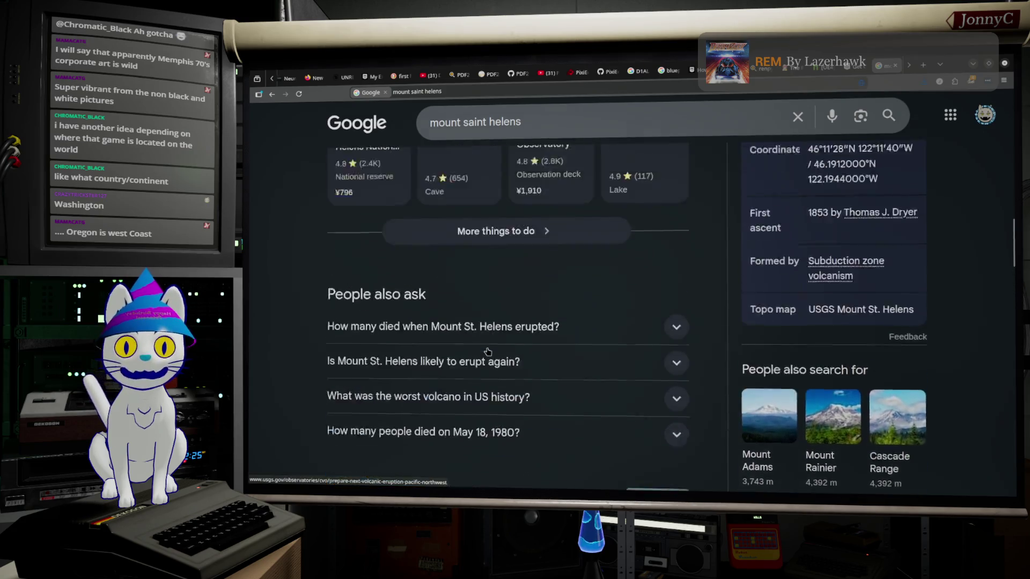
{"action": "scroll", "coordinate": [487, 351], "scroll_direction": "up", "scroll_amount": 1}
{"action": "scroll", "coordinate": [487, 352], "scroll_direction": "down", "scroll_amount": 4}
{"action": "scroll", "coordinate": [487, 352], "scroll_direction": "up", "scroll_amount": 1}
{"action": "left_click", "coordinate": [673, 323]}
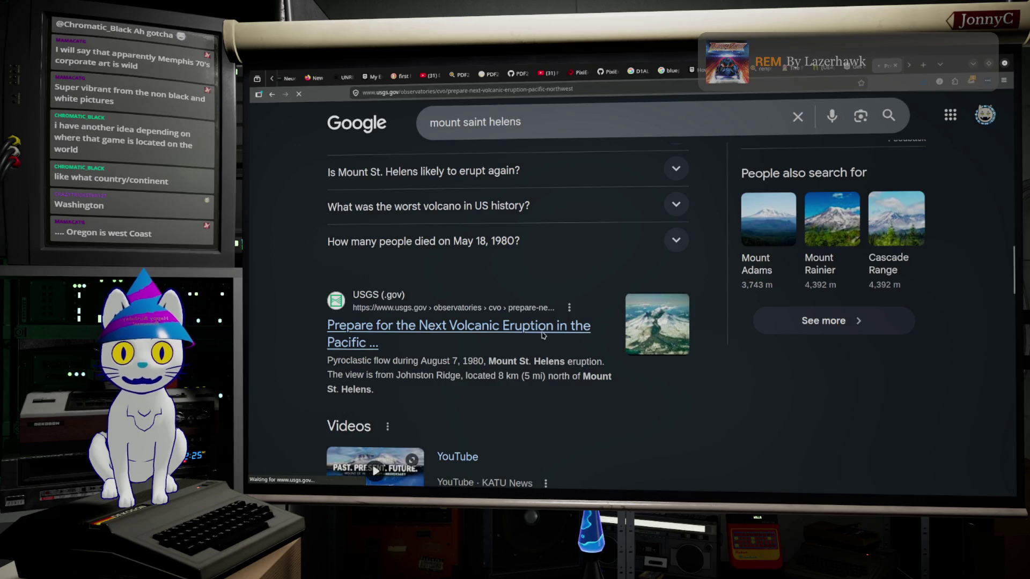
{"action": "scroll", "coordinate": [580, 321], "scroll_direction": "down", "scroll_amount": 3}
{"action": "scroll", "coordinate": [627, 314], "scroll_direction": "down", "scroll_amount": 1}
{"action": "scroll", "coordinate": [637, 309], "scroll_direction": "down", "scroll_amount": 1}
{"action": "scroll", "coordinate": [638, 308], "scroll_direction": "down", "scroll_amount": 2}
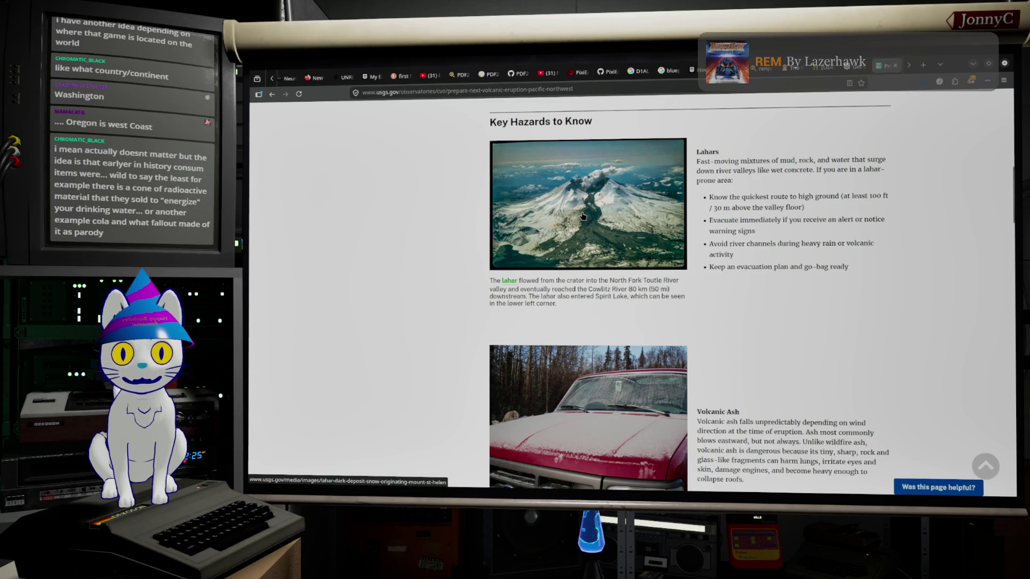
{"action": "scroll", "coordinate": [583, 216], "scroll_direction": "down", "scroll_amount": 2}
{"action": "scroll", "coordinate": [583, 216], "scroll_direction": "down", "scroll_amount": 2}
{"action": "scroll", "coordinate": [582, 216], "scroll_direction": "down", "scroll_amount": 1}
{"action": "scroll", "coordinate": [582, 216], "scroll_direction": "down", "scroll_amount": 3}
{"action": "scroll", "coordinate": [582, 215], "scroll_direction": "down", "scroll_amount": 1}
{"action": "scroll", "coordinate": [583, 216], "scroll_direction": "down", "scroll_amount": 2}
{"action": "scroll", "coordinate": [583, 215], "scroll_direction": "down", "scroll_amount": 3}
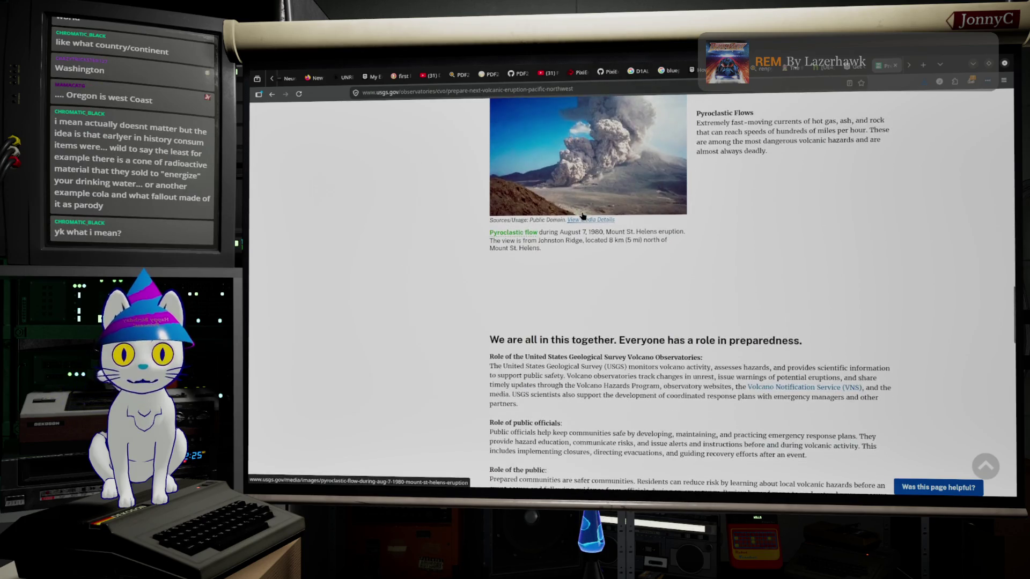
{"action": "scroll", "coordinate": [583, 214], "scroll_direction": "down", "scroll_amount": 2}
{"action": "scroll", "coordinate": [584, 213], "scroll_direction": "down", "scroll_amount": 2}
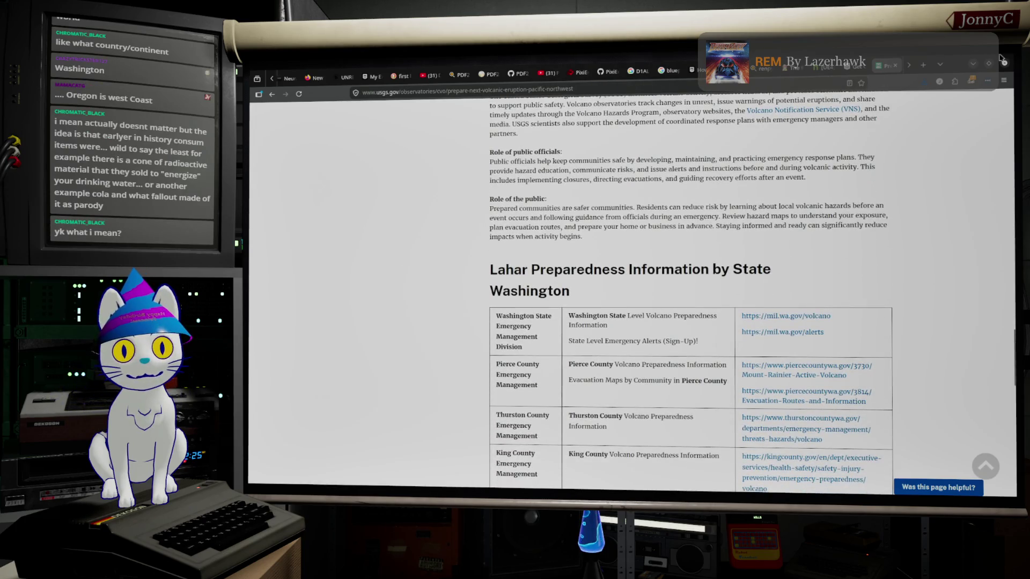
Flip between Blender and the USGS page, close the browser window and open the Mt St Helens map.
{"action": "key", "text": "alt+Tab"}
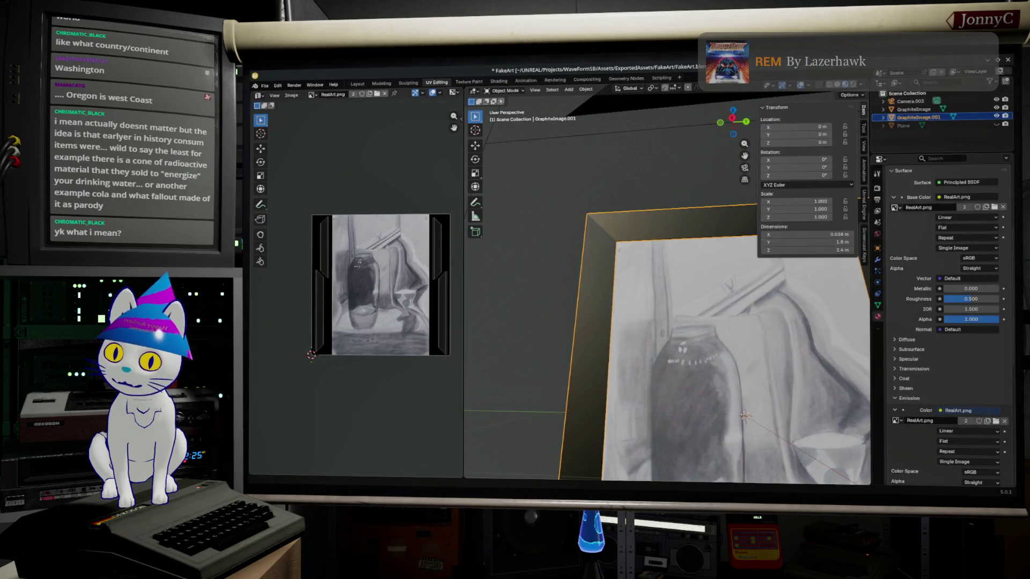
{"action": "key", "text": "alt+Tab"}
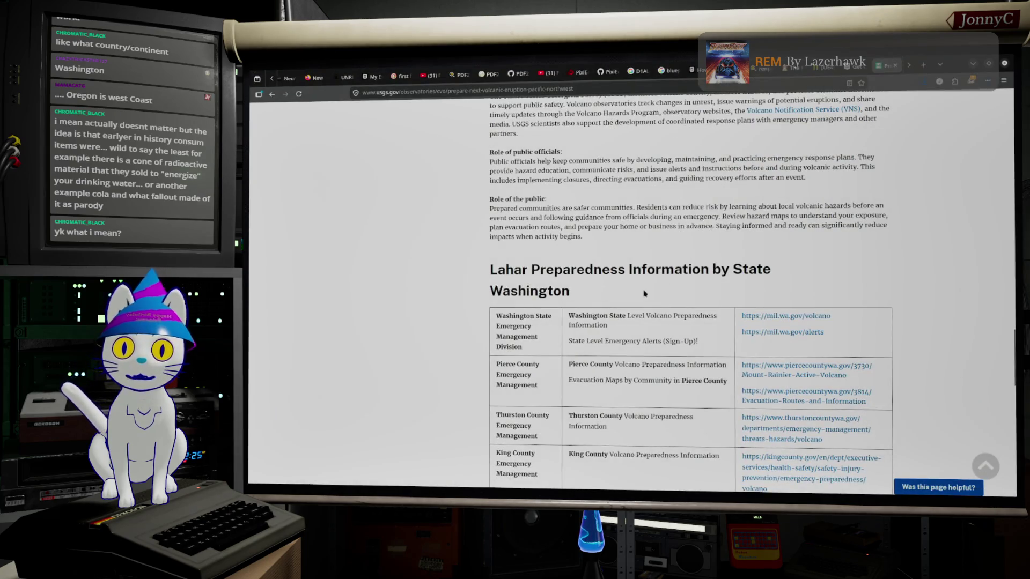
{"action": "scroll", "coordinate": [659, 280], "scroll_direction": "down", "scroll_amount": 2}
{"action": "scroll", "coordinate": [659, 280], "scroll_direction": "down", "scroll_amount": 5}
{"action": "scroll", "coordinate": [659, 279], "scroll_direction": "up", "scroll_amount": 5}
{"action": "scroll", "coordinate": [612, 258], "scroll_direction": "up", "scroll_amount": 5}
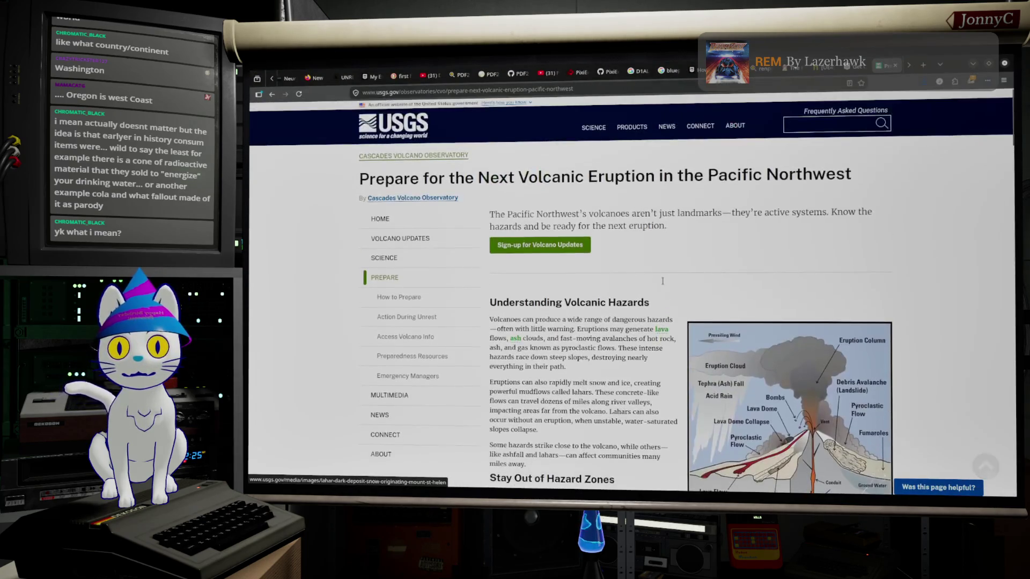
{"action": "left_click", "coordinate": [544, 86]}
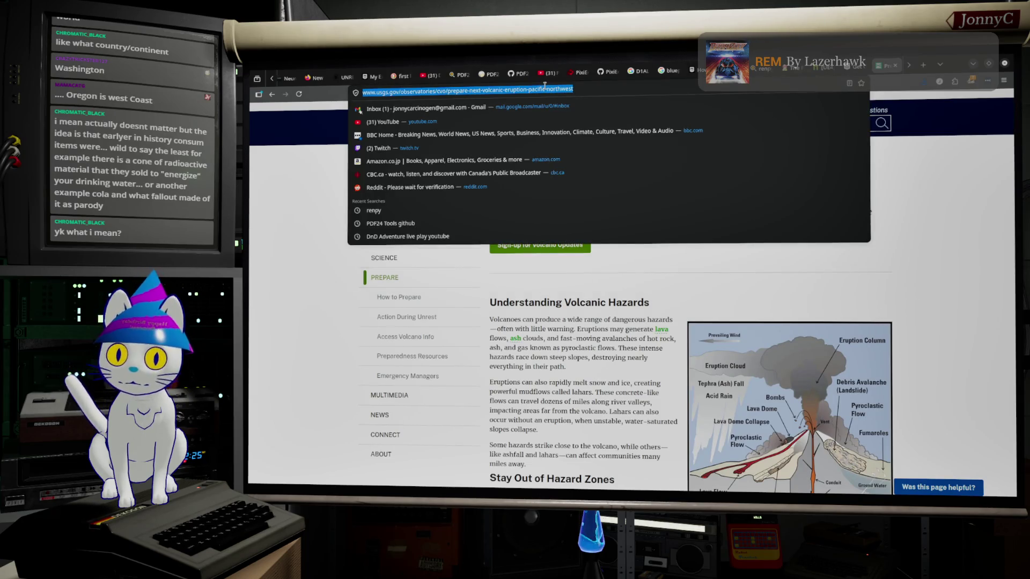
{"action": "left_click", "coordinate": [962, 62]}
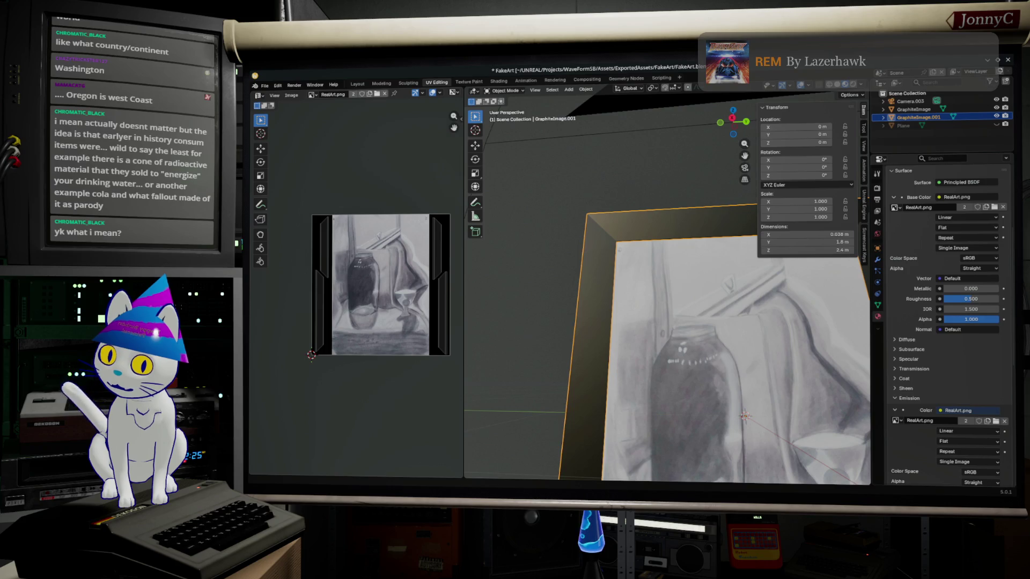
{"action": "left_click", "coordinate": [841, 489]}
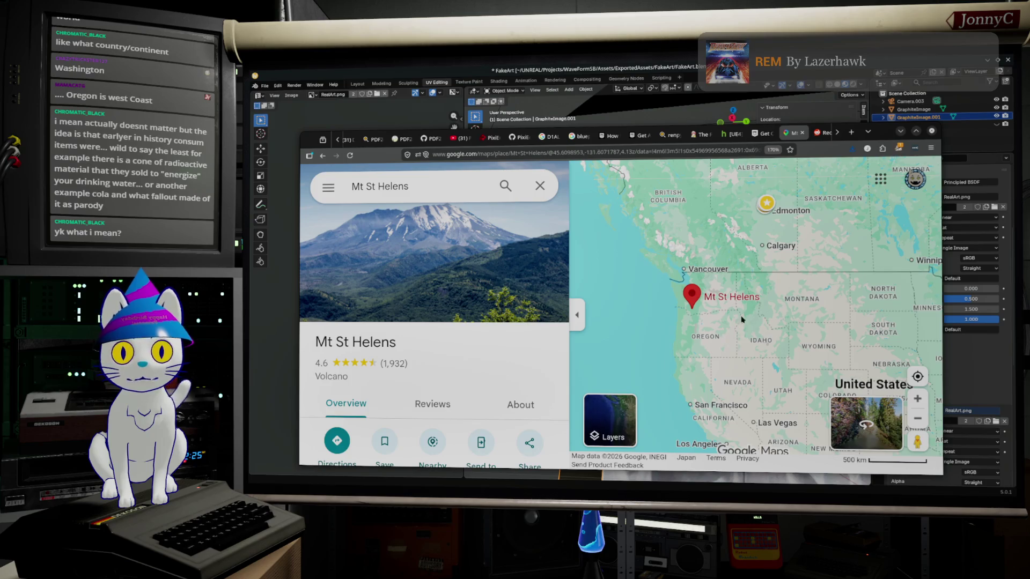
{"action": "right_click", "coordinate": [759, 326]}
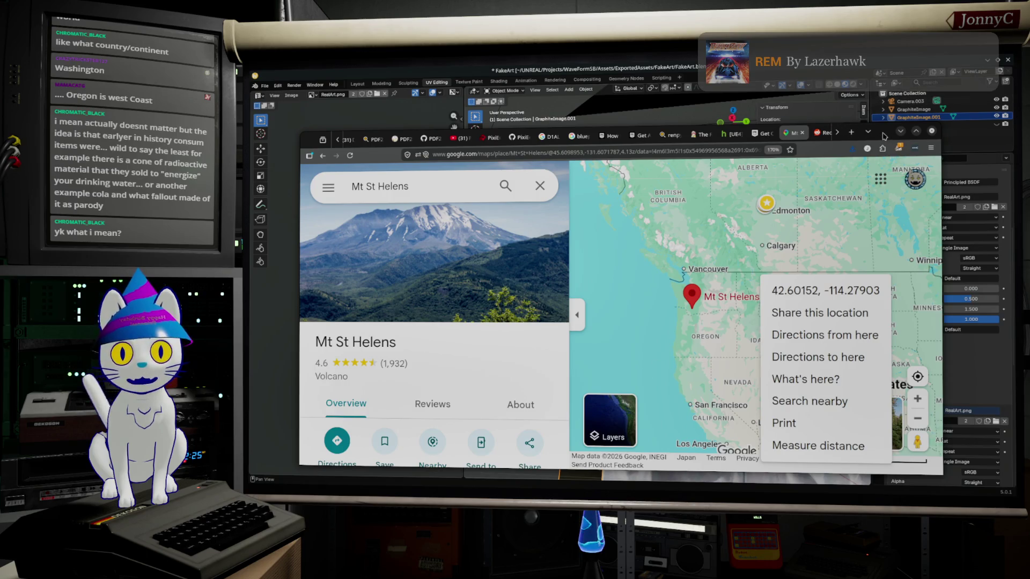
{"action": "left_click_drag", "start_coordinate": [883, 135], "coordinate": [877, 134]}
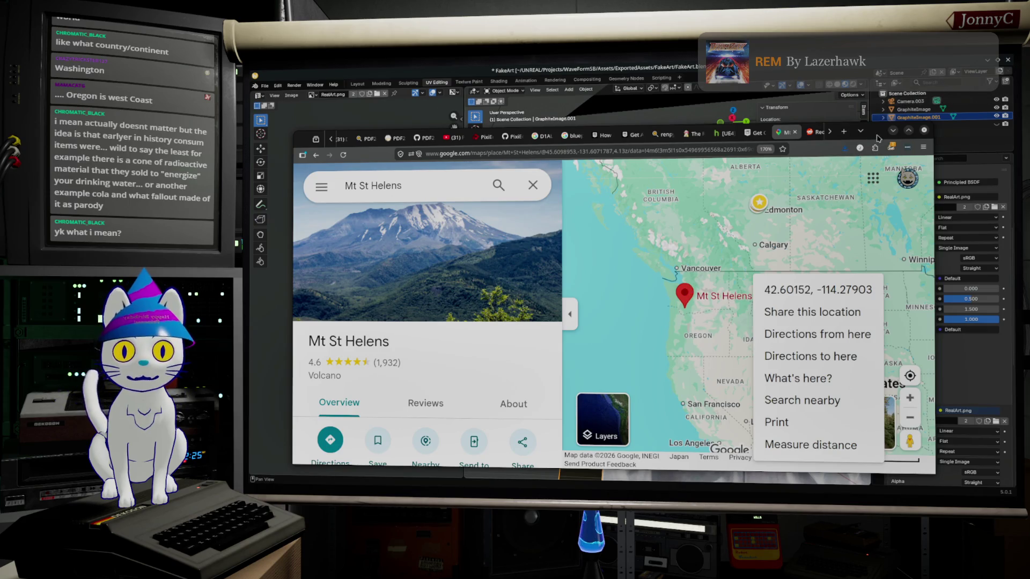
{"action": "left_click", "coordinate": [892, 130]}
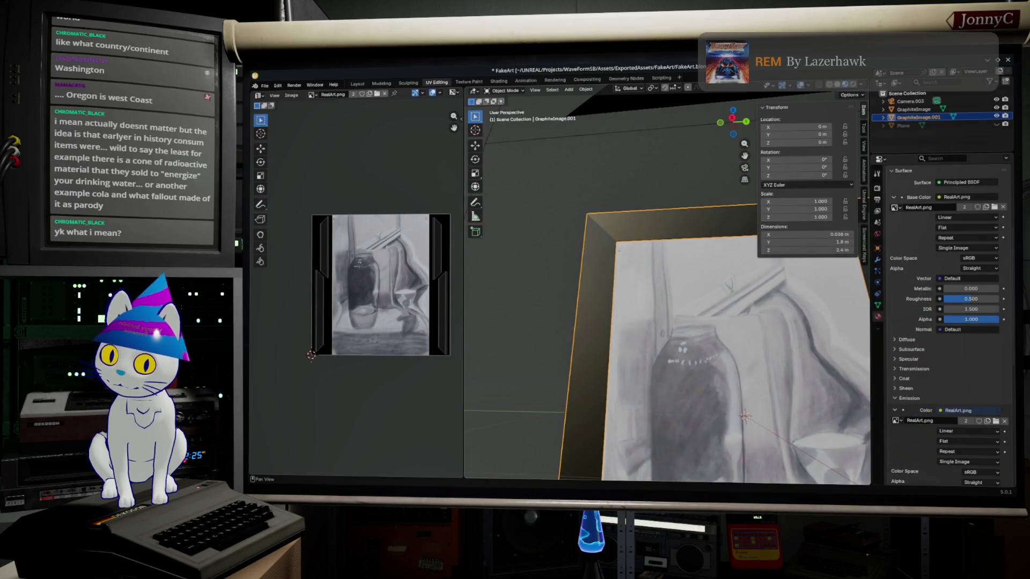
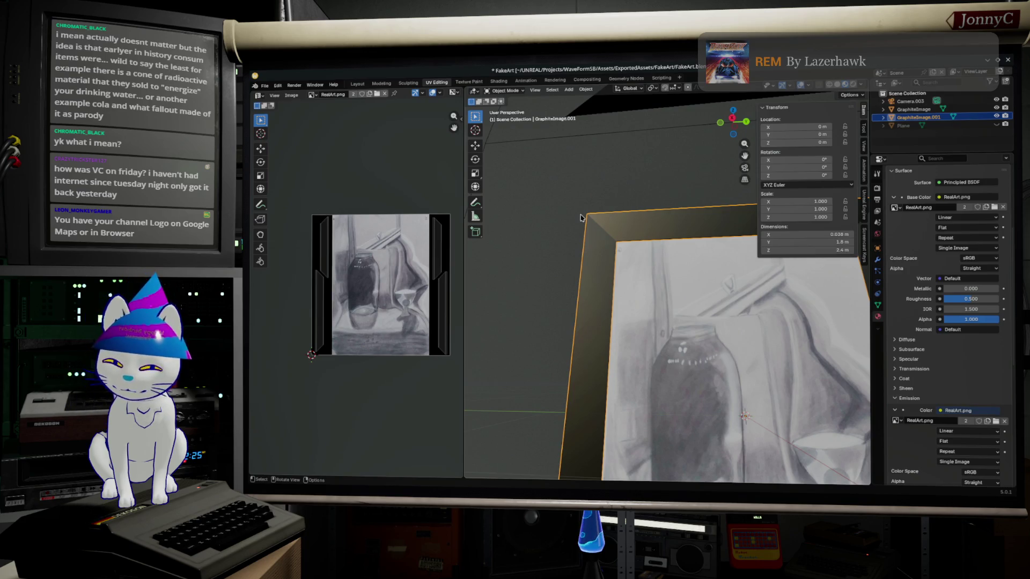
Orbit to a frontal view of the frame and briefly check the mesh actions in Edit Mode.
{"action": "middle_click_drag", "start_coordinate": [660, 336], "coordinate": [702, 327]}
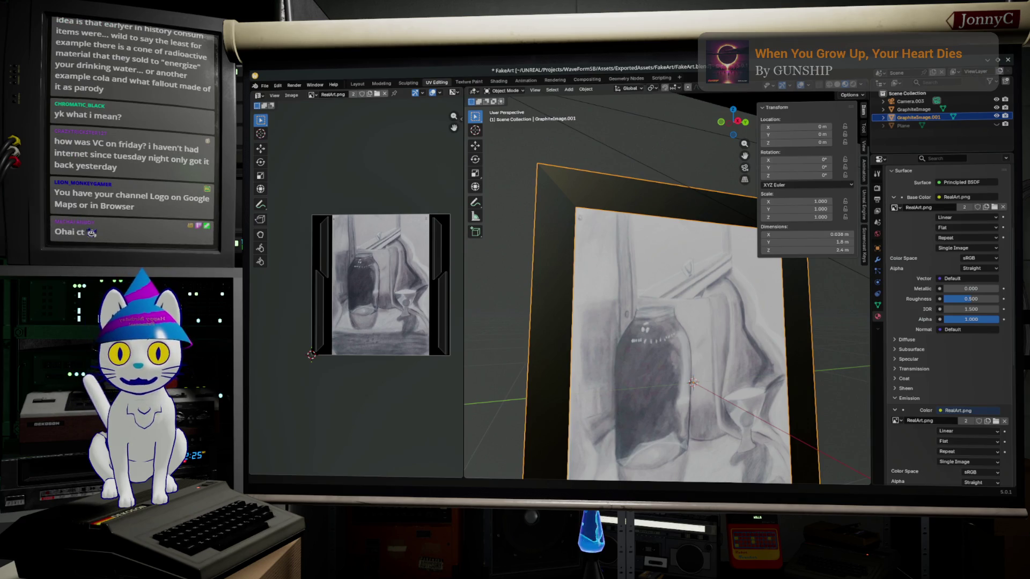
{"action": "mouse_move", "coordinate": [530, 321]}
{"action": "middle_mouse_down"}
{"action": "mouse_move", "coordinate": [550, 329]}
{"action": "mouse_move", "coordinate": [548, 314]}
{"action": "middle_mouse_up"}
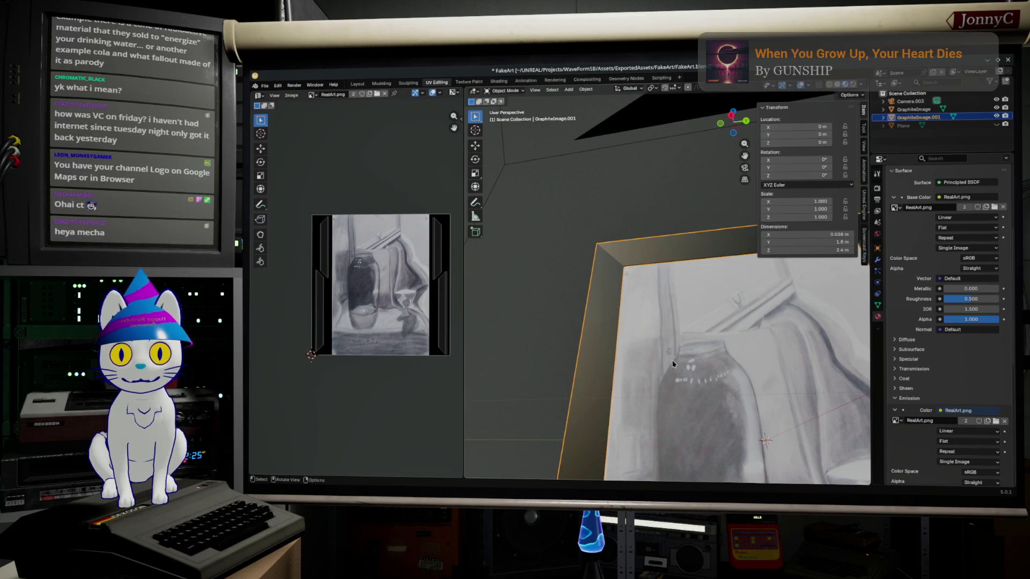
{"action": "mouse_move", "coordinate": [667, 338]}
{"action": "middle_mouse_down"}
{"action": "mouse_move", "coordinate": [690, 329]}
{"action": "mouse_move", "coordinate": [673, 307]}
{"action": "mouse_move", "coordinate": [696, 245]}
{"action": "middle_mouse_up"}
{"action": "middle_click_drag", "start_coordinate": [591, 295], "coordinate": [619, 266]}
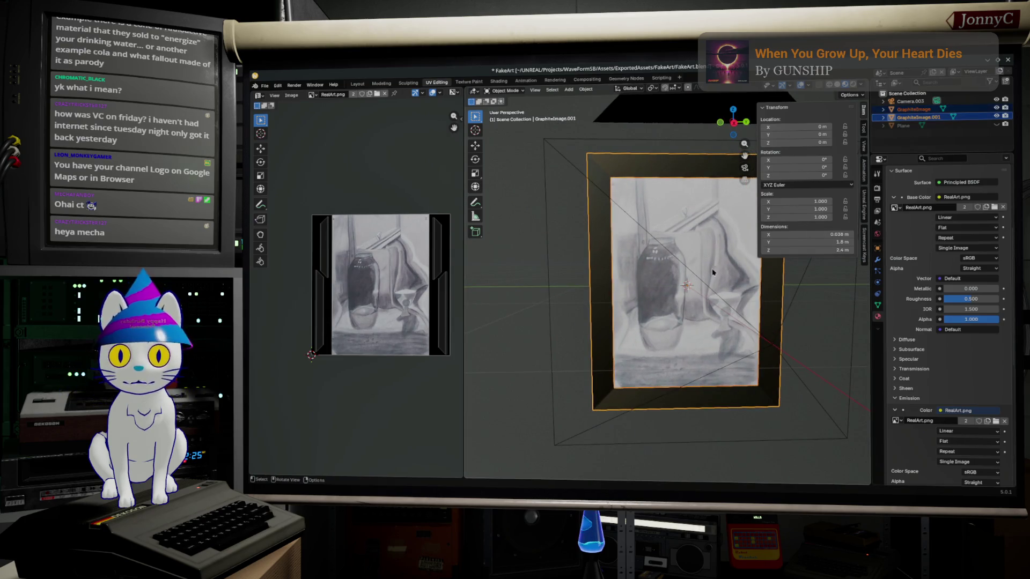
{"action": "key", "text": "Tab"}
{"action": "right_click", "coordinate": [717, 302]}
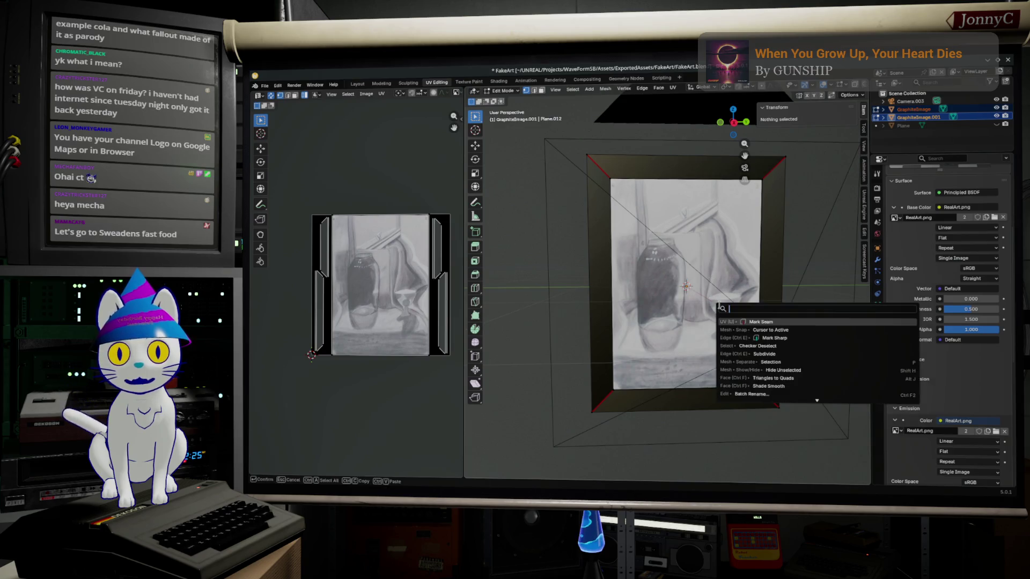
{"action": "key", "text": "Tab"}
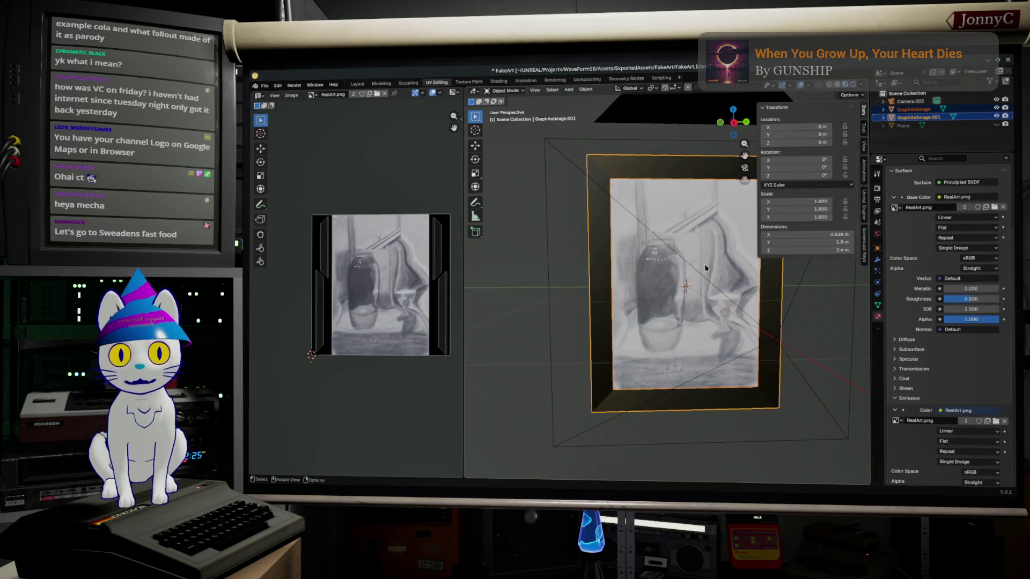
Join the two image objects, rename the result GraphiteImage, and select all its mesh geometry in Edit Mode.
{"action": "key", "text": "F3"}
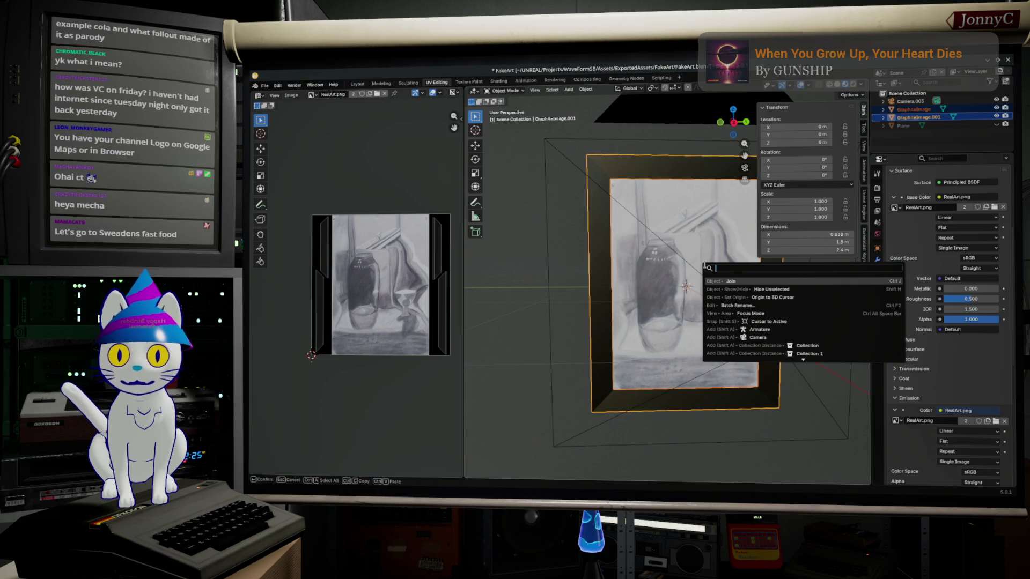
{"action": "left_click", "coordinate": [730, 281]}
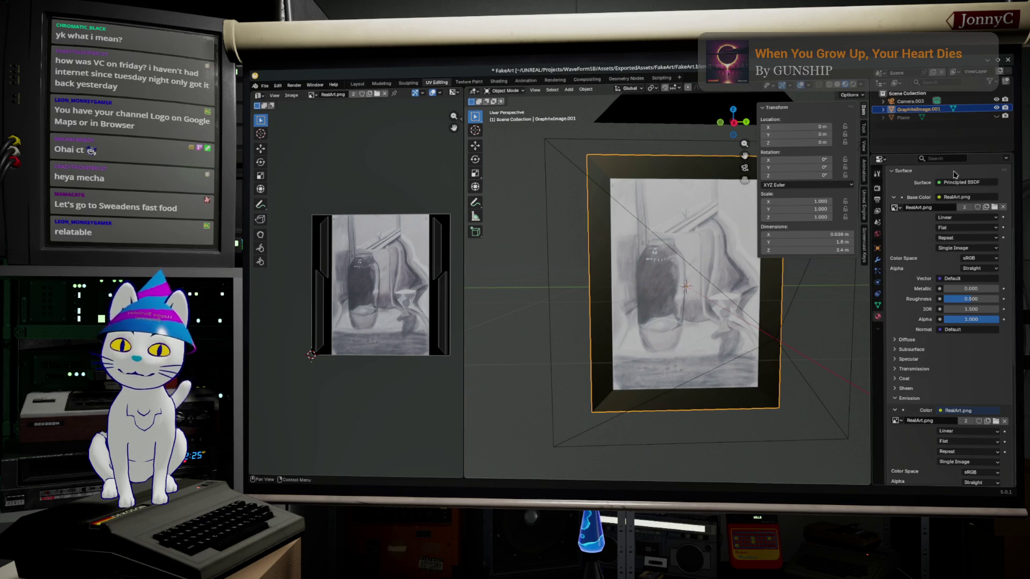
{"action": "double_click", "coordinate": [933, 111]}
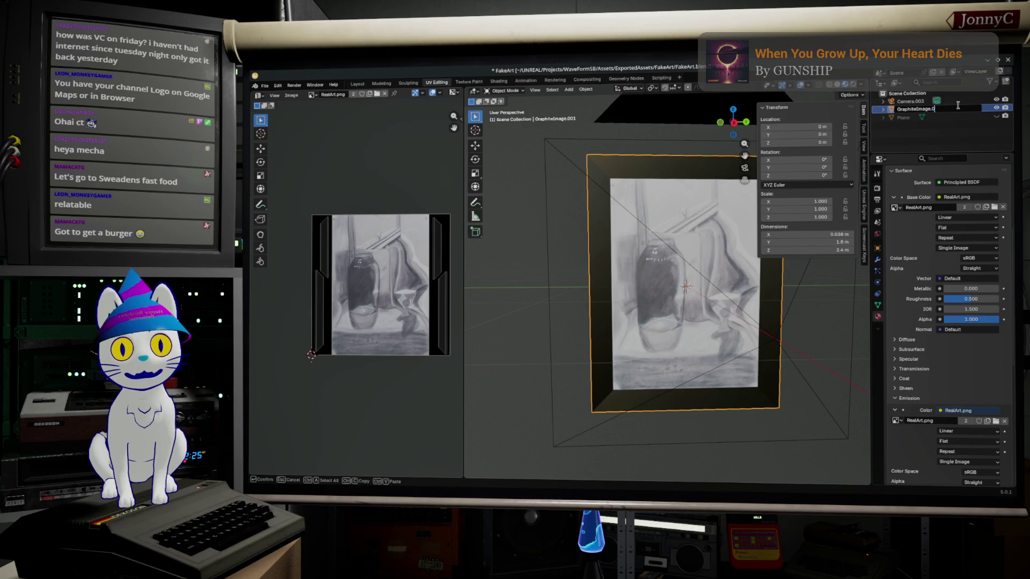
{"action": "key", "text": "Return"}
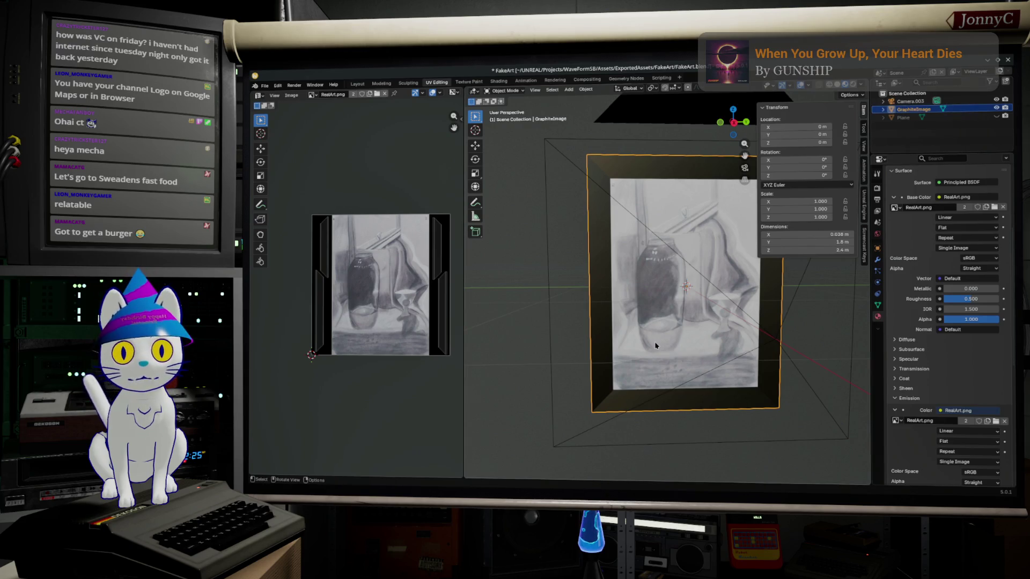
{"action": "key", "text": "Tab"}
{"action": "middle_click_drag", "start_coordinate": [658, 345], "coordinate": [696, 337]}
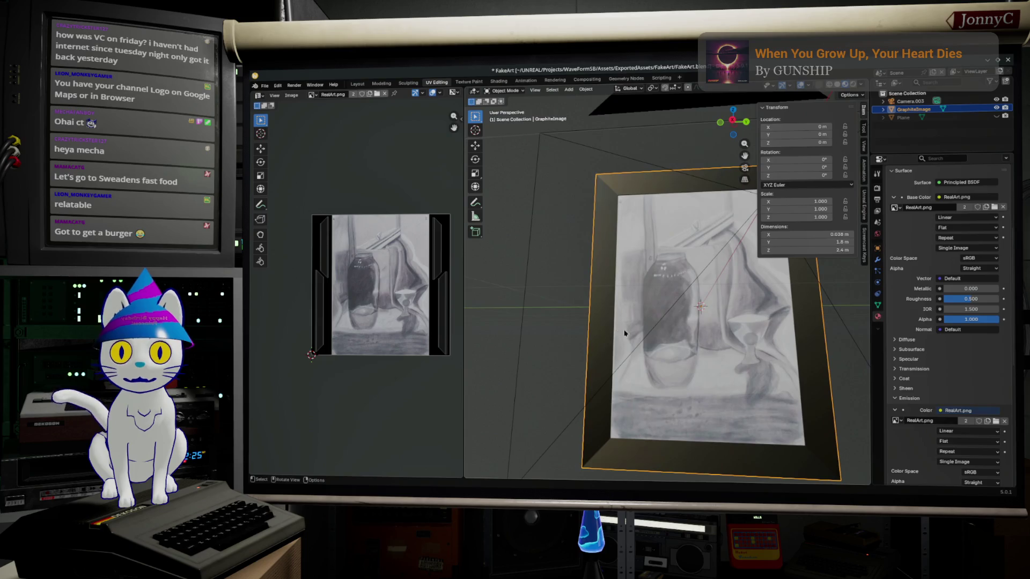
{"action": "key", "text": "a"}
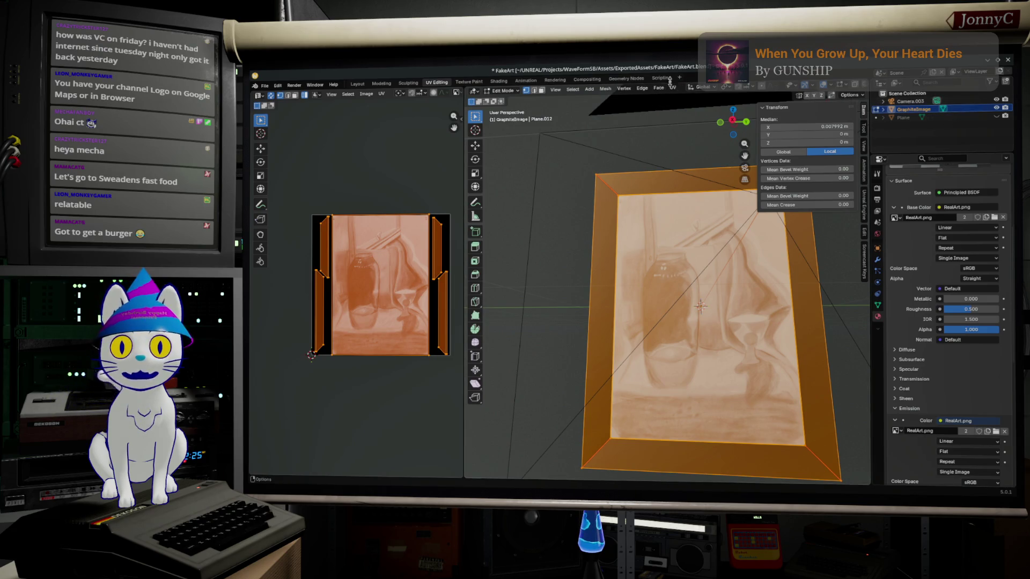
Duplicate the GraphiteImage object in place from the Object menu, cancelling the move.
{"action": "left_click", "coordinate": [673, 88]}
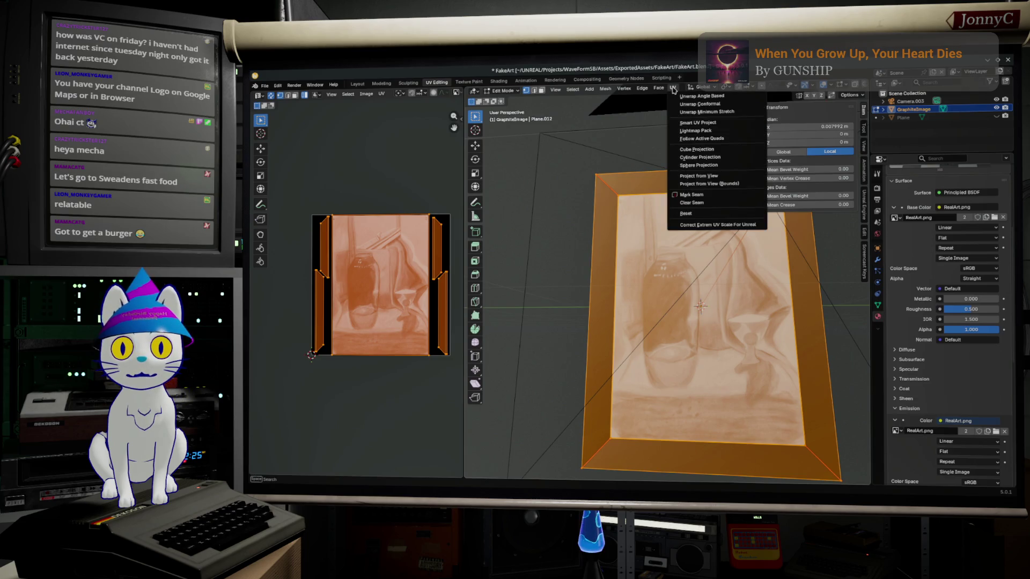
{"action": "left_click", "coordinate": [725, 88]}
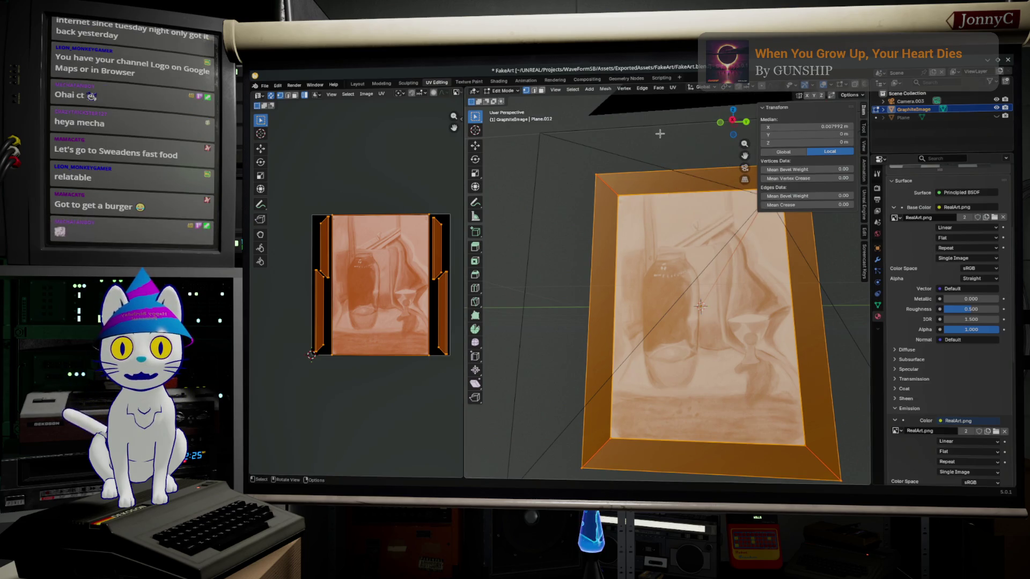
{"action": "key", "text": "Tab"}
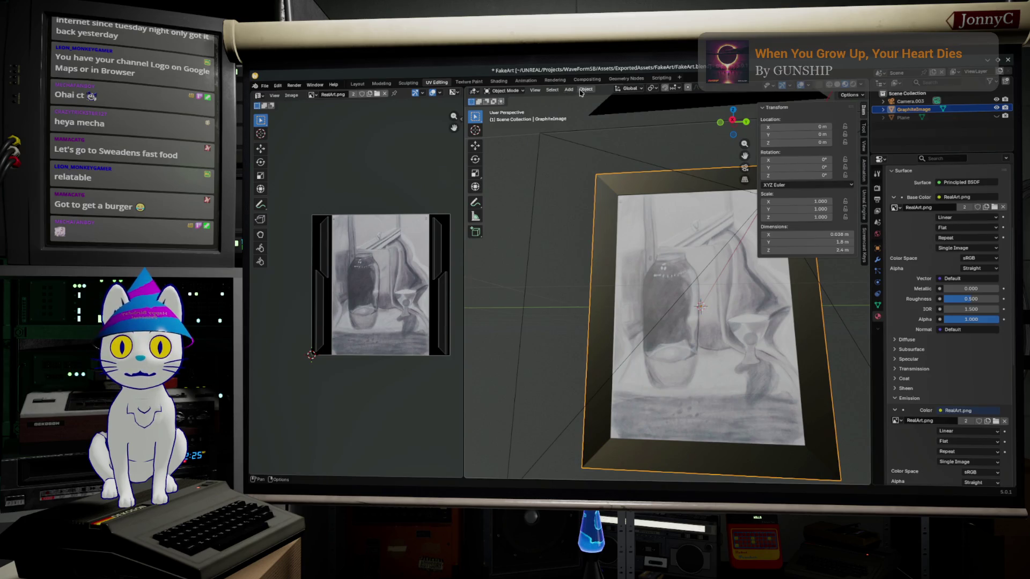
{"action": "left_click", "coordinate": [582, 89]}
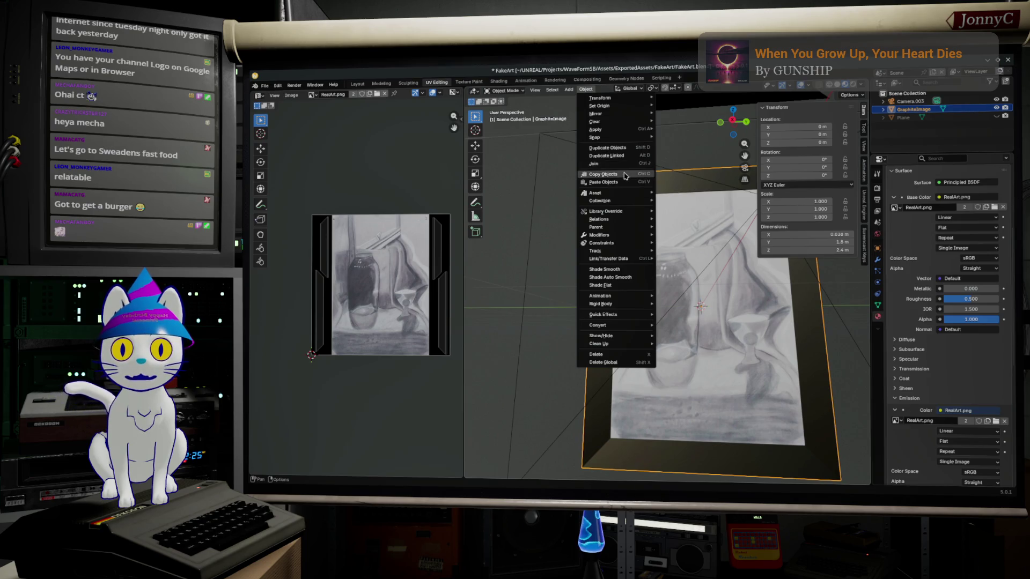
{"action": "left_click", "coordinate": [629, 148]}
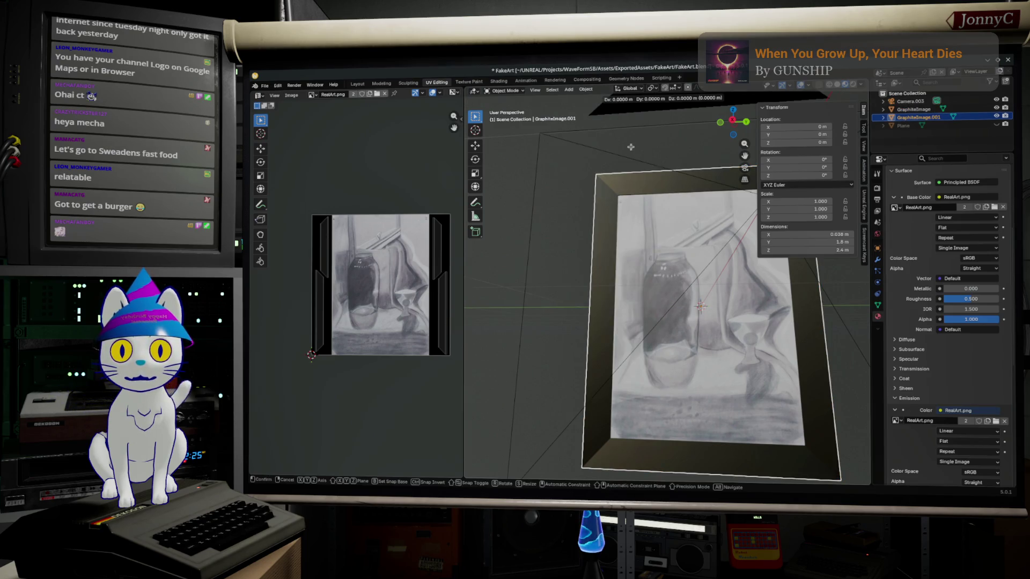
{"action": "key", "text": "Escape"}
Rename the duplicate GraphiteImage_High in the outliner.
{"action": "middle_click_drag", "start_coordinate": [631, 147], "coordinate": [724, 161]}
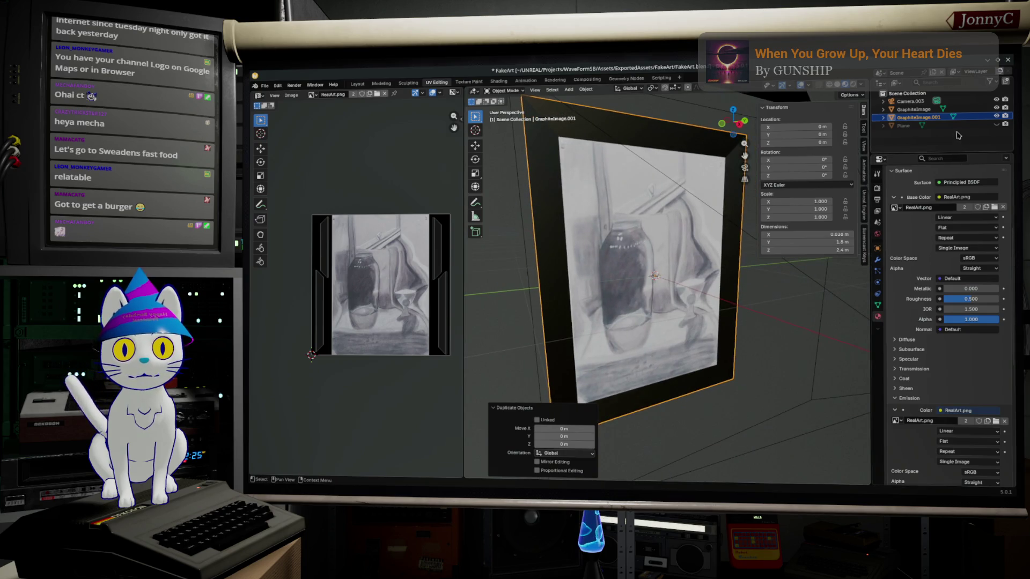
{"action": "double_click", "coordinate": [921, 116]}
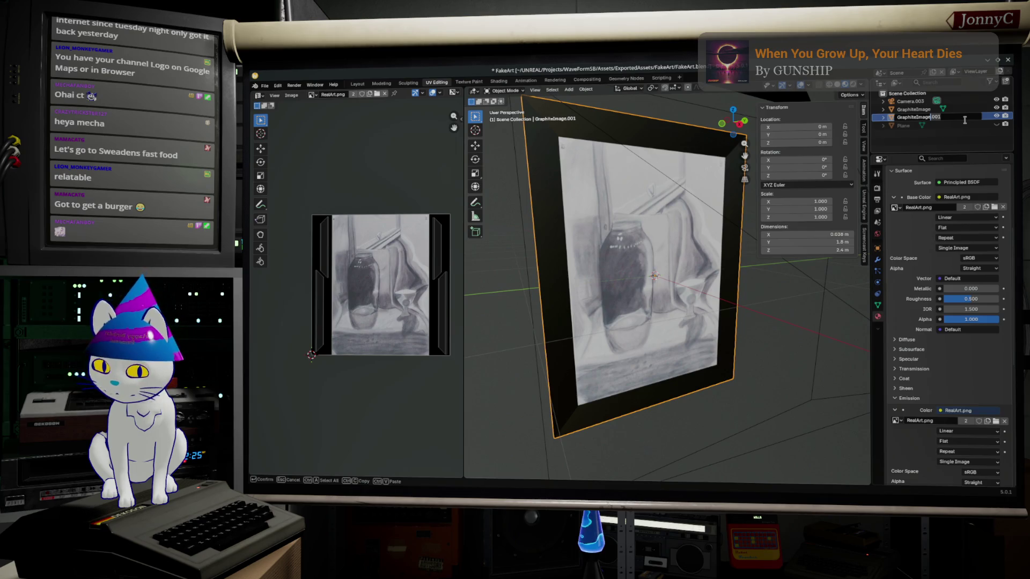
{"action": "type", "text": "_Hgh"}
{"action": "key", "text": "Return"}
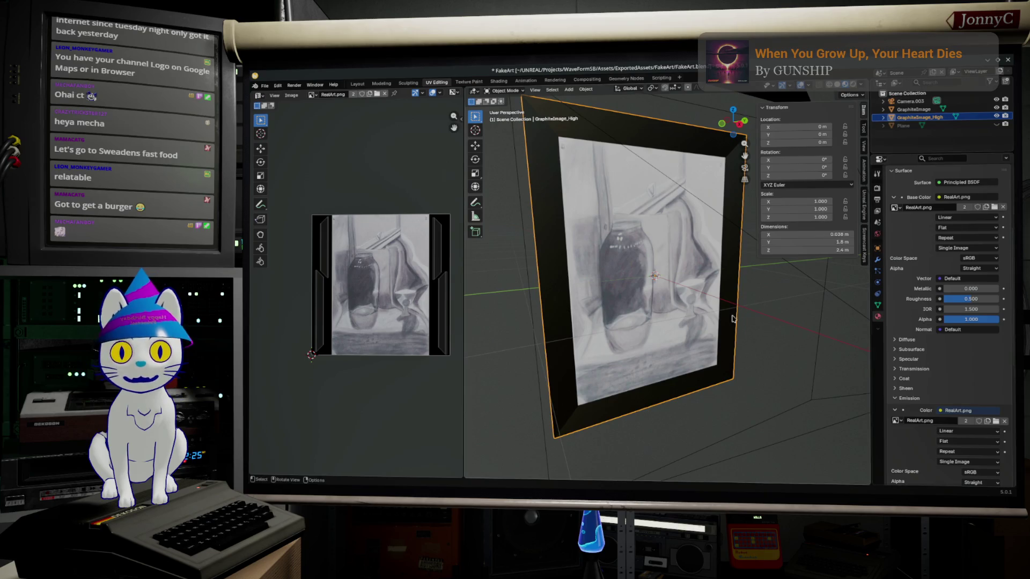
{"action": "mouse_move", "coordinate": [659, 367]}
{"action": "middle_mouse_down"}
{"action": "mouse_move", "coordinate": [581, 317]}
{"action": "mouse_move", "coordinate": [611, 338]}
{"action": "middle_mouse_up"}
Select the edge loop along the frame side and bevel it with Ctrl+B to a small width.
{"action": "key", "text": "Tab"}
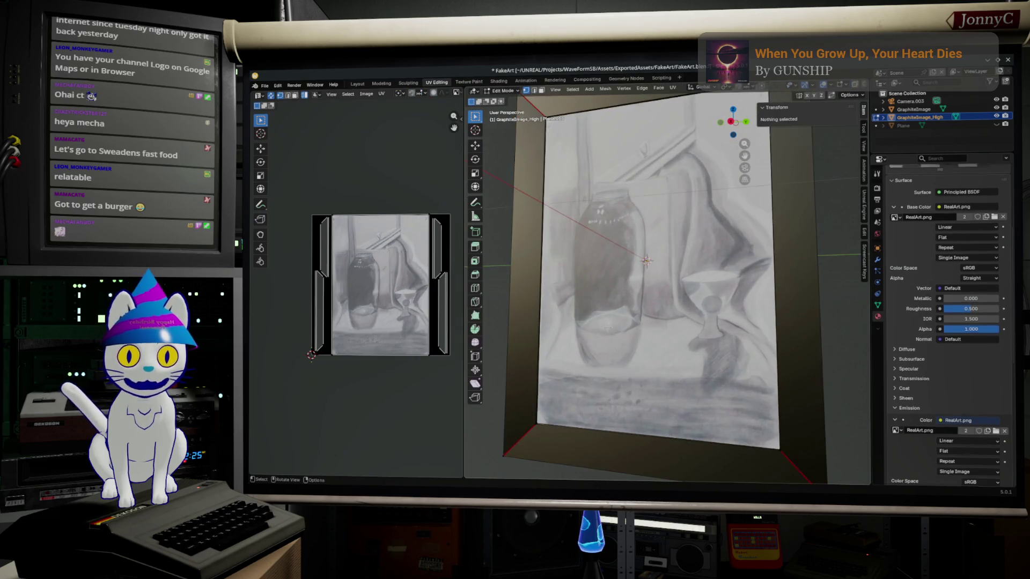
{"action": "scroll", "coordinate": [668, 282], "scroll_direction": "up", "scroll_amount": 3}
{"action": "middle_click_drag", "start_coordinate": [668, 282], "coordinate": [743, 332]}
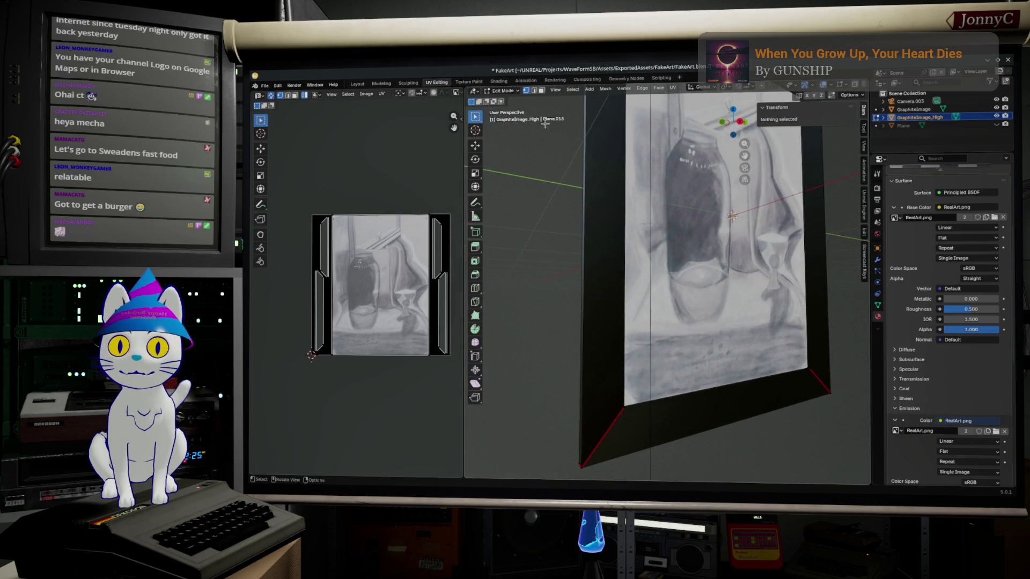
{"action": "middle_click_drag", "start_coordinate": [543, 126], "coordinate": [627, 327]}
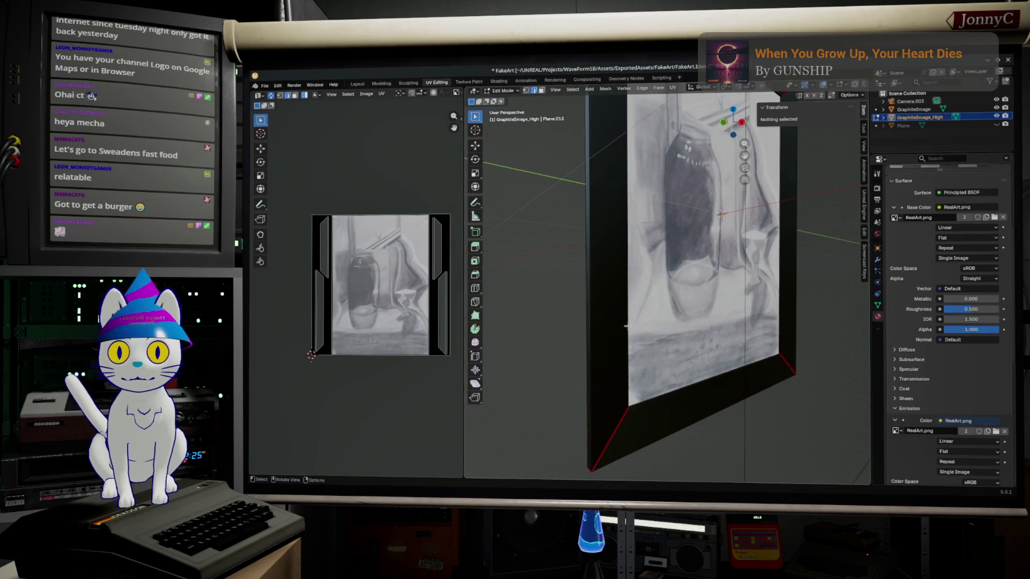
{"action": "left_click", "coordinate": [591, 301], "text": "alt"}
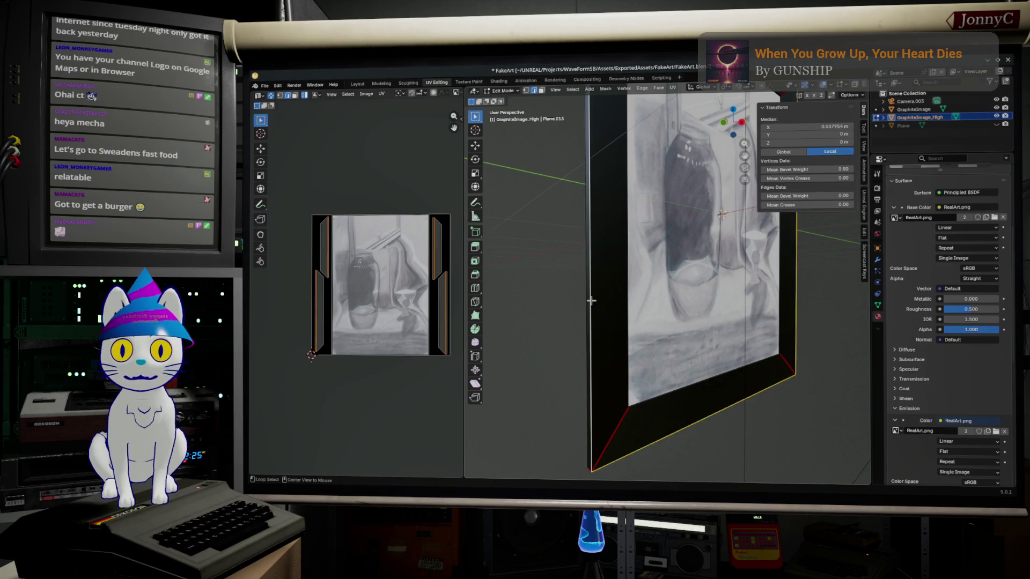
{"action": "middle_click_drag", "start_coordinate": [619, 305], "coordinate": [663, 312]}
{"action": "key", "text": "ctrl+b"}
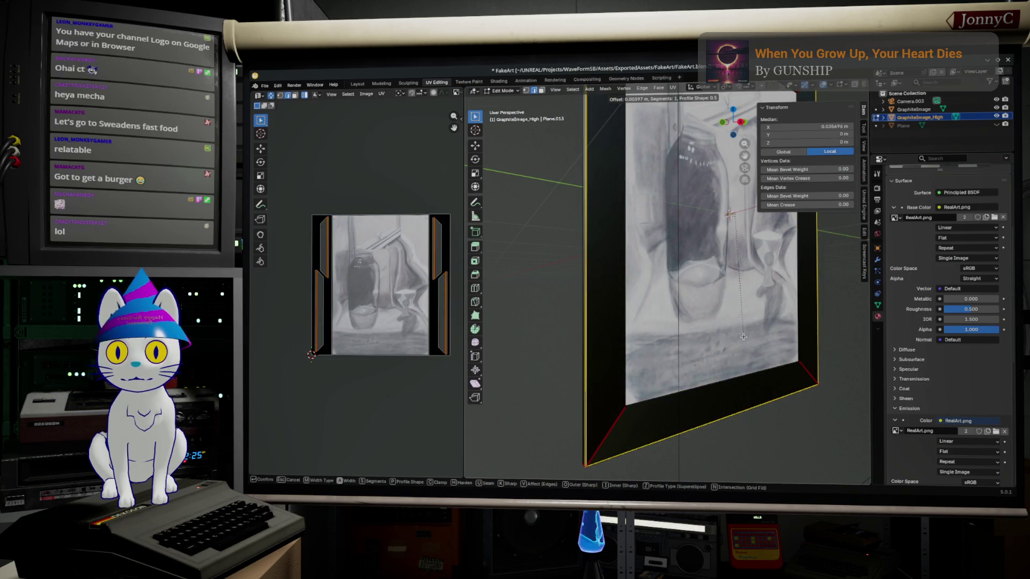
{"action": "left_click", "coordinate": [742, 338]}
Raise the bevel to four segments in the operator panel and inspect the rounded corner.
{"action": "middle_click_drag", "start_coordinate": [742, 338], "coordinate": [656, 439]}
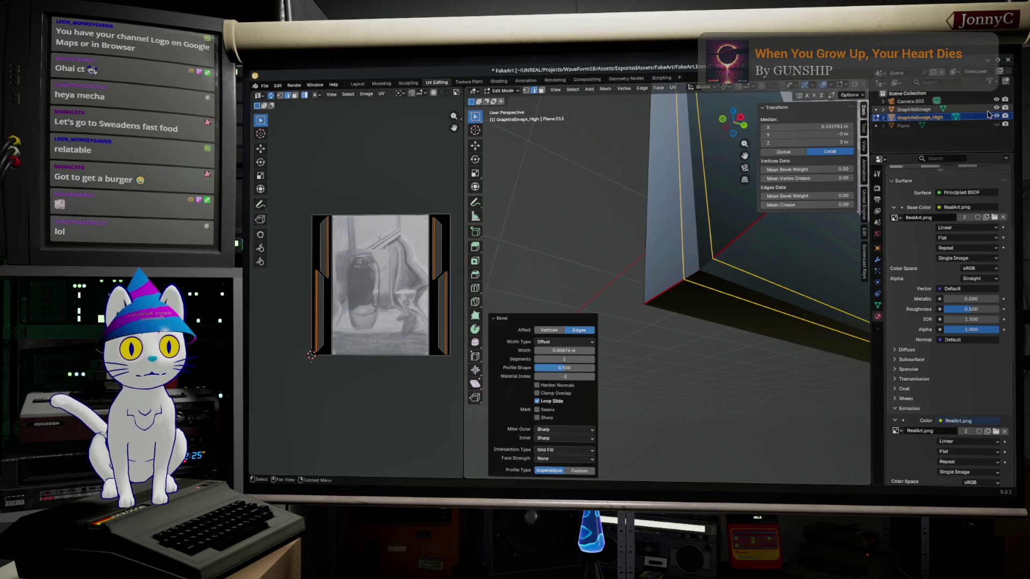
{"action": "key", "text": "3"}
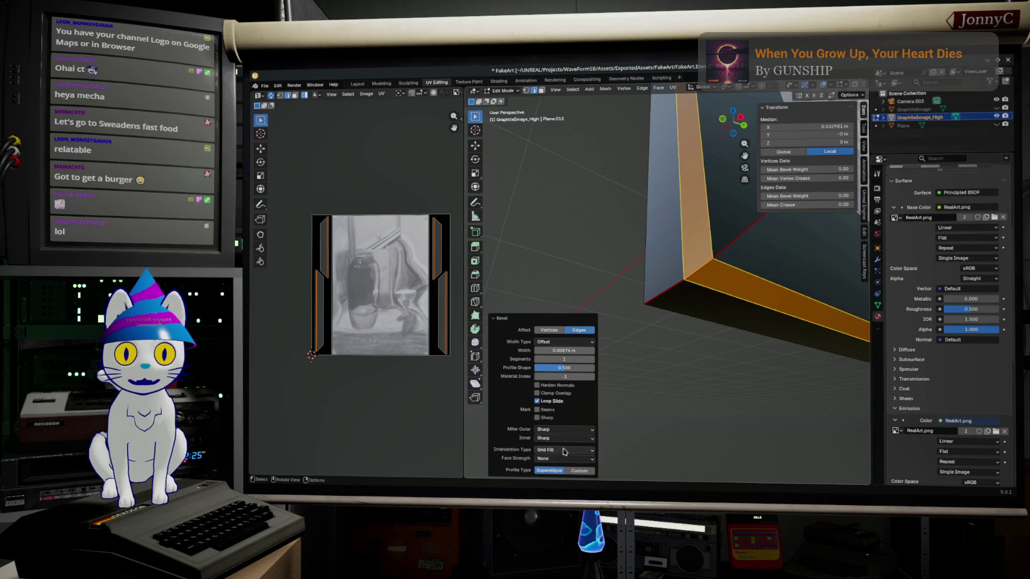
{"action": "left_click", "coordinate": [592, 359]}
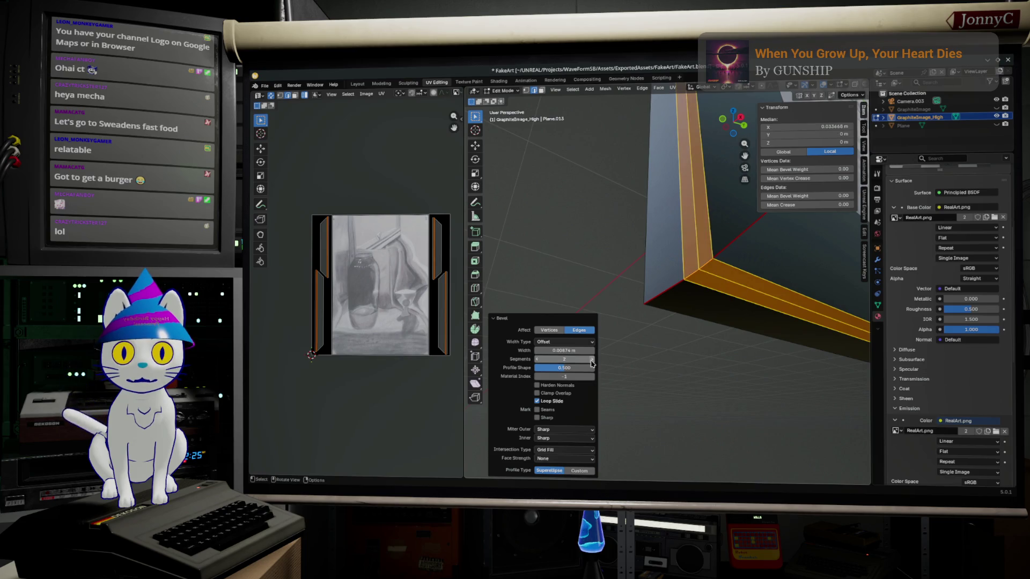
{"action": "left_click", "coordinate": [592, 358]}
{"action": "left_click", "coordinate": [592, 359]}
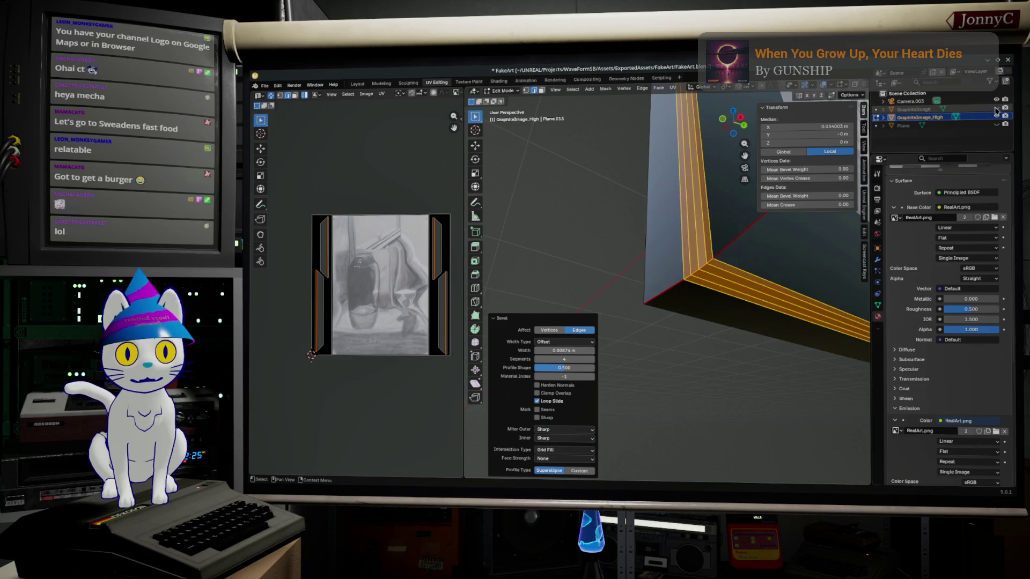
{"action": "mouse_move", "coordinate": [805, 305]}
{"action": "middle_mouse_down"}
{"action": "mouse_move", "coordinate": [725, 314]}
{"action": "mouse_move", "coordinate": [724, 340]}
{"action": "mouse_move", "coordinate": [706, 371]}
{"action": "middle_mouse_up"}
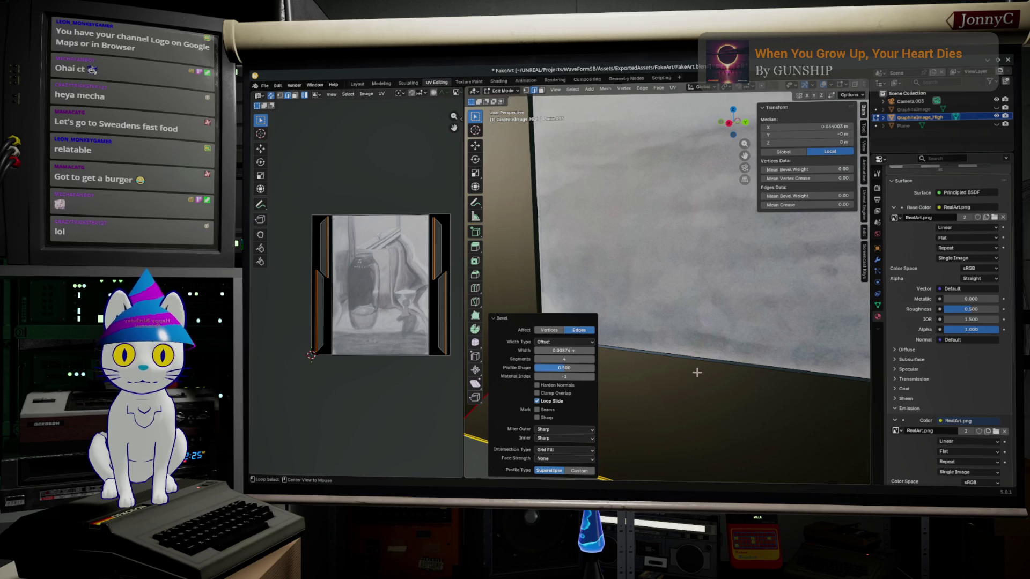
Bevel the frame's bottom inner edge loop and adjust its segment count in the redo panel.
{"action": "left_click", "coordinate": [695, 367], "text": "alt"}
{"action": "key", "text": "b"}
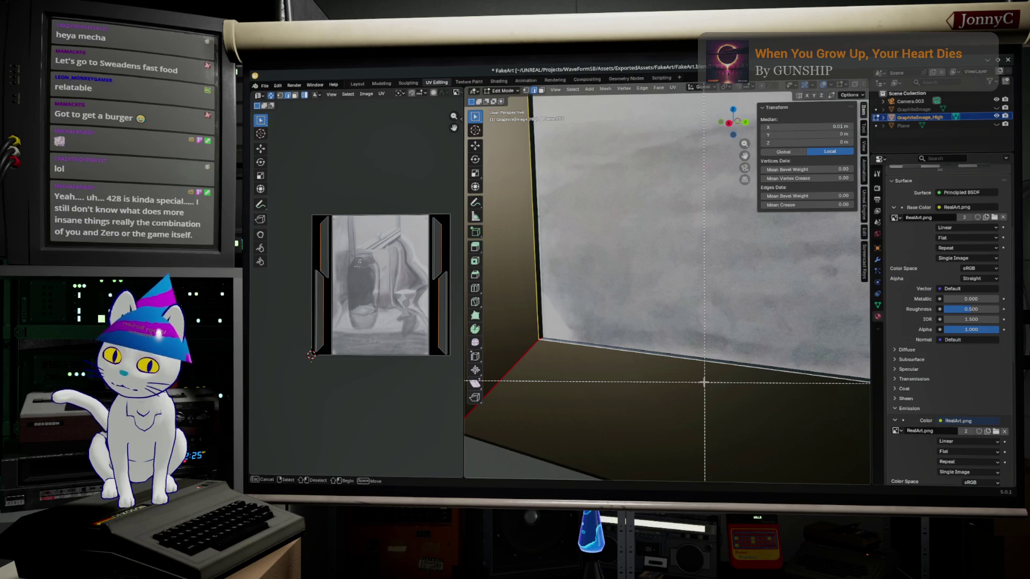
{"action": "key", "text": "Escape"}
{"action": "key", "text": "ctrl+b"}
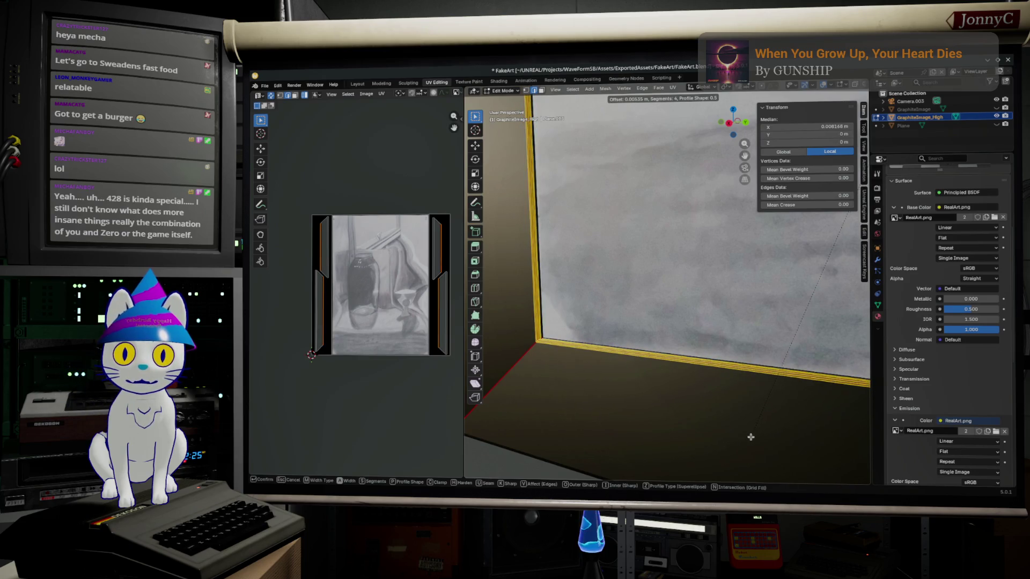
{"action": "left_click", "coordinate": [750, 437]}
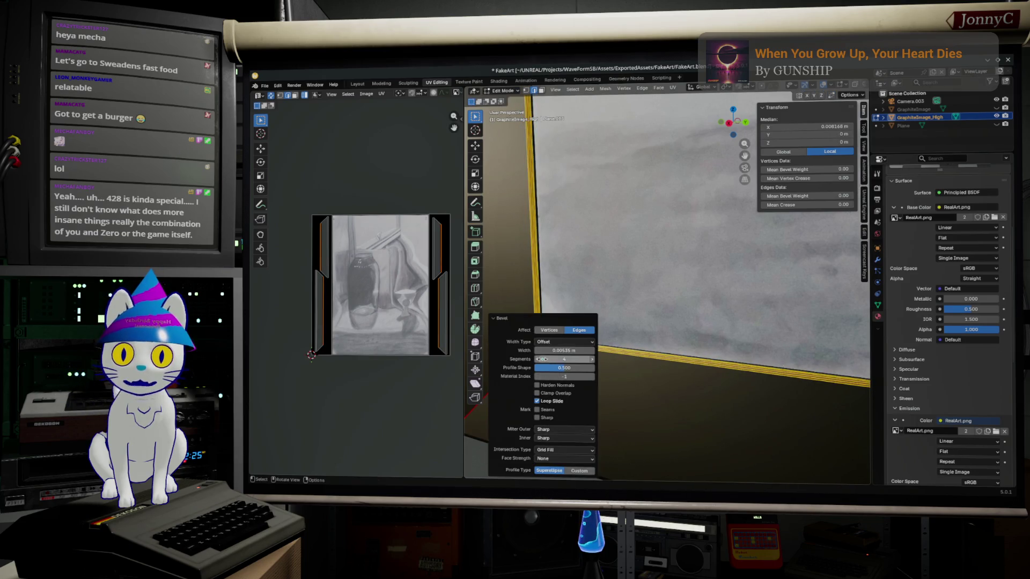
{"action": "left_click", "coordinate": [536, 363]}
{"action": "left_click", "coordinate": [726, 414]}
Review the frame in Object Mode, then start a loop cut across the frame border.
{"action": "mouse_move", "coordinate": [727, 419]}
{"action": "middle_mouse_down"}
{"action": "mouse_move", "coordinate": [711, 419]}
{"action": "mouse_move", "coordinate": [774, 383]}
{"action": "mouse_move", "coordinate": [739, 419]}
{"action": "middle_mouse_up"}
{"action": "key", "text": "Tab"}
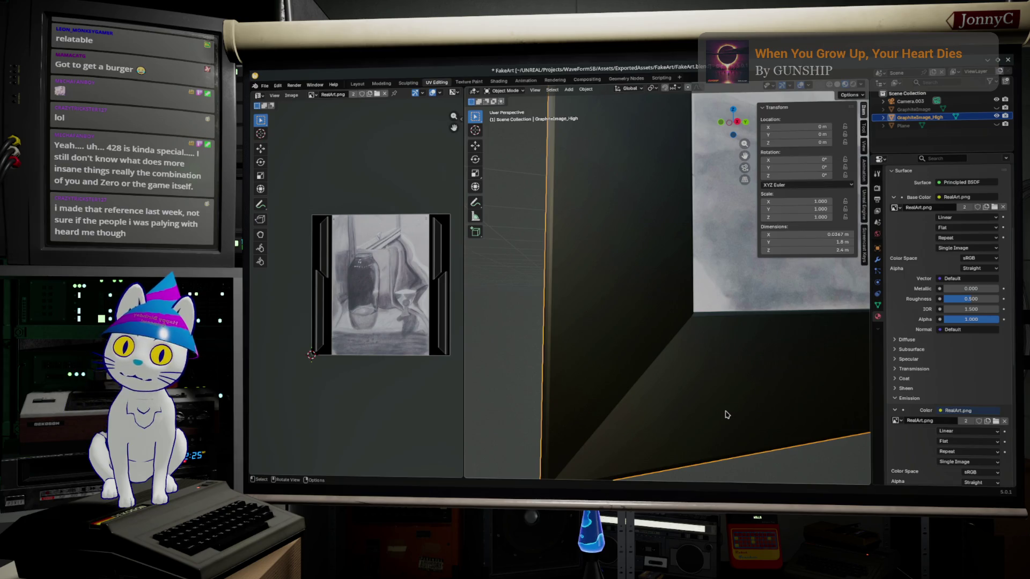
{"action": "middle_click_drag", "start_coordinate": [735, 387], "coordinate": [671, 367]}
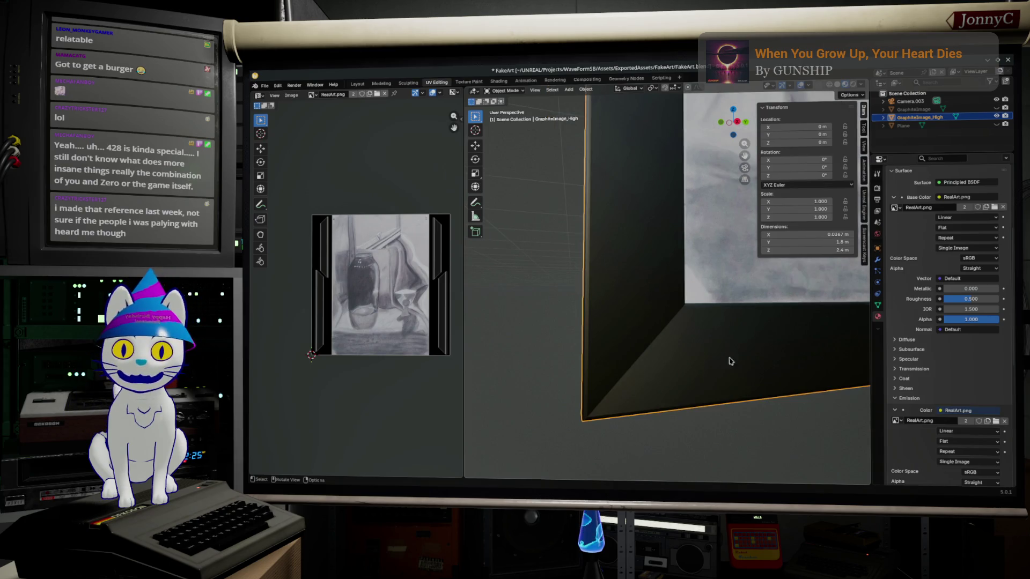
{"action": "key", "text": "Tab"}
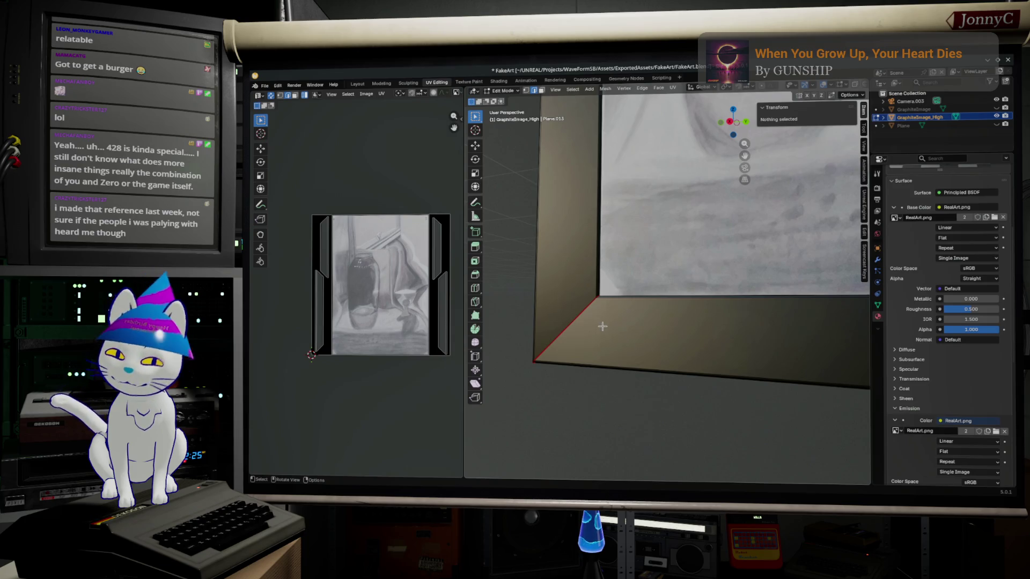
{"action": "key", "text": "ctrl+r"}
{"action": "scroll", "coordinate": [576, 313], "scroll_direction": "up", "scroll_amount": 1}
{"action": "scroll", "coordinate": [576, 312], "scroll_direction": "up", "scroll_amount": 1}
{"action": "scroll", "coordinate": [577, 312], "scroll_direction": "up", "scroll_amount": 1}
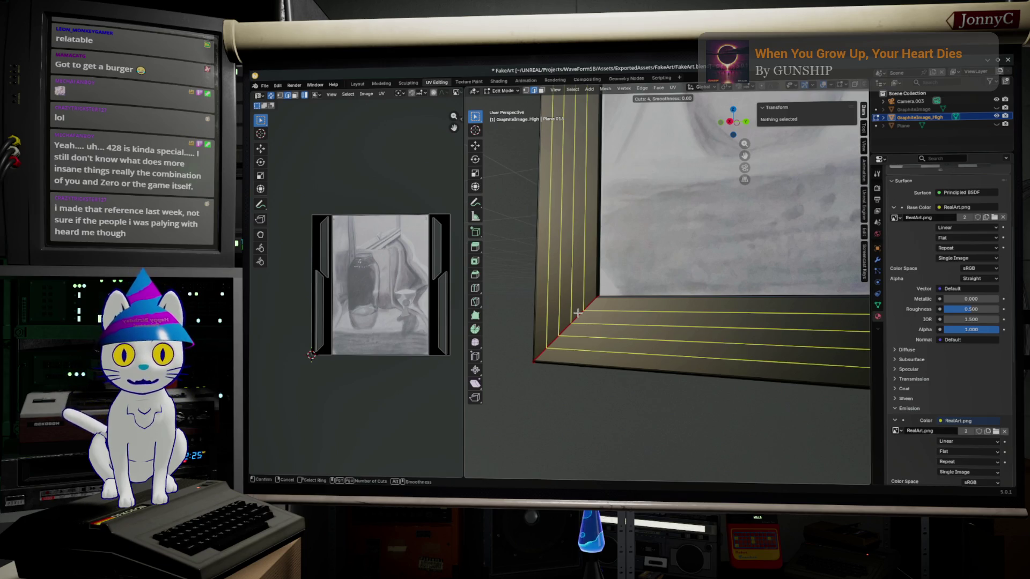
{"action": "scroll", "coordinate": [577, 313], "scroll_direction": "up", "scroll_amount": 1}
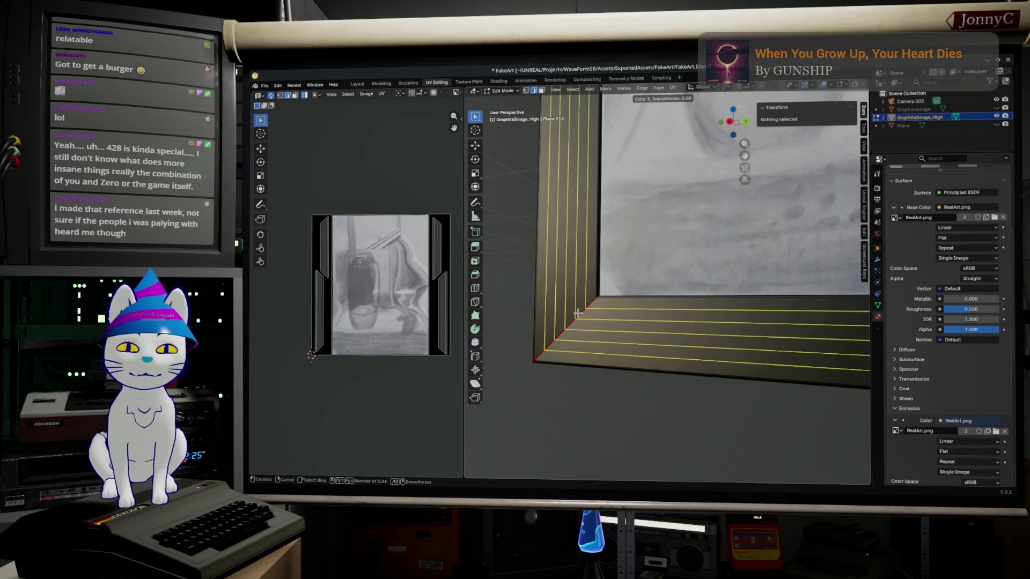
Confirm five loop cuts across the border and edge-slide the bottom-corner loop.
{"action": "left_click", "coordinate": [577, 312]}
{"action": "right_click", "coordinate": [576, 312]}
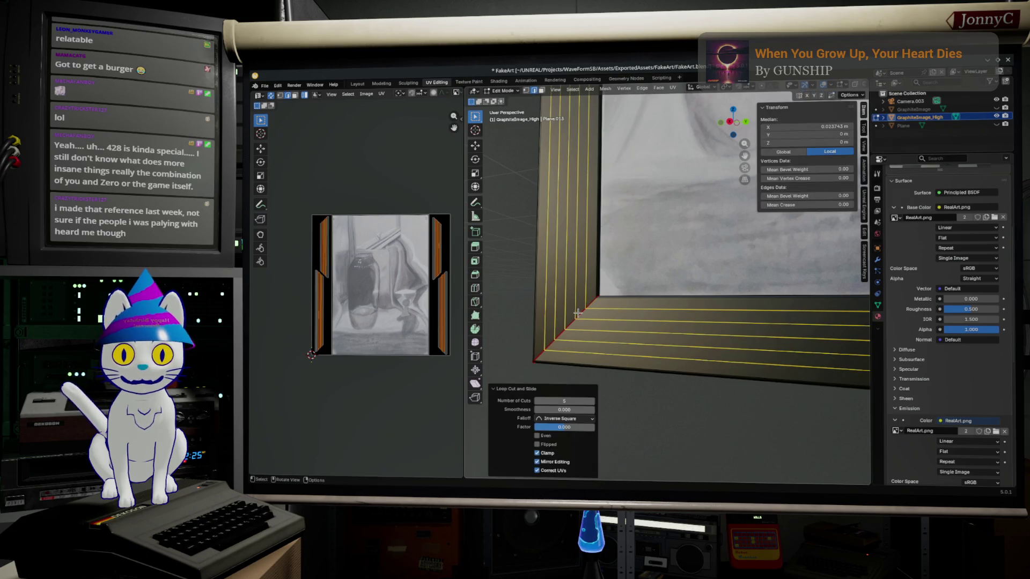
{"action": "key", "text": "alt+a"}
{"action": "left_click", "coordinate": [578, 349], "text": "alt"}
{"action": "key", "text": "g"}
{"action": "key", "text": "g"}
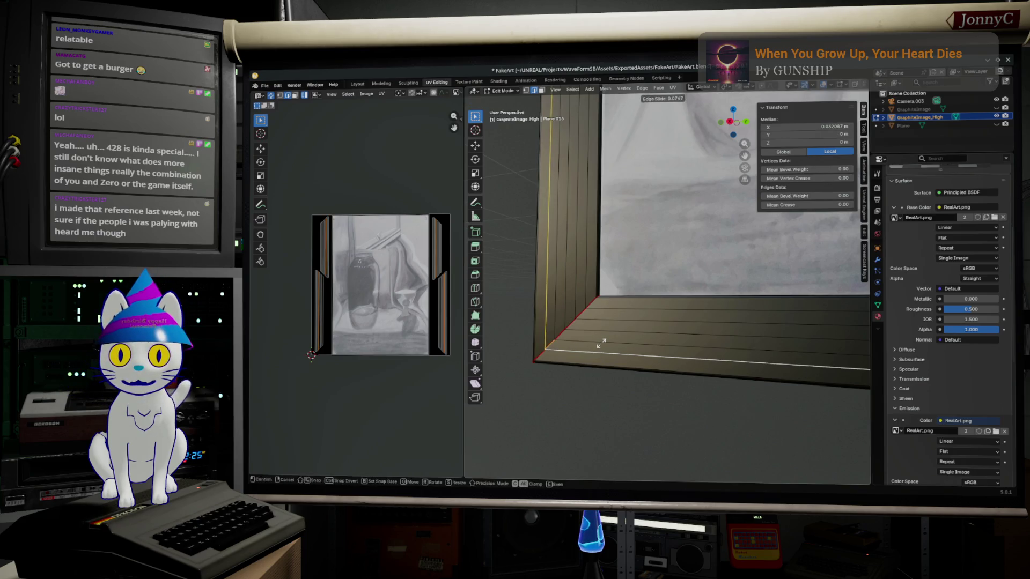
{"action": "left_click", "coordinate": [604, 340]}
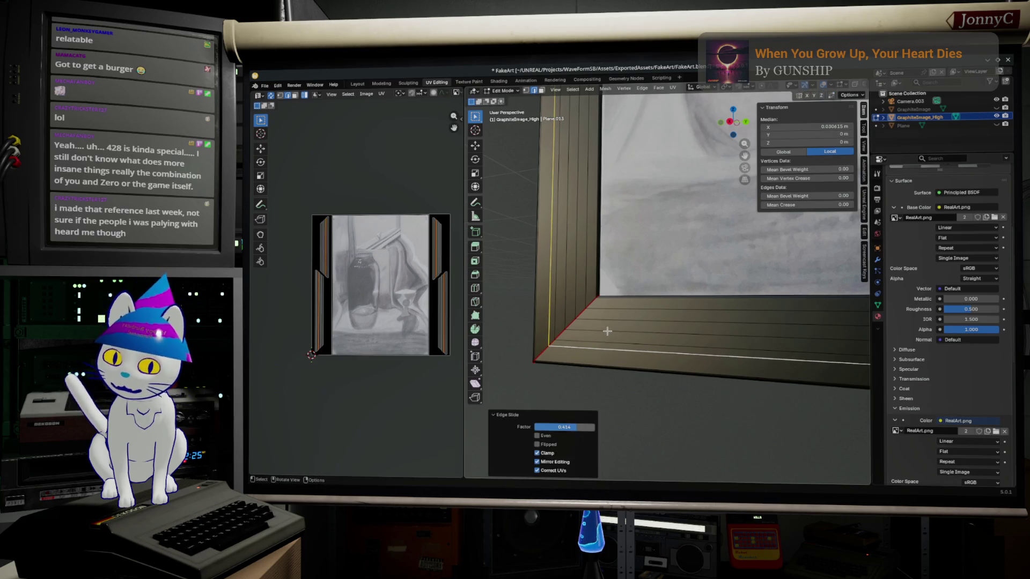
Slide a horizontal border loop, undo it, and grow the selection to a band of faces.
{"action": "left_click", "coordinate": [610, 330], "text": "alt"}
{"action": "key", "text": "g"}
{"action": "key", "text": "g"}
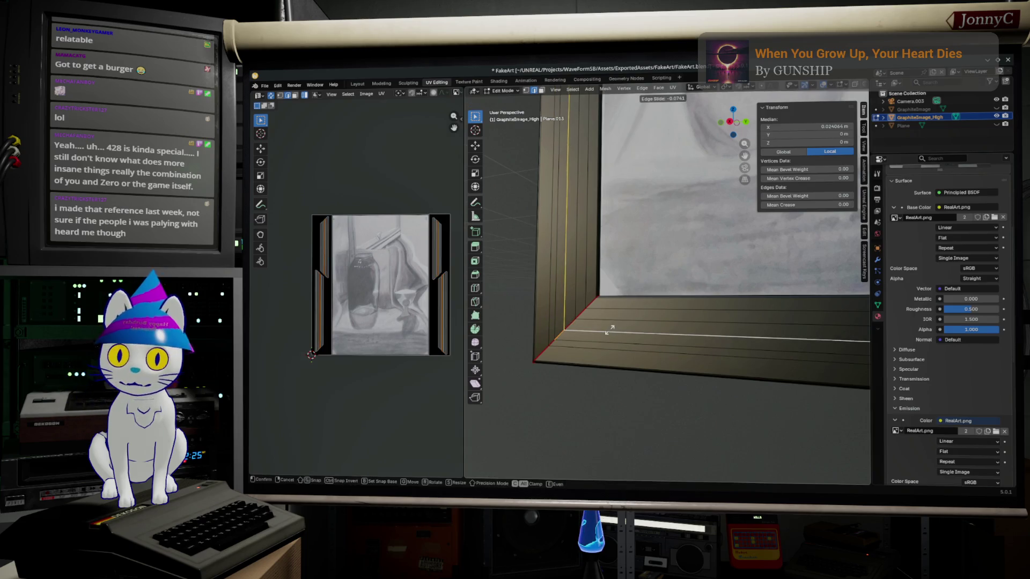
{"action": "left_click", "coordinate": [599, 341]}
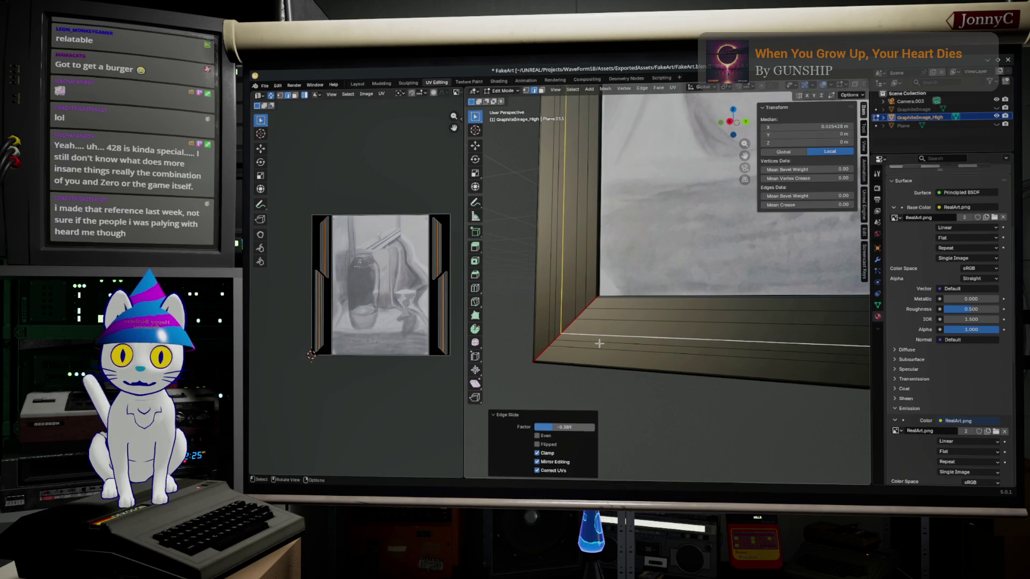
{"action": "key", "text": "ctrl+z"}
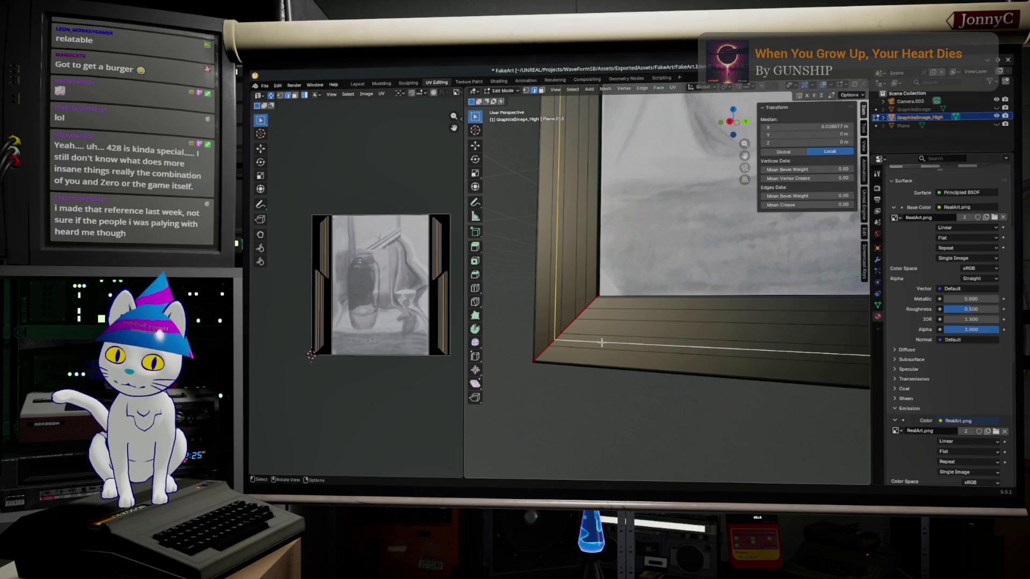
{"action": "key", "text": "ctrl+KP_Add"}
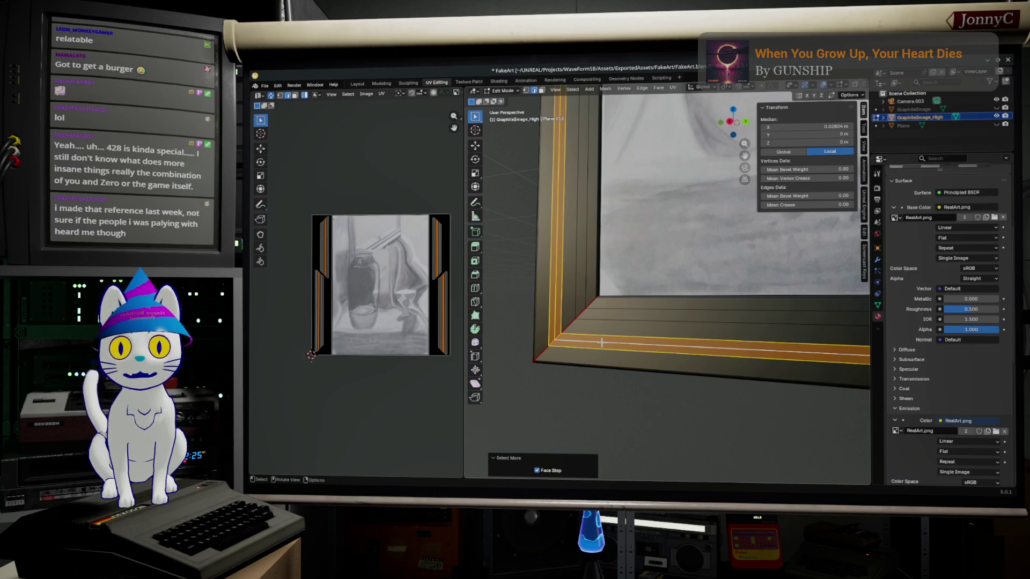
Move a single border edge loop along X and grow the selection to the surrounding faces.
{"action": "left_click", "coordinate": [670, 346], "text": "alt"}
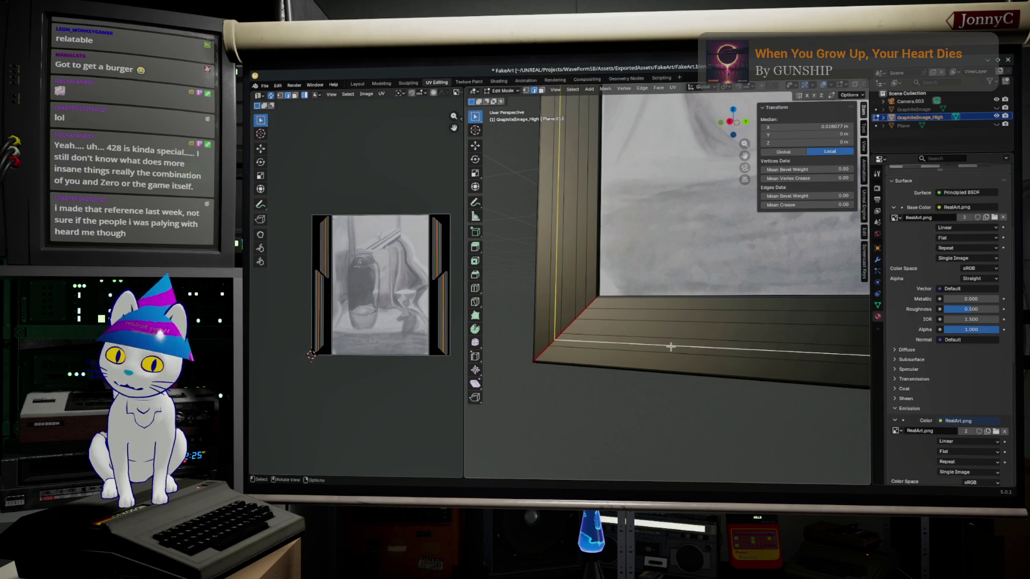
{"action": "key", "text": "g"}
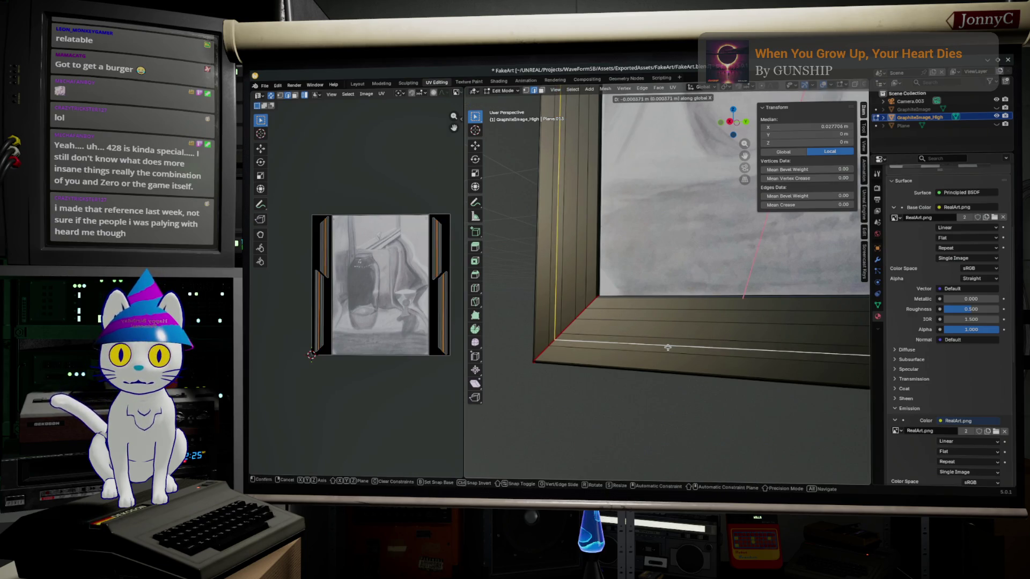
{"action": "key", "text": "x"}
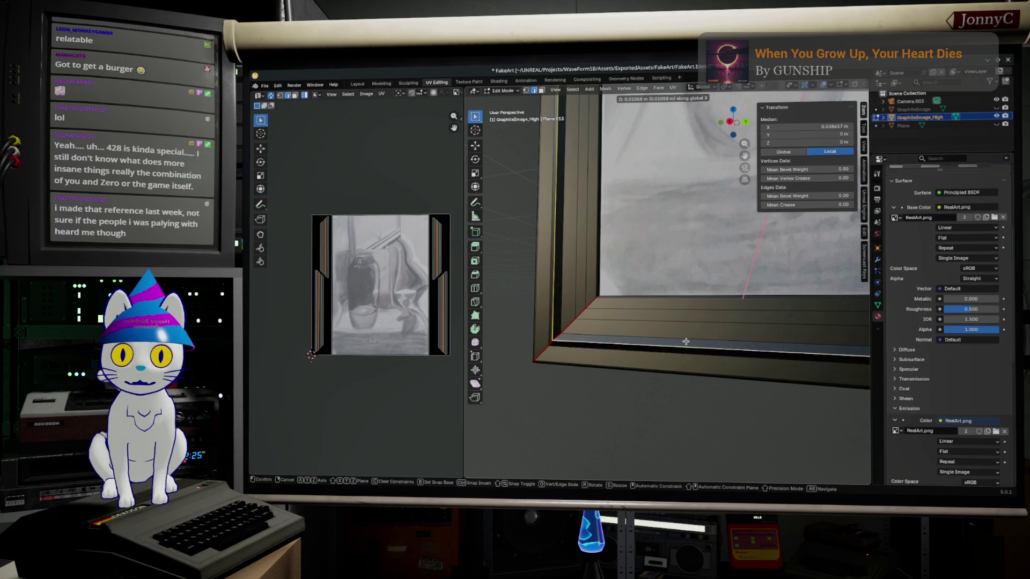
{"action": "left_click", "coordinate": [686, 342]}
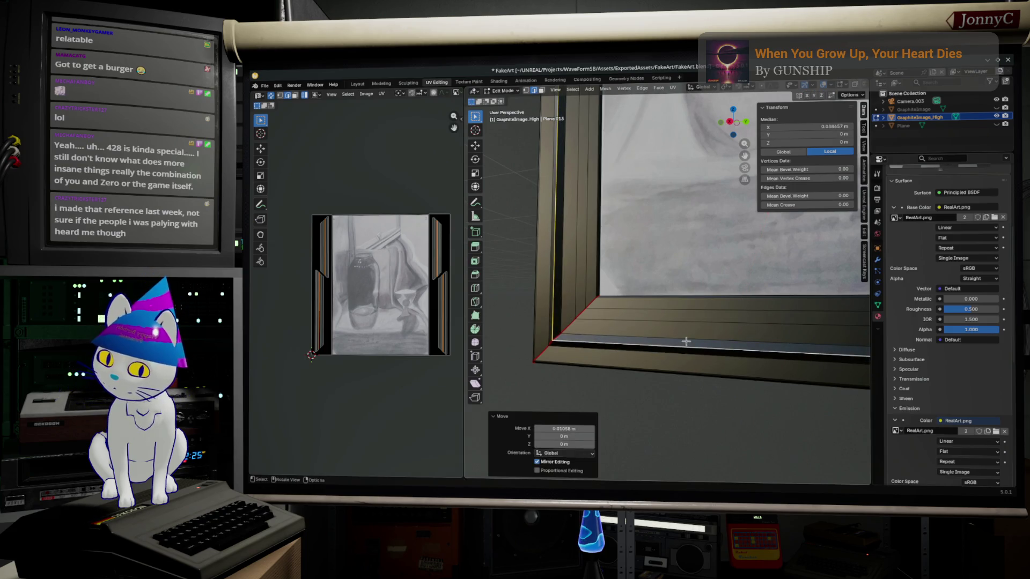
{"action": "key", "text": "ctrl+KP_Add"}
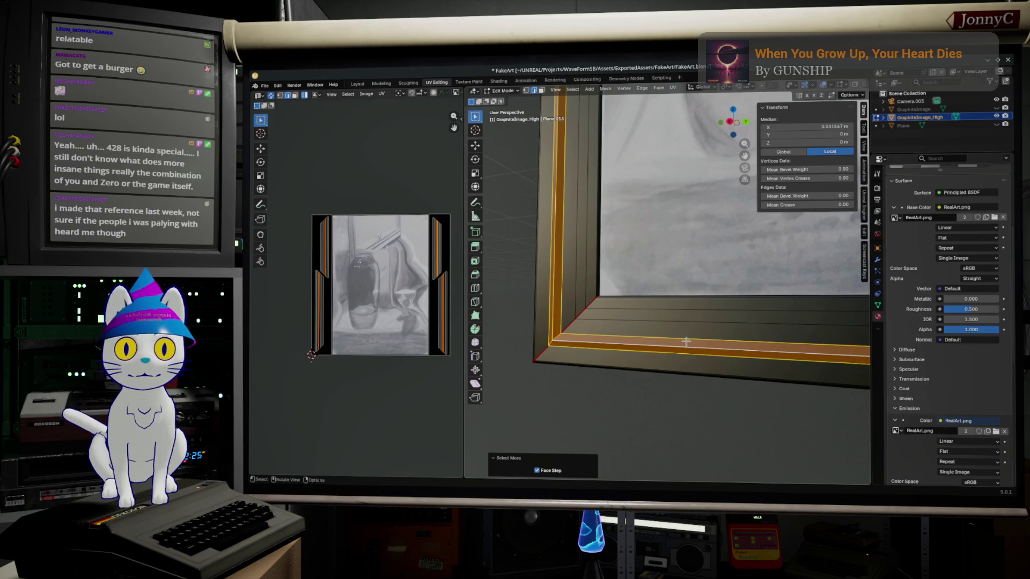
Shade the selected moulding faces flat, then start picking the frame's corner edges.
{"action": "left_click", "coordinate": [664, 90]}
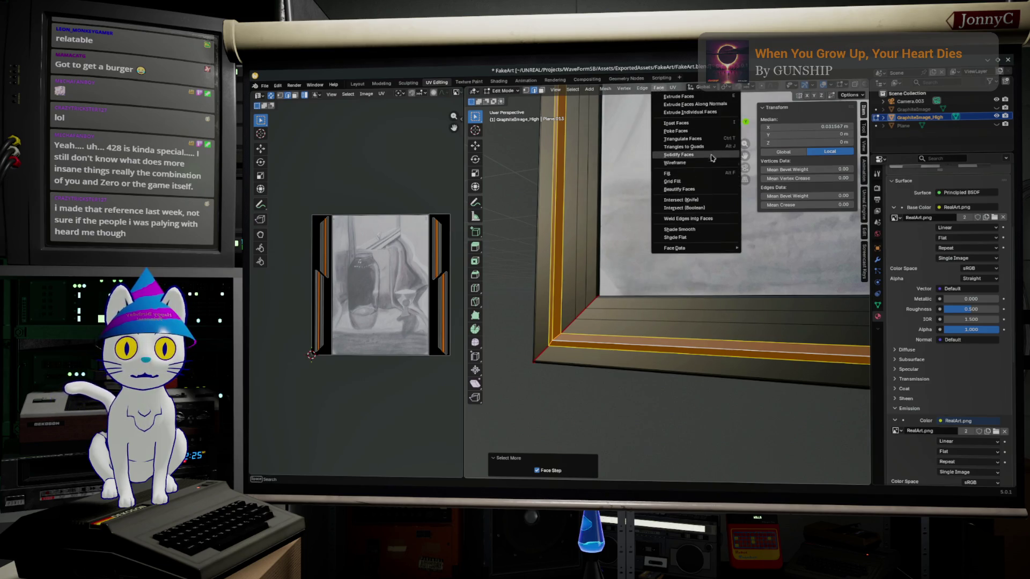
{"action": "left_click", "coordinate": [708, 237]}
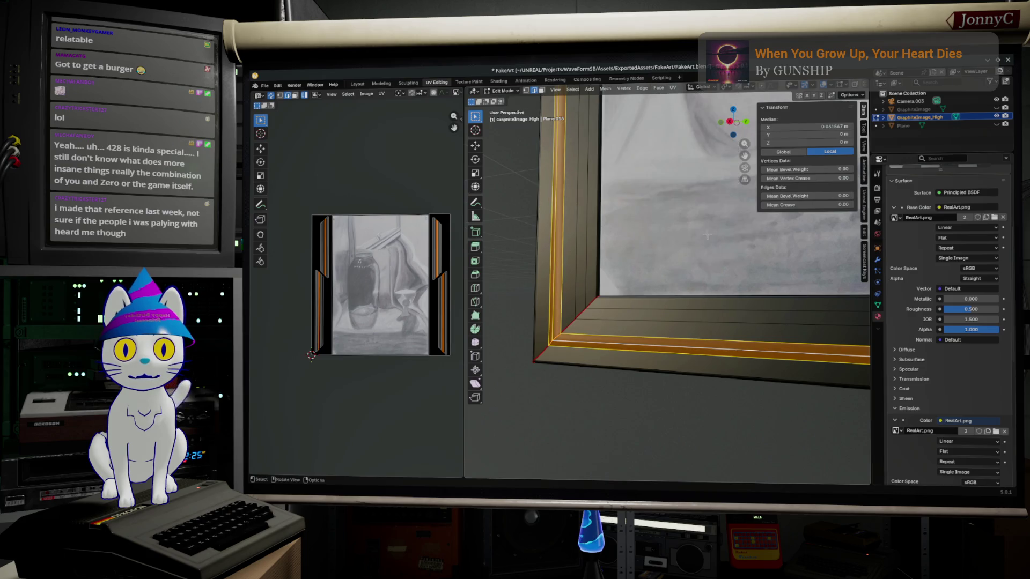
{"action": "left_click", "coordinate": [645, 347]}
{"action": "mouse_move", "coordinate": [645, 424]}
{"action": "middle_mouse_down"}
{"action": "mouse_move", "coordinate": [685, 439]}
{"action": "mouse_move", "coordinate": [677, 411]}
{"action": "middle_mouse_up"}
{"action": "scroll", "coordinate": [677, 410], "scroll_direction": "up", "scroll_amount": 2}
{"action": "scroll", "coordinate": [668, 403], "scroll_direction": "up", "scroll_amount": 2}
{"action": "scroll", "coordinate": [655, 397], "scroll_direction": "up", "scroll_amount": 2}
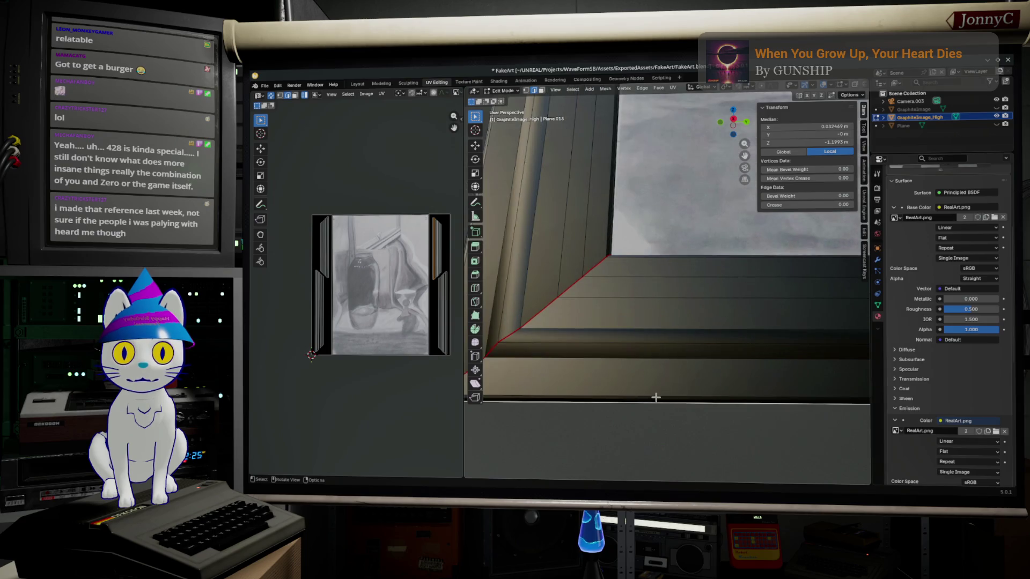
{"action": "left_click", "coordinate": [534, 313], "text": "alt"}
{"action": "mouse_move", "coordinate": [534, 313]}
{"action": "middle_mouse_down"}
{"action": "mouse_move", "coordinate": [657, 315]}
{"action": "mouse_move", "coordinate": [768, 351]}
{"action": "mouse_move", "coordinate": [775, 300]}
{"action": "middle_mouse_up"}
{"action": "left_click", "coordinate": [779, 286], "text": "alt"}
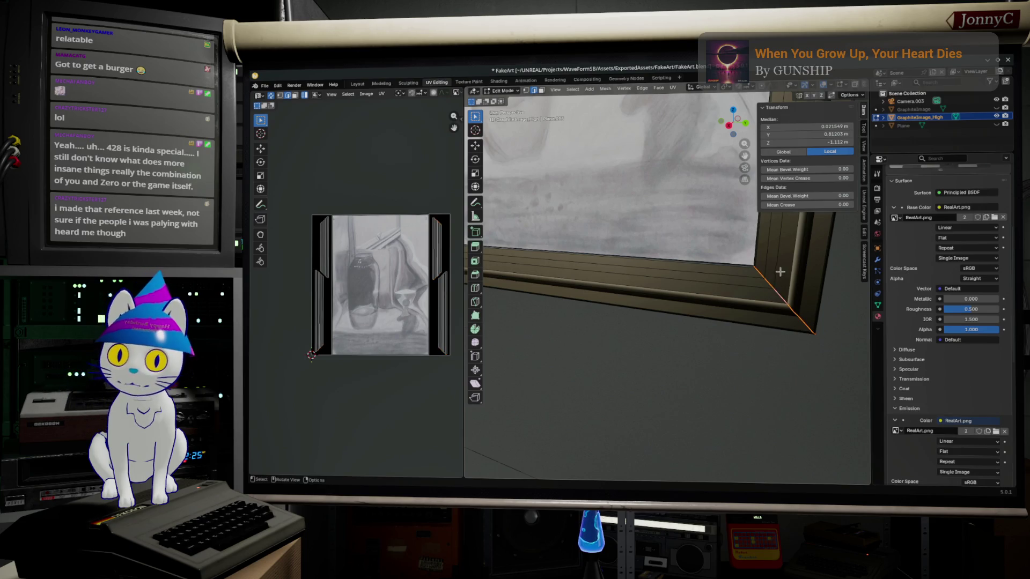
Add the top-left corner, top edge loop and bottom-right corner edge to the selection.
{"action": "middle_click_drag", "start_coordinate": [780, 272], "coordinate": [720, 473]}
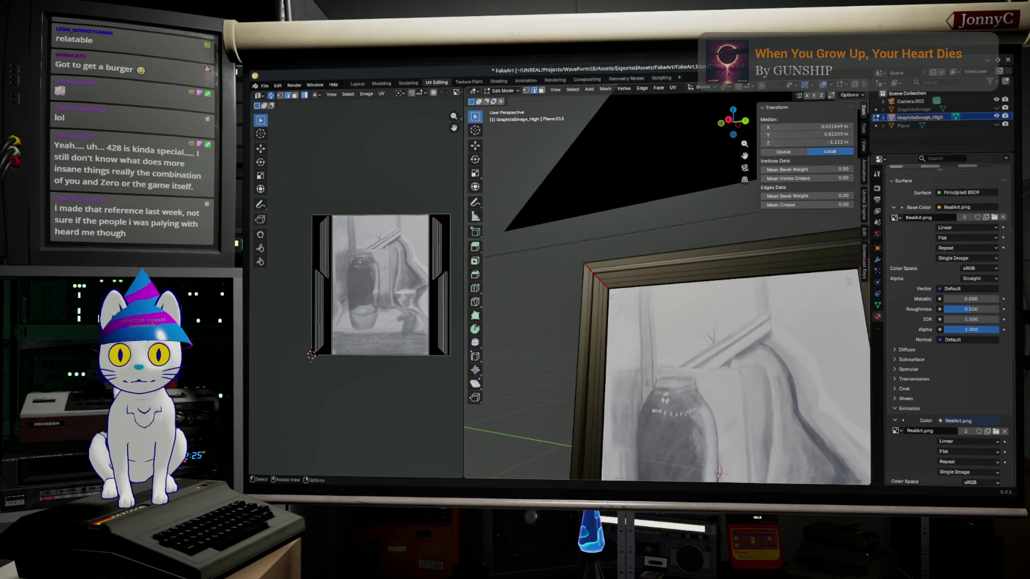
{"action": "left_click", "coordinate": [593, 270], "text": "alt"}
{"action": "middle_click_drag", "start_coordinate": [720, 300], "coordinate": [680, 265]}
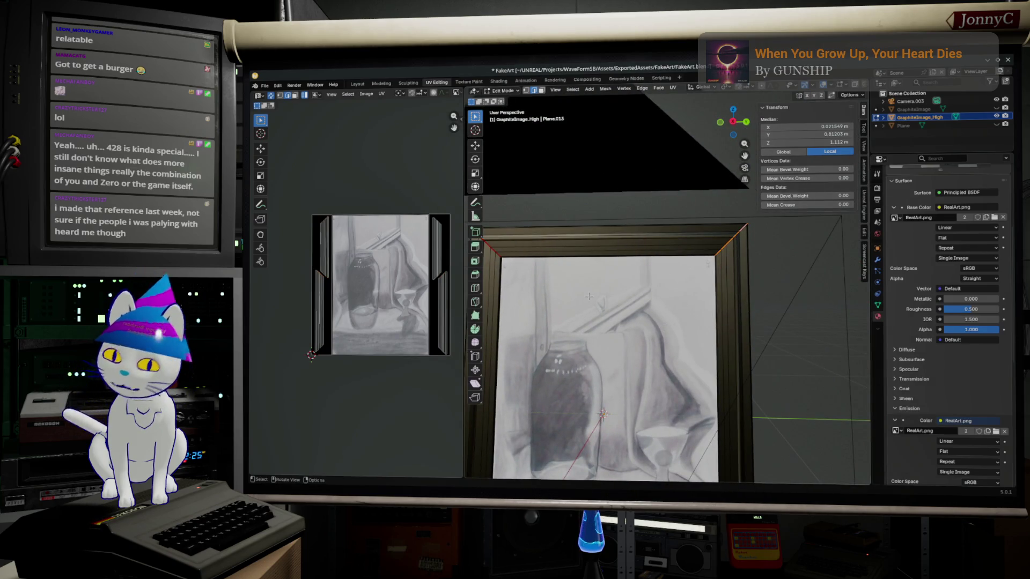
{"action": "middle_click_drag", "start_coordinate": [612, 337], "coordinate": [692, 329], "text": "shift"}
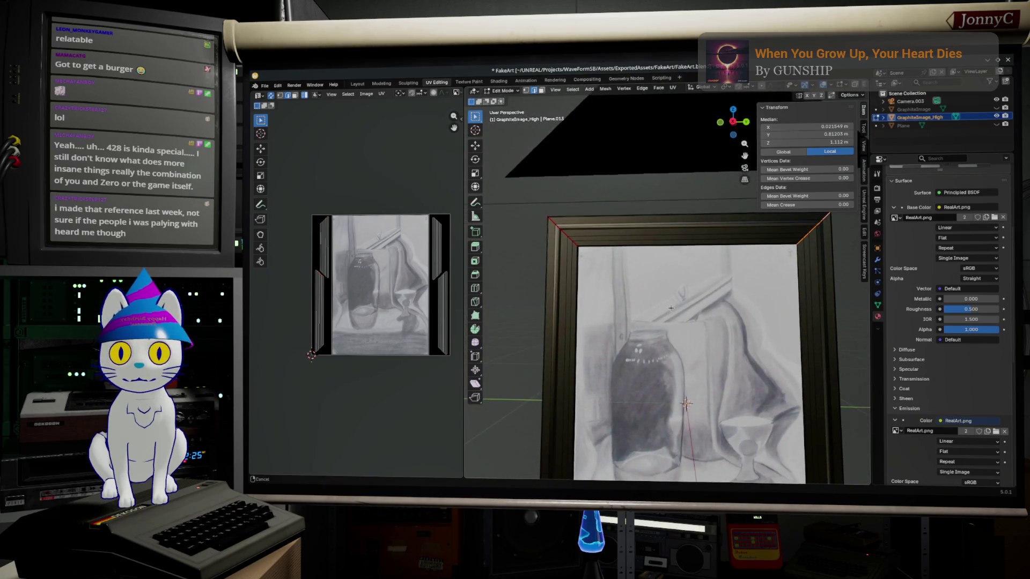
{"action": "left_click", "coordinate": [555, 225], "text": "alt"}
{"action": "scroll", "coordinate": [686, 404], "scroll_direction": "up", "scroll_amount": 3}
{"action": "middle_click_drag", "start_coordinate": [686, 404], "coordinate": [629, 187], "text": "shift"}
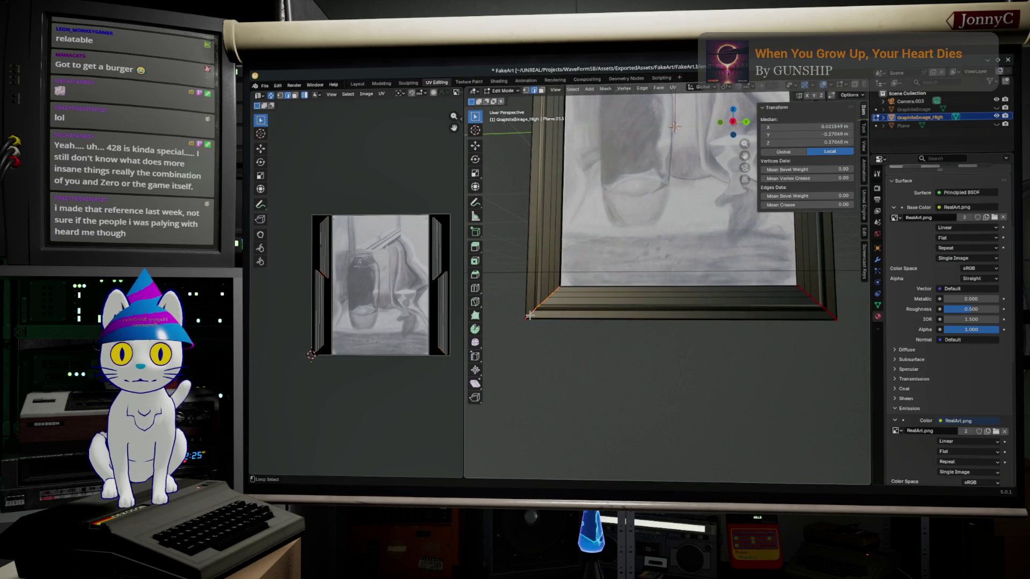
{"action": "left_click", "coordinate": [831, 314], "text": "alt"}
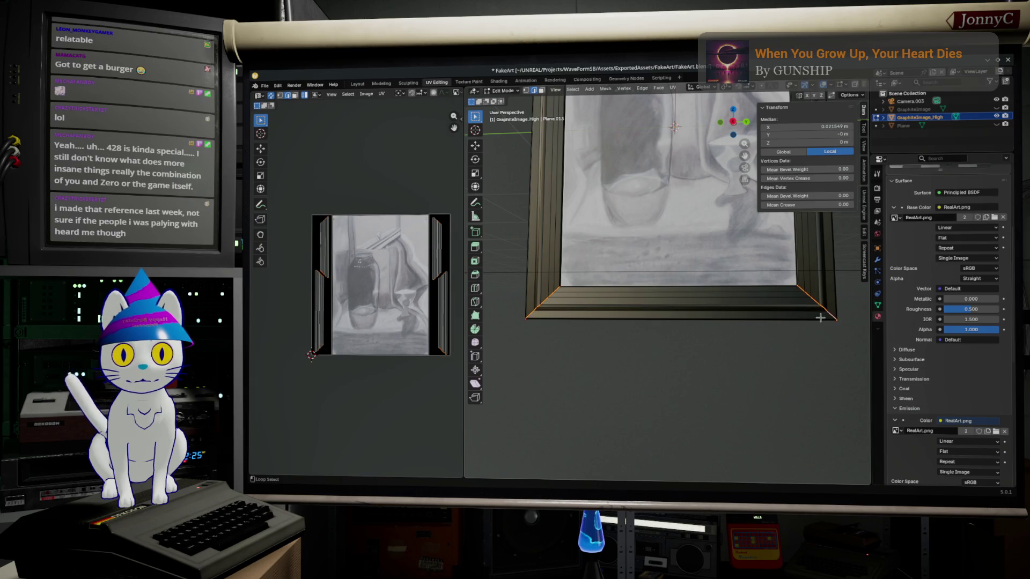
Mark the selected corner edges sharp, select the bottom sill edge, and start a loop cut.
{"action": "right_click", "coordinate": [752, 321]}
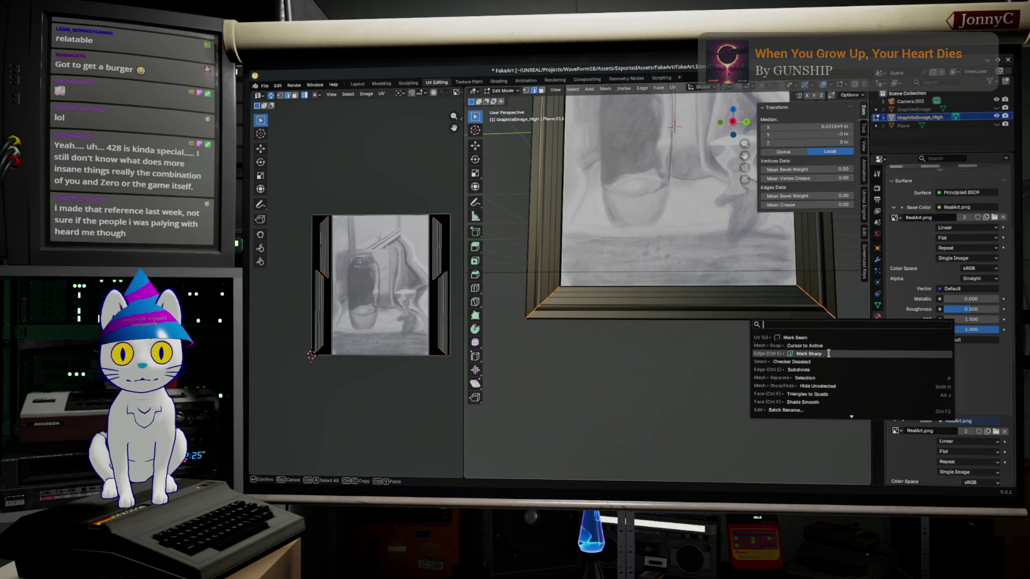
{"action": "left_click", "coordinate": [836, 356]}
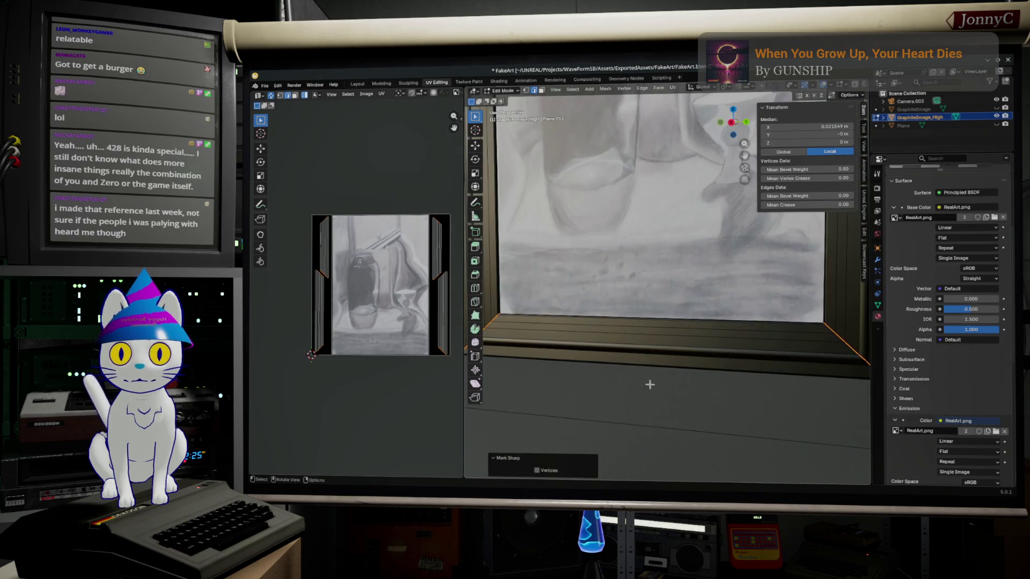
{"action": "scroll", "coordinate": [663, 377], "scroll_direction": "up", "scroll_amount": 4}
{"action": "mouse_move", "coordinate": [662, 377]}
{"action": "middle_mouse_down"}
{"action": "mouse_move", "coordinate": [745, 348]}
{"action": "mouse_move", "coordinate": [728, 332]}
{"action": "middle_mouse_up"}
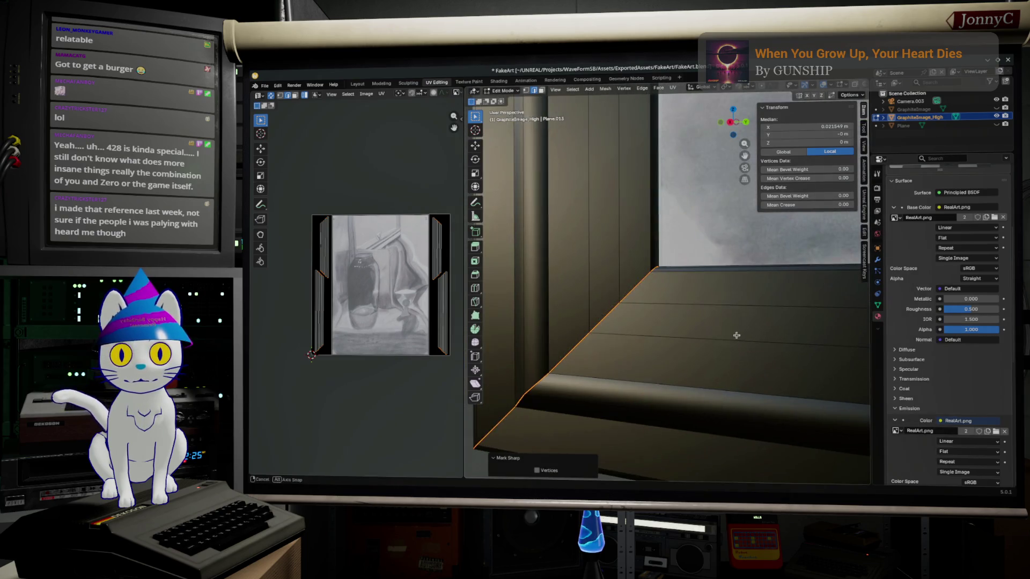
{"action": "left_click", "coordinate": [694, 301]}
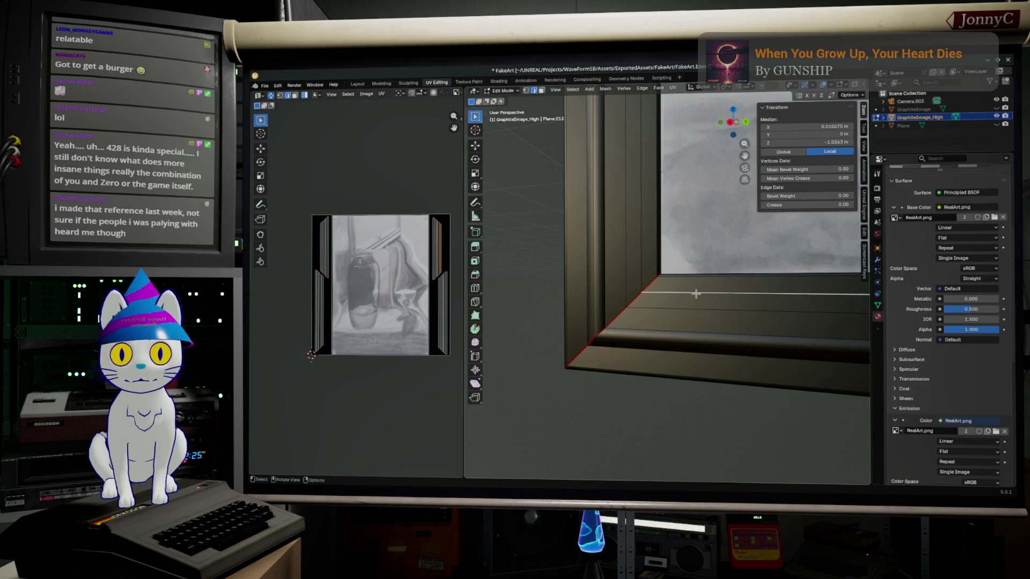
{"action": "middle_click_drag", "start_coordinate": [696, 293], "coordinate": [702, 297]}
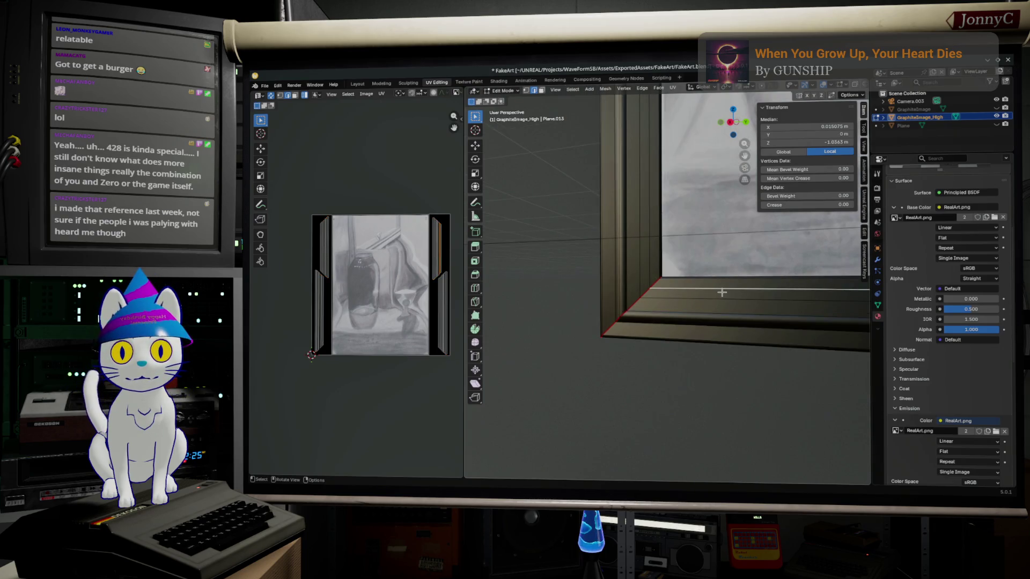
{"action": "scroll", "coordinate": [722, 292], "scroll_direction": "up", "scroll_amount": 2}
{"action": "scroll", "coordinate": [700, 306], "scroll_direction": "up", "scroll_amount": 2}
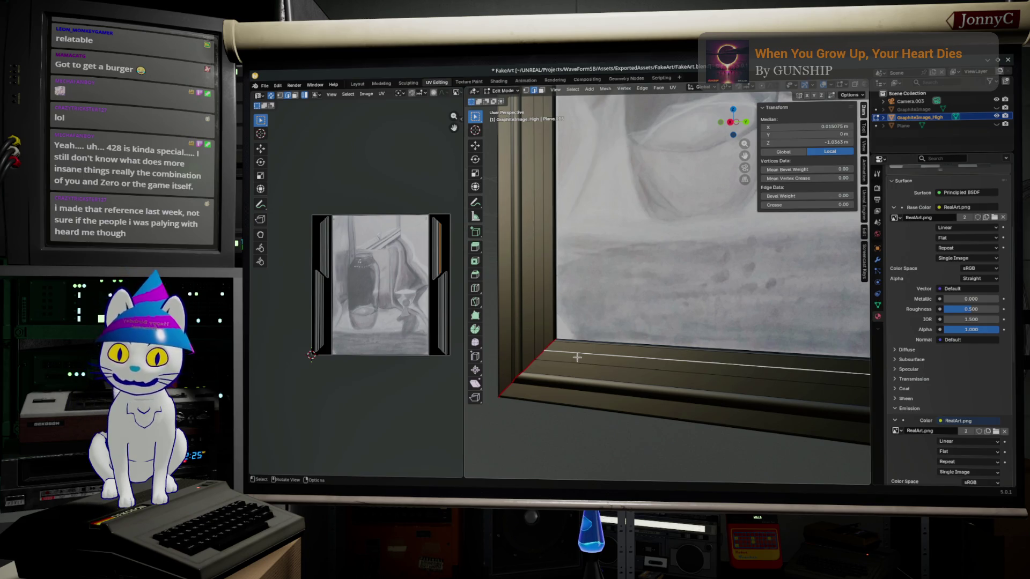
{"action": "key", "text": "ctrl+r"}
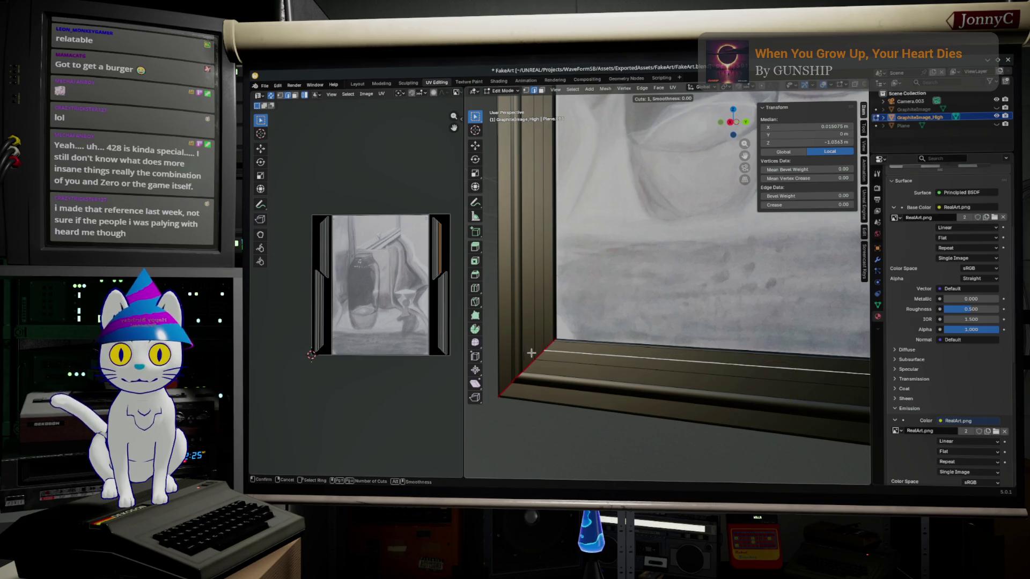
Place a new edge loop on the inner border, nudge it along X, and return to Object Mode with the frame framed in view.
{"action": "left_click", "coordinate": [541, 356]}
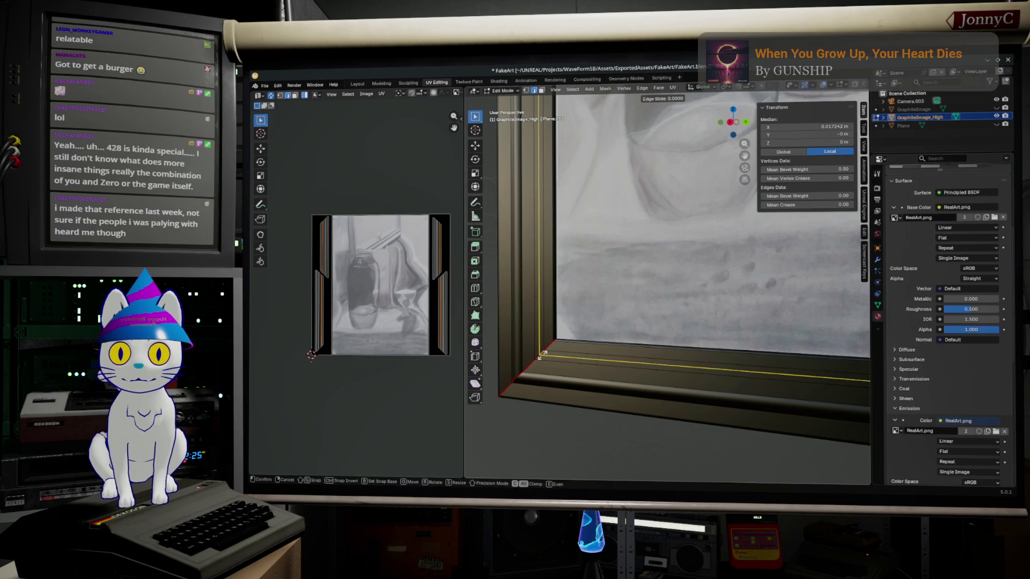
{"action": "right_click", "coordinate": [542, 356]}
{"action": "middle_click_drag", "start_coordinate": [727, 393], "coordinate": [744, 392]}
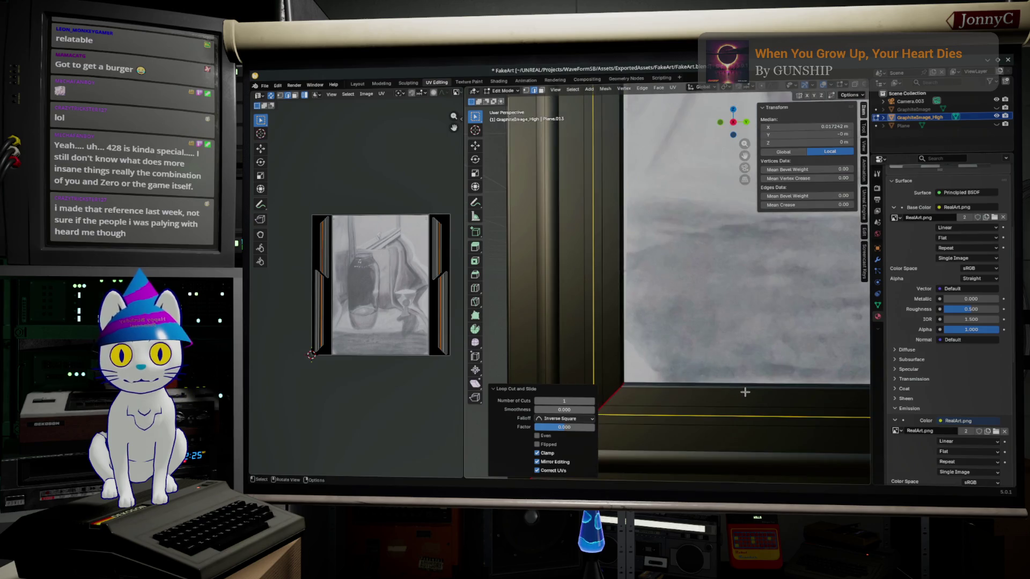
{"action": "key", "text": "g"}
{"action": "key", "text": "x"}
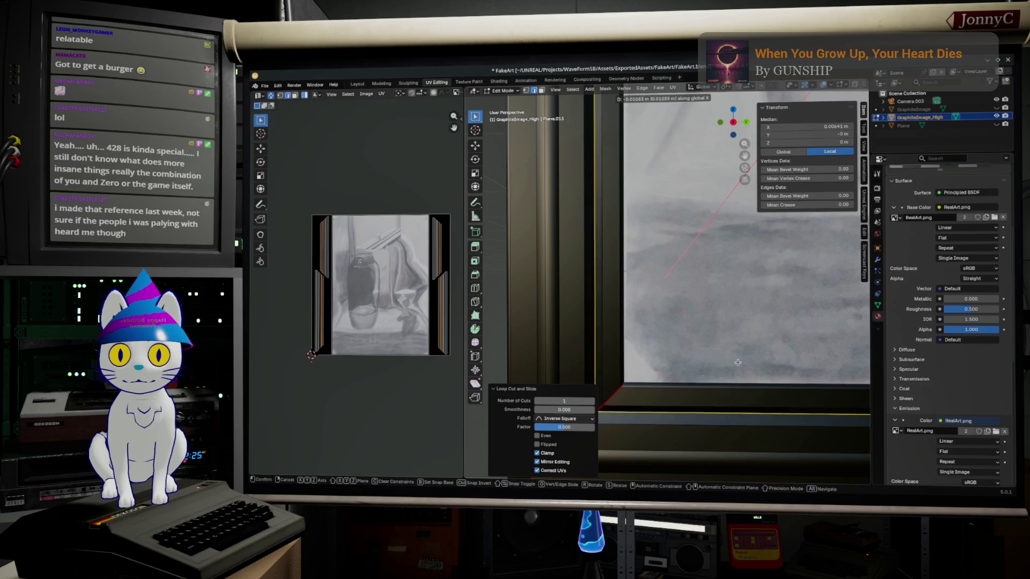
{"action": "left_click", "coordinate": [732, 370]}
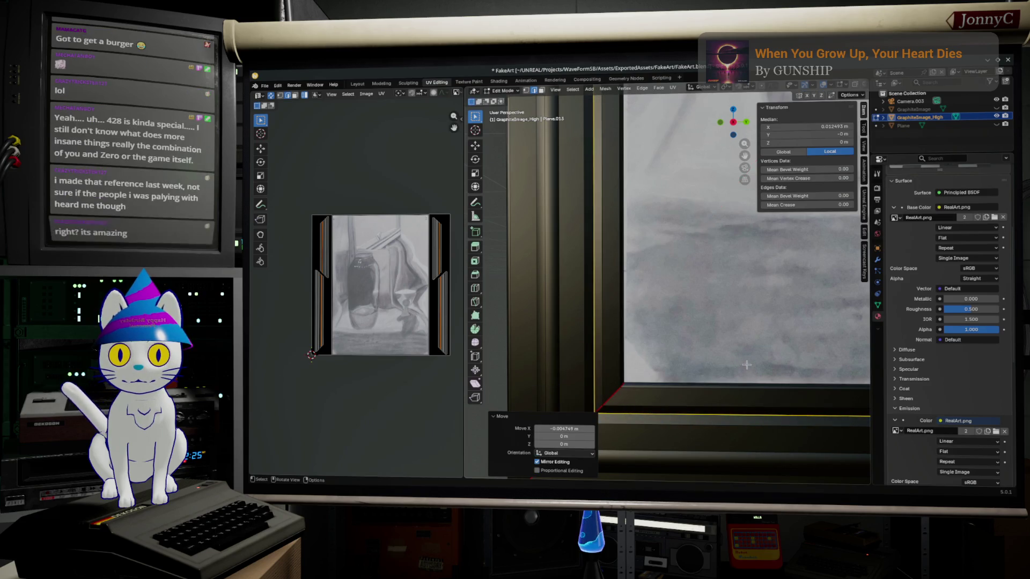
{"action": "scroll", "coordinate": [744, 367], "scroll_direction": "down", "scroll_amount": 2}
{"action": "key", "text": "Tab"}
{"action": "key", "text": "KP_Decimal"}
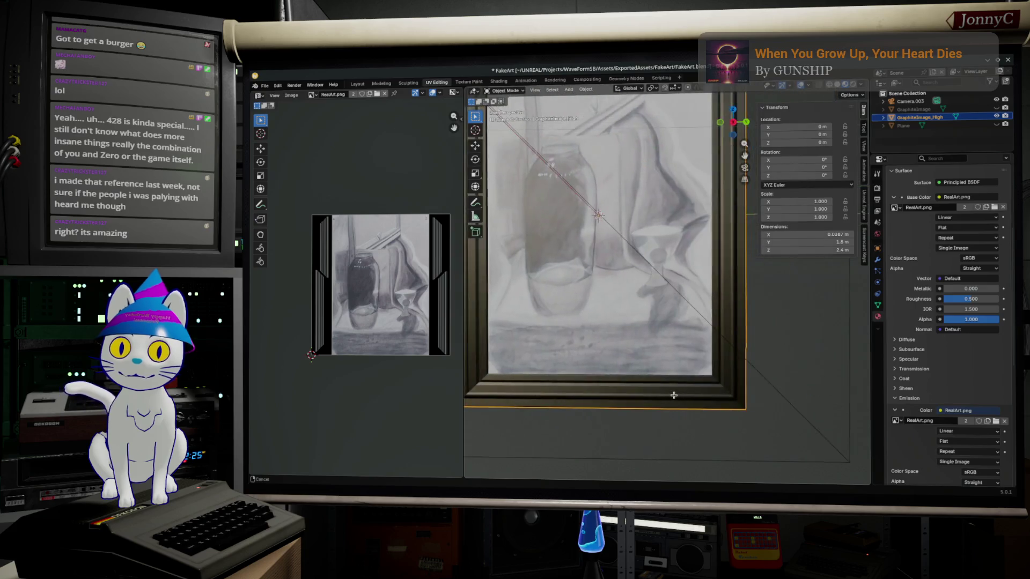
{"action": "scroll", "coordinate": [756, 362], "scroll_direction": "down", "scroll_amount": 2}
{"action": "left_click", "coordinate": [765, 357]}
{"action": "mouse_move", "coordinate": [761, 352]}
{"action": "middle_mouse_down"}
{"action": "mouse_move", "coordinate": [806, 356]}
{"action": "mouse_move", "coordinate": [629, 384]}
{"action": "middle_mouse_up"}
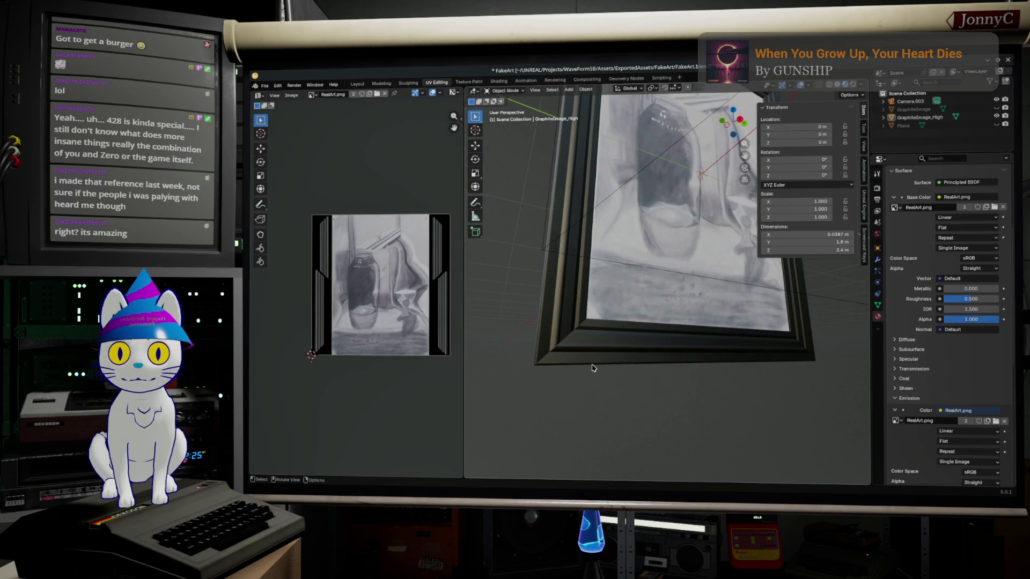
{"action": "scroll", "coordinate": [609, 363], "scroll_direction": "up", "scroll_amount": 3}
{"action": "key", "text": "Tab"}
{"action": "key", "text": "F3"}
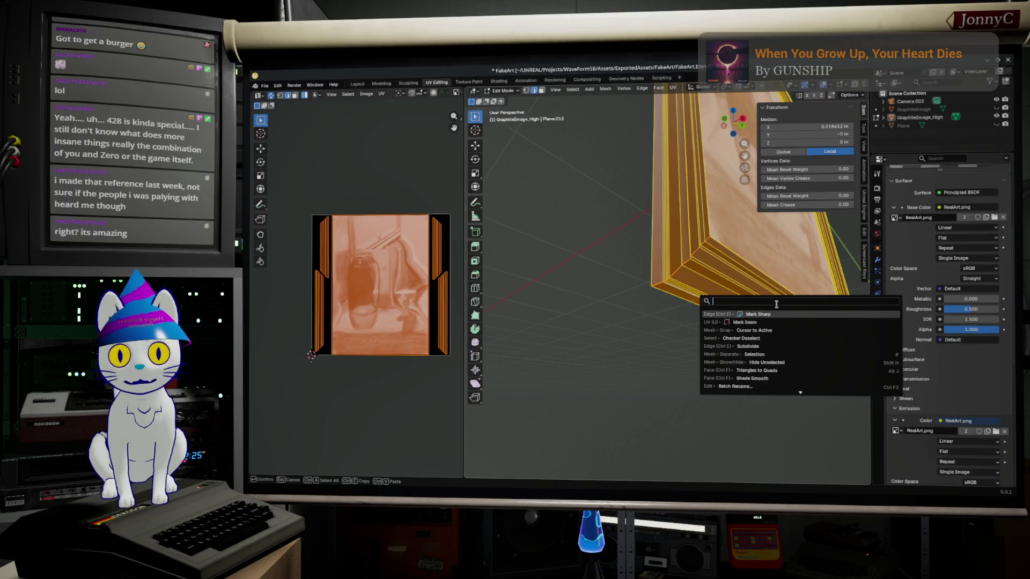
{"action": "type", "text": "sm"}
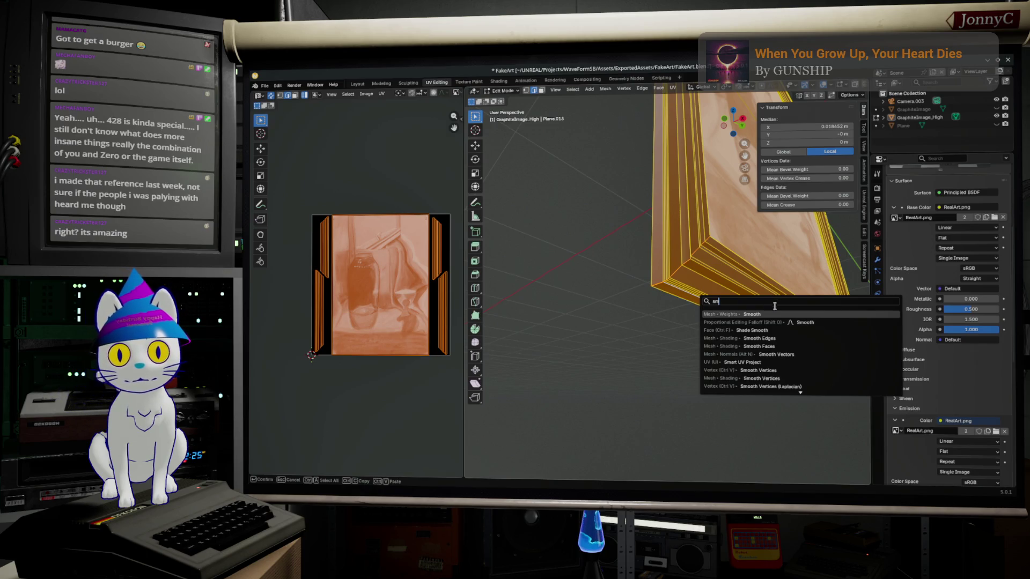
Shade the frame smooth, then mark two inner corner edges sharp via F3.
{"action": "left_click", "coordinate": [751, 328]}
{"action": "key", "text": "Tab"}
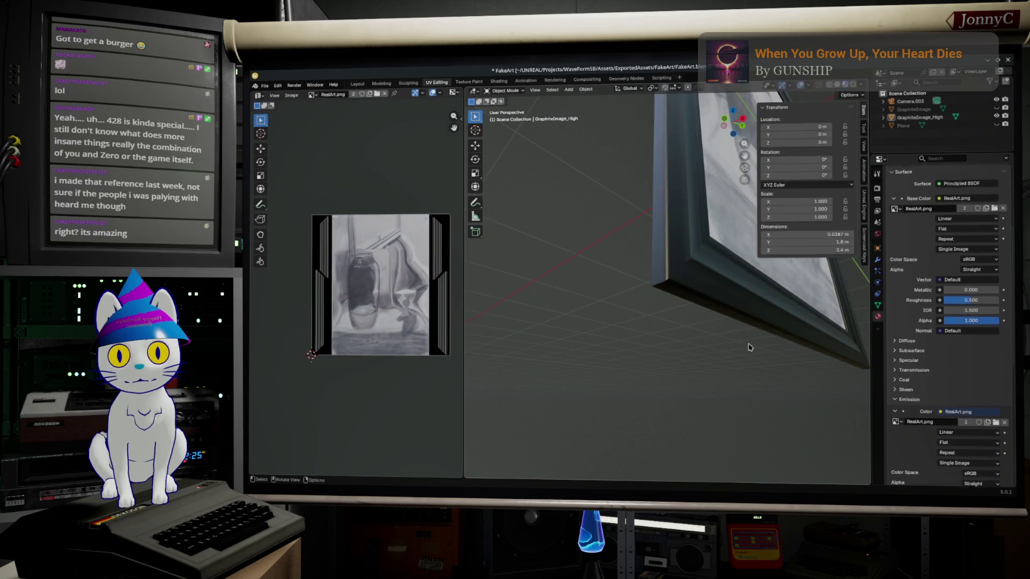
{"action": "mouse_move", "coordinate": [746, 345]}
{"action": "middle_mouse_down"}
{"action": "mouse_move", "coordinate": [717, 337]}
{"action": "mouse_move", "coordinate": [665, 354]}
{"action": "middle_mouse_up"}
{"action": "key", "text": "Tab"}
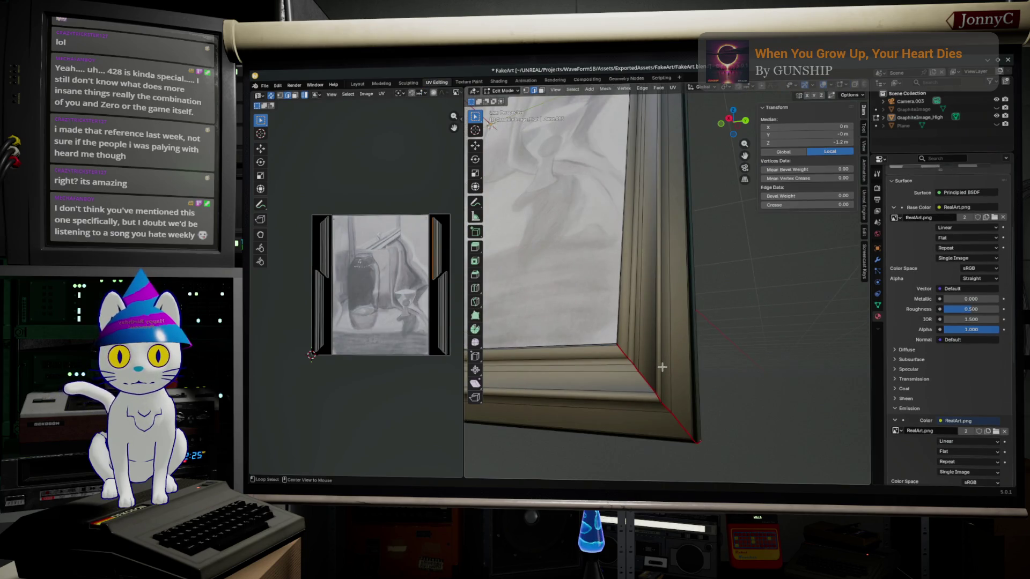
{"action": "middle_click_drag", "start_coordinate": [664, 357], "coordinate": [670, 365]}
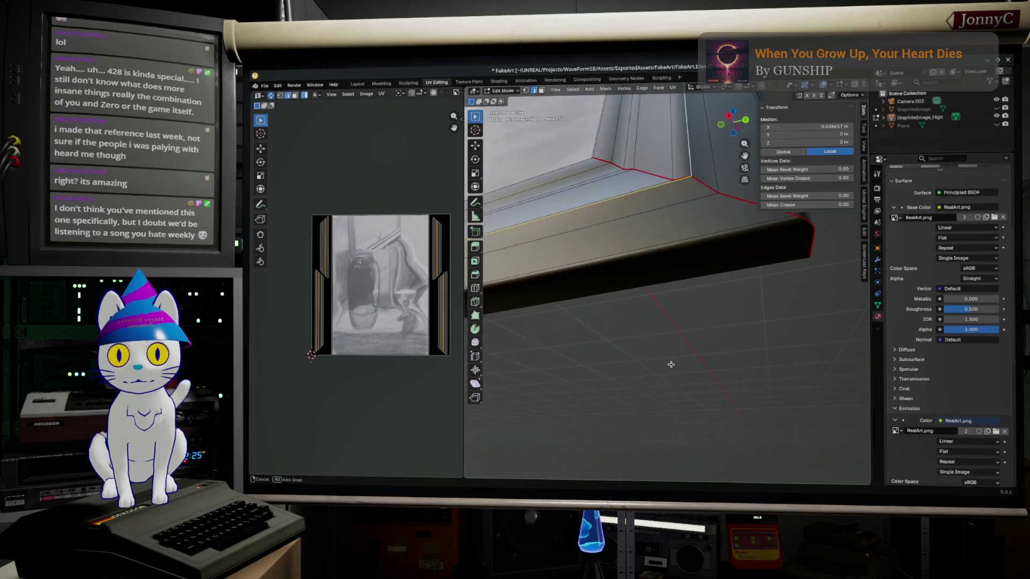
{"action": "left_click", "coordinate": [714, 161], "text": "alt"}
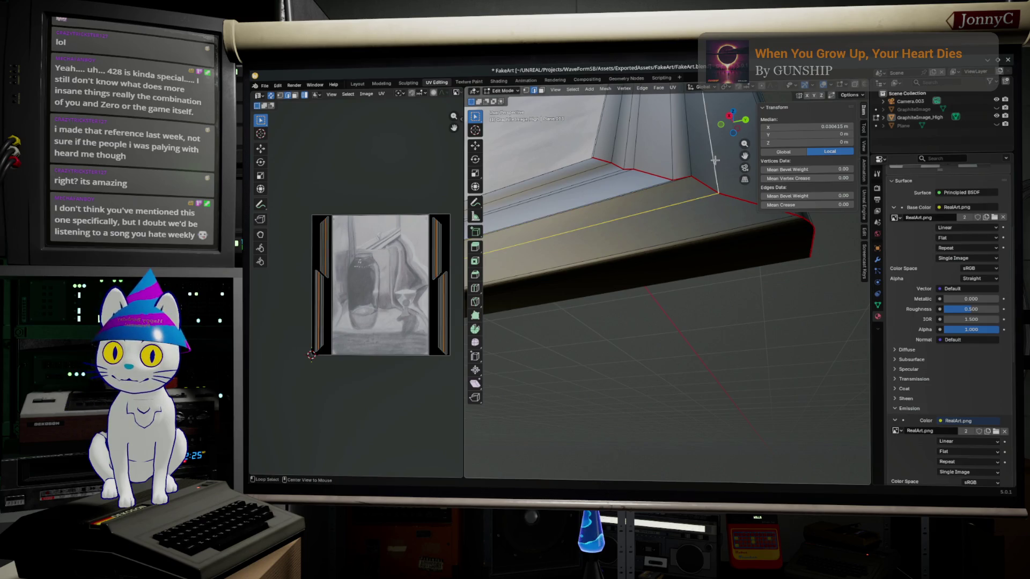
{"action": "left_click", "coordinate": [671, 151], "text": "alt+shift"}
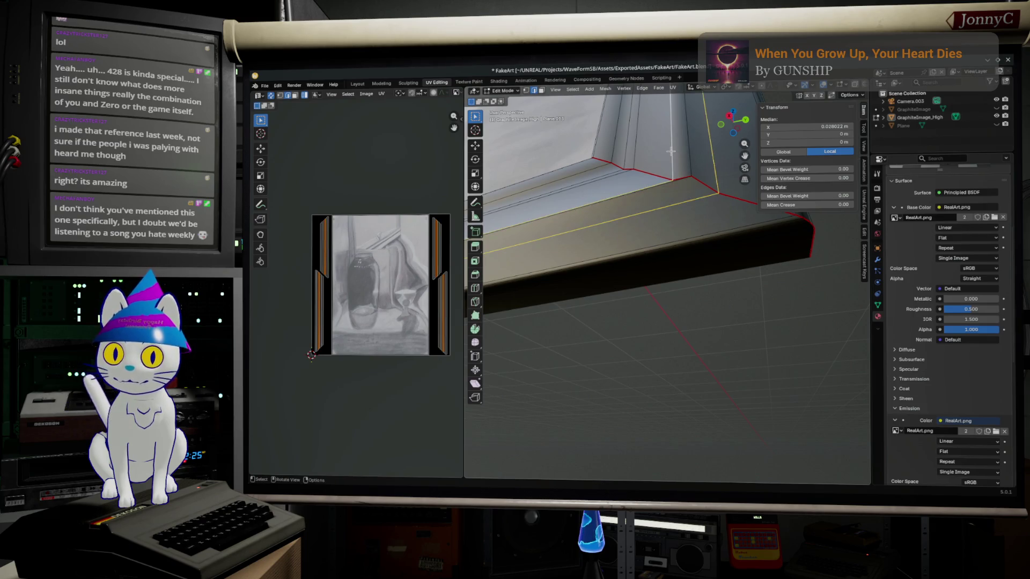
{"action": "key", "text": "F3"}
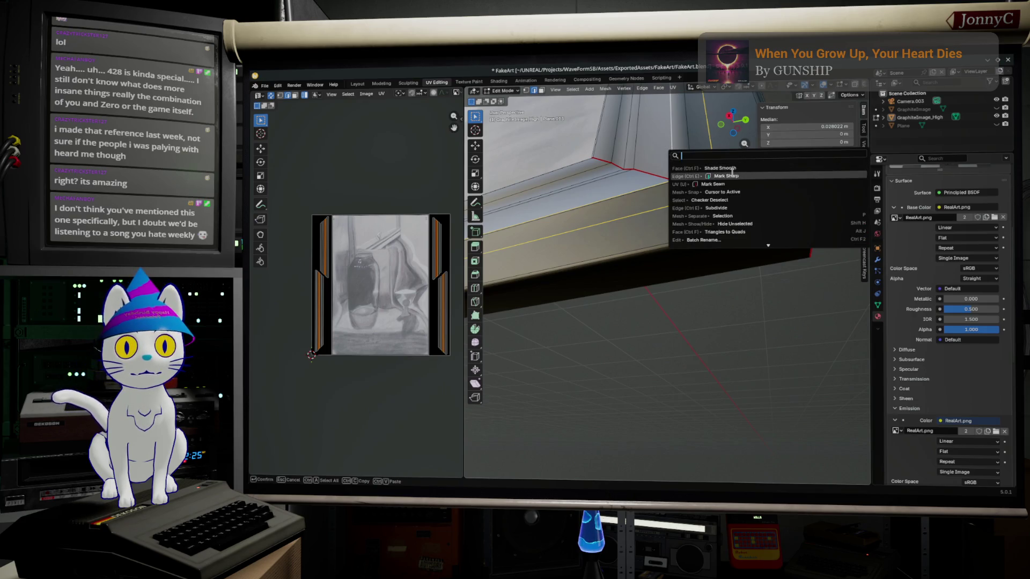
{"action": "left_click", "coordinate": [732, 175]}
Mark the inner border edge loop sharp and return to Object Mode facing the frame.
{"action": "middle_click_drag", "start_coordinate": [668, 197], "coordinate": [685, 222]}
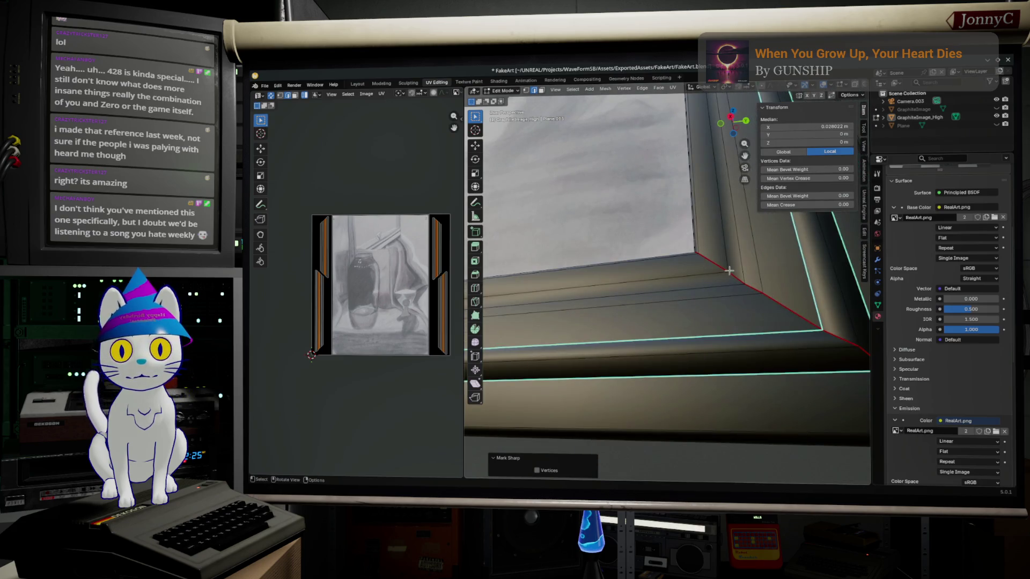
{"action": "left_click", "coordinate": [739, 264], "text": "alt"}
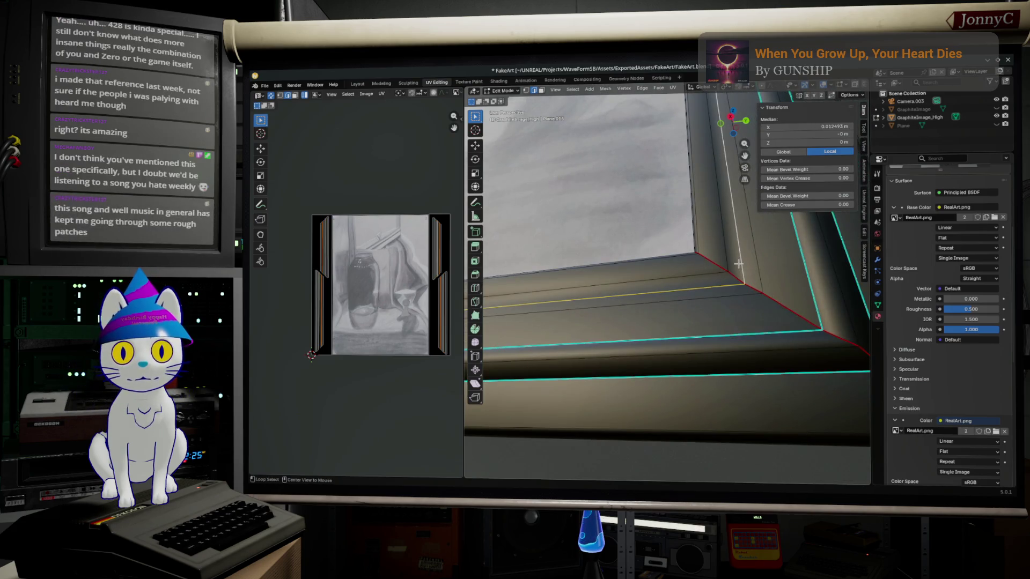
{"action": "key", "text": "F3"}
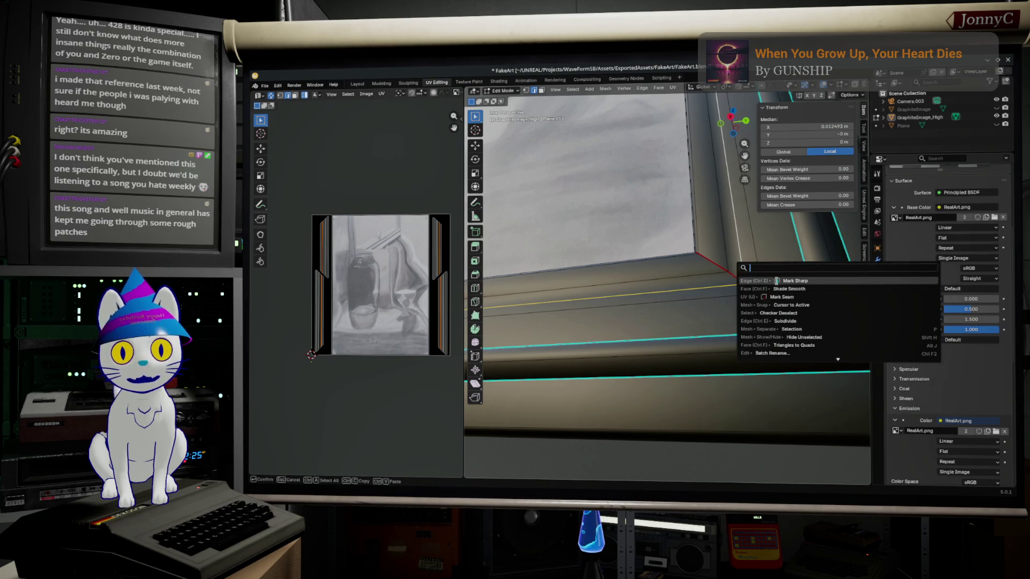
{"action": "left_click", "coordinate": [772, 280]}
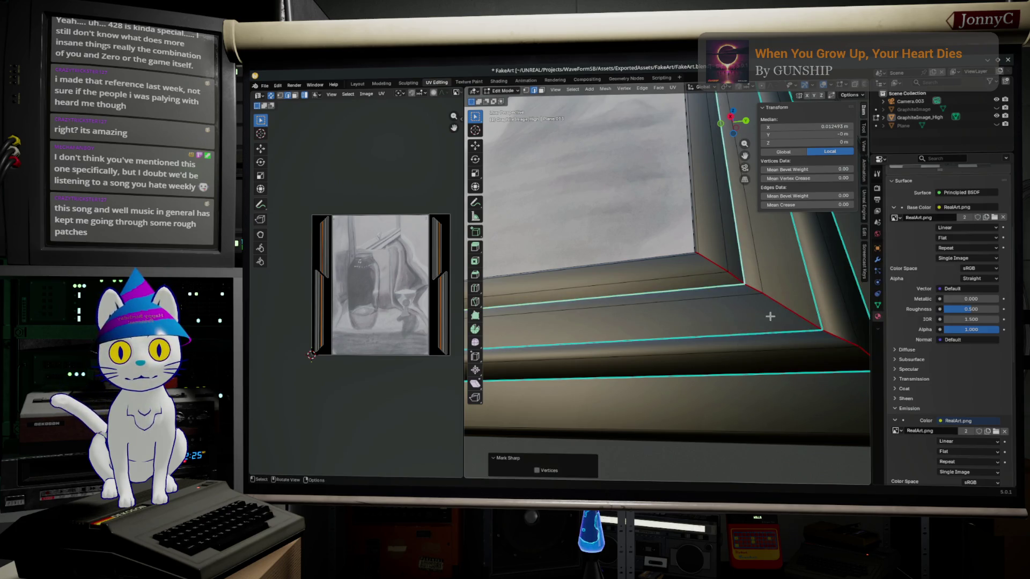
{"action": "middle_click_drag", "start_coordinate": [770, 317], "coordinate": [738, 315]}
{"action": "key", "text": "Tab"}
{"action": "mouse_move", "coordinate": [735, 379]}
{"action": "middle_mouse_down"}
{"action": "mouse_move", "coordinate": [744, 396]}
{"action": "mouse_move", "coordinate": [689, 294]}
{"action": "mouse_move", "coordinate": [731, 317]}
{"action": "mouse_move", "coordinate": [701, 307]}
{"action": "mouse_move", "coordinate": [700, 322]}
{"action": "middle_mouse_up"}
{"action": "scroll", "coordinate": [700, 322], "scroll_direction": "down", "scroll_amount": 3}
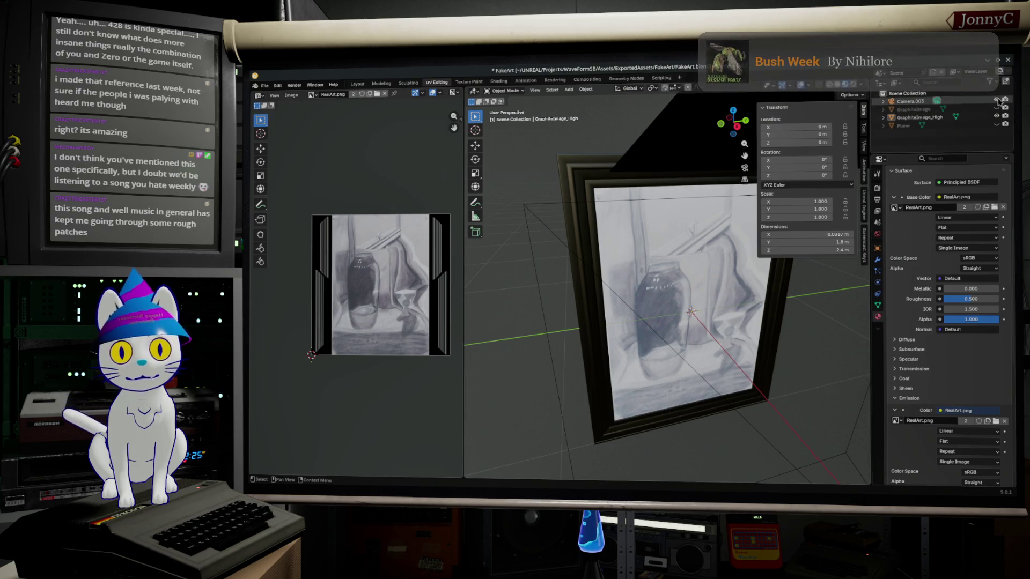
Switch to the low-detail GraphiteImage object and orbit to view it from the front, side and edge-on.
{"action": "left_click", "coordinate": [996, 117]}
{"action": "middle_click_drag", "start_coordinate": [789, 299], "coordinate": [746, 184]}
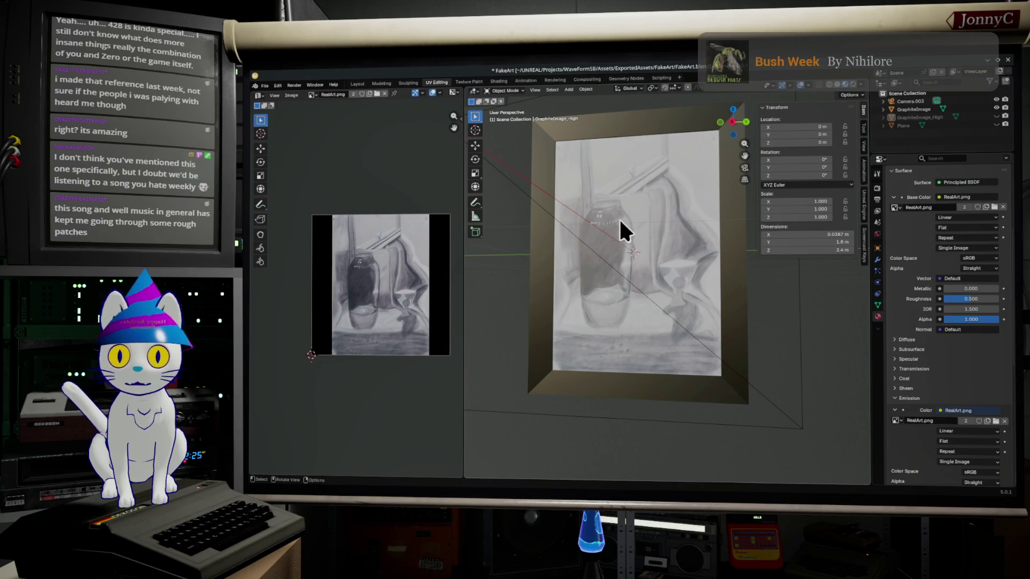
{"action": "scroll", "coordinate": [356, 242], "scroll_direction": "up", "scroll_amount": 2}
{"action": "scroll", "coordinate": [328, 264], "scroll_direction": "up", "scroll_amount": 1}
{"action": "scroll", "coordinate": [329, 266], "scroll_direction": "up", "scroll_amount": 2}
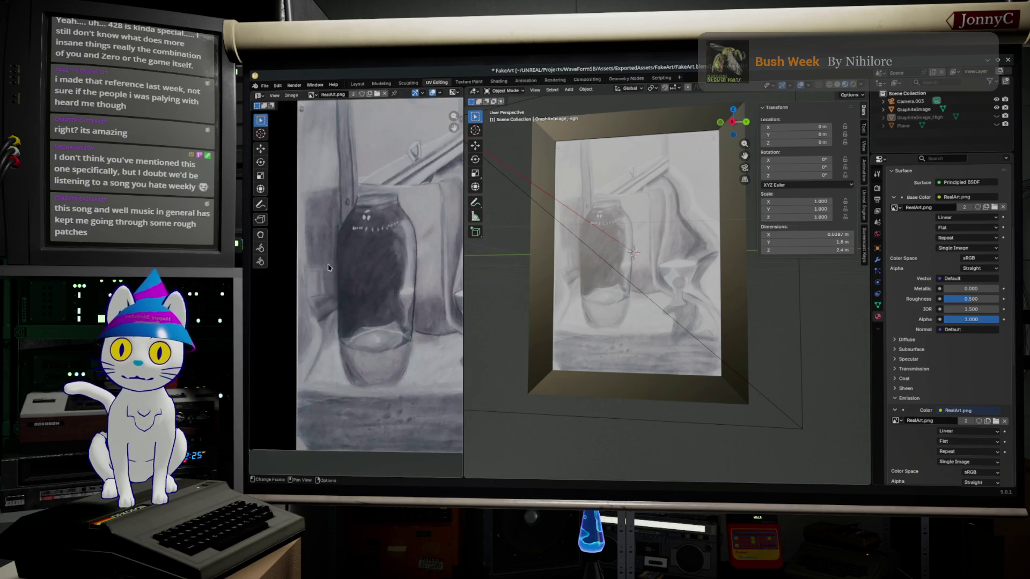
{"action": "scroll", "coordinate": [328, 267], "scroll_direction": "down", "scroll_amount": 2}
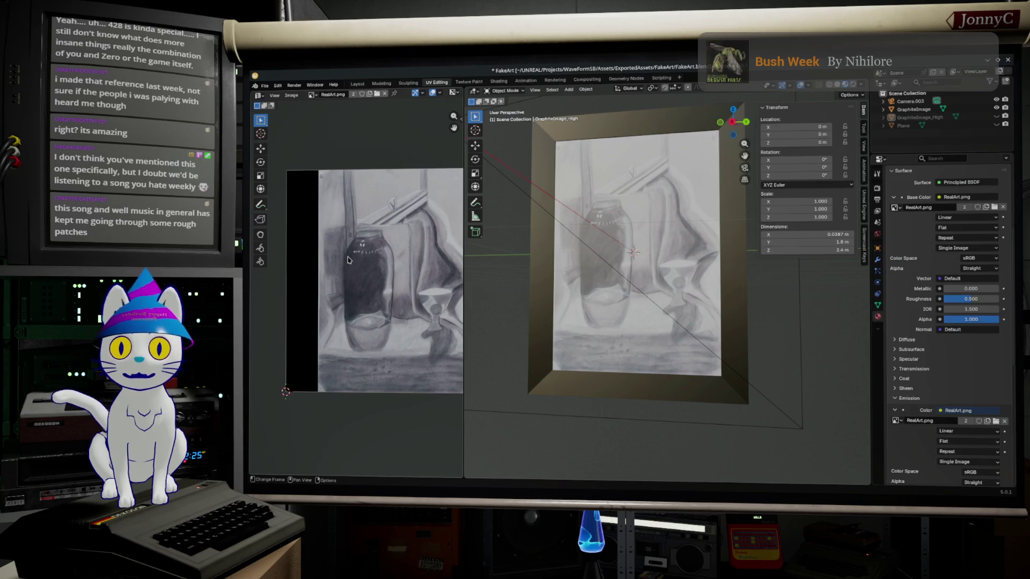
{"action": "middle_click_drag", "start_coordinate": [571, 281], "coordinate": [640, 315]}
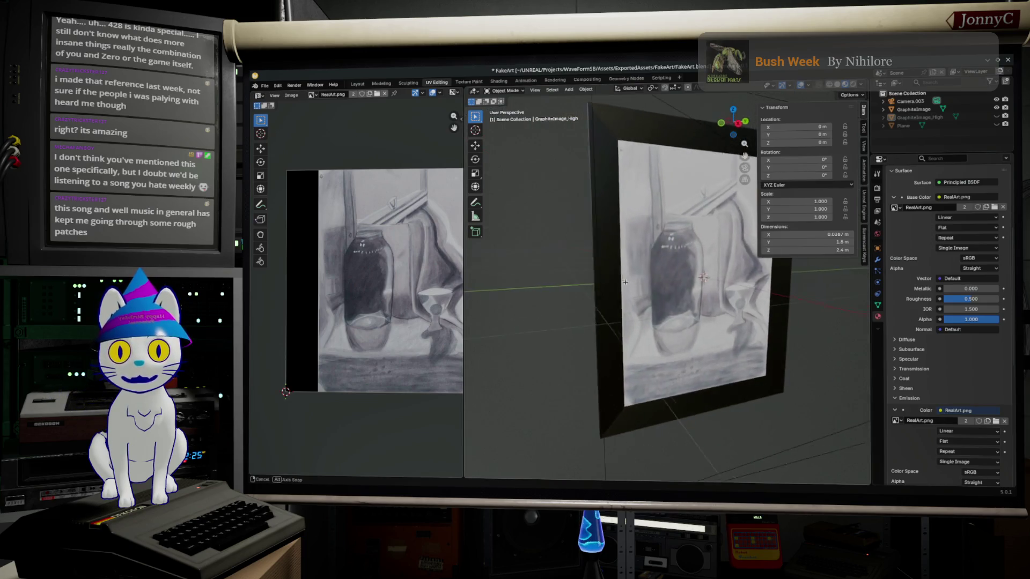
{"action": "scroll", "coordinate": [641, 312], "scroll_direction": "up", "scroll_amount": 2}
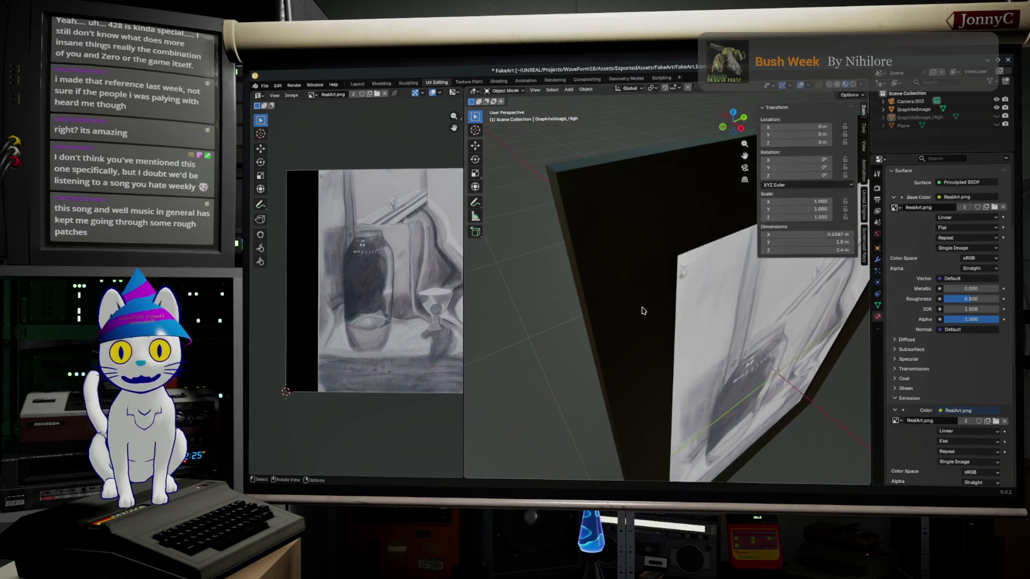
{"action": "mouse_move", "coordinate": [644, 310]}
{"action": "middle_mouse_down"}
{"action": "mouse_move", "coordinate": [708, 297]}
{"action": "mouse_move", "coordinate": [740, 306]}
{"action": "mouse_move", "coordinate": [708, 330]}
{"action": "mouse_move", "coordinate": [718, 305]}
{"action": "middle_mouse_up"}
Select all of the frame mesh in Edit Mode, face the frame, and render it with F12.
{"action": "key", "text": "Tab"}
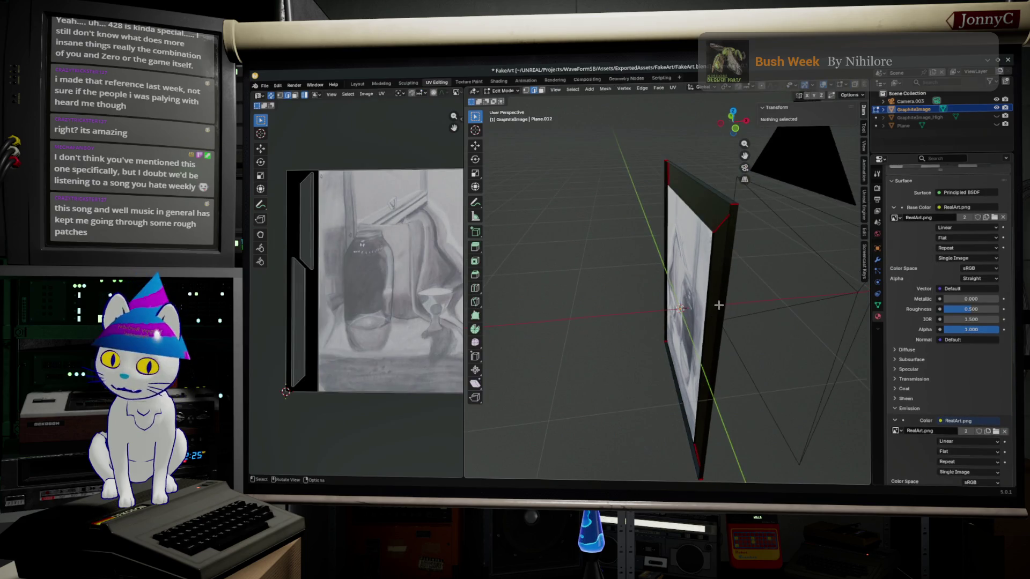
{"action": "key", "text": "a"}
{"action": "mouse_move", "coordinate": [721, 265]}
{"action": "middle_mouse_down"}
{"action": "mouse_move", "coordinate": [753, 270]}
{"action": "mouse_move", "coordinate": [651, 290]}
{"action": "middle_mouse_up"}
{"action": "scroll", "coordinate": [651, 290], "scroll_direction": "down", "scroll_amount": 2}
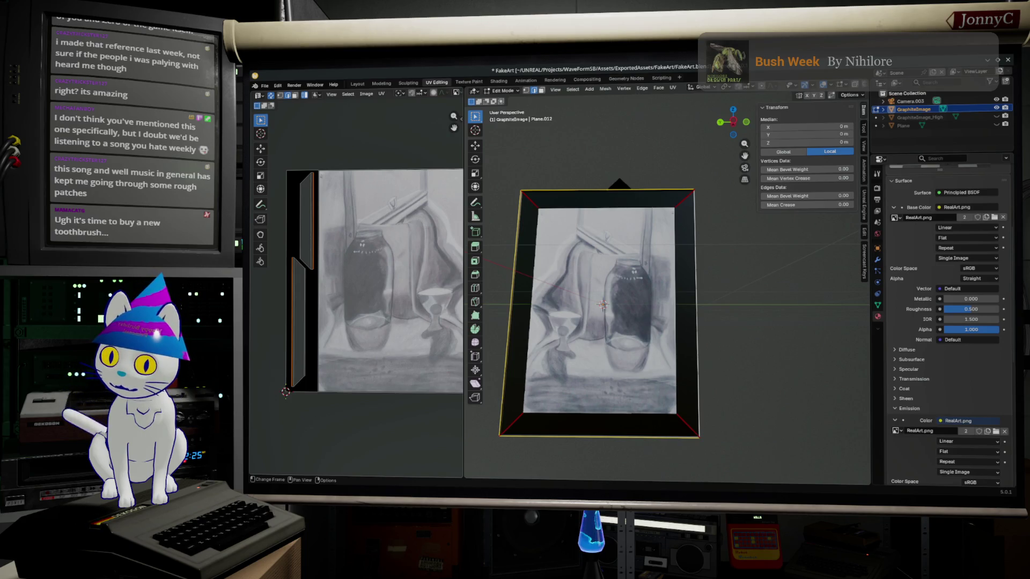
{"action": "key", "text": "F12"}
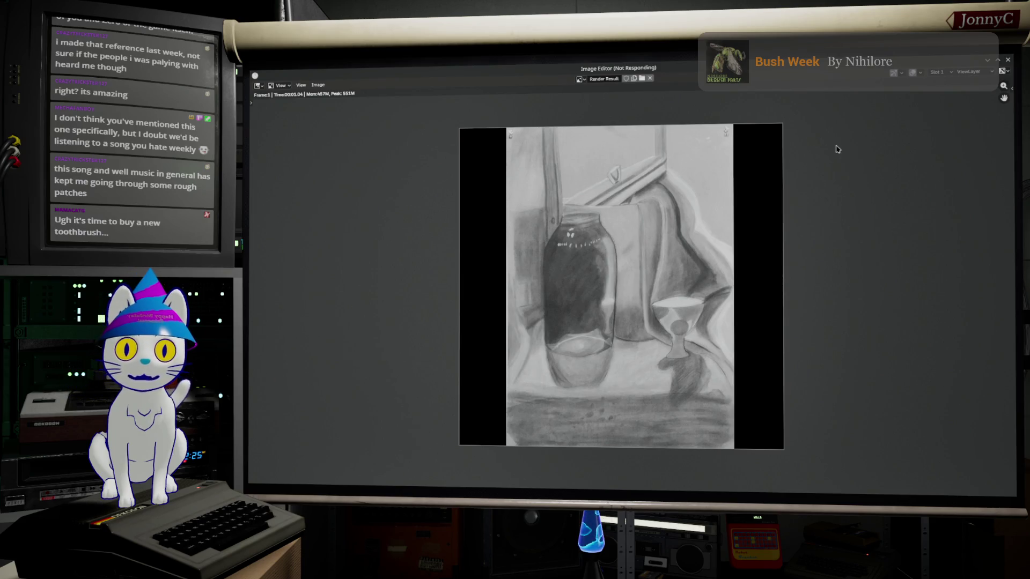
Switch briefly to the Unreal Editor and back to the Blender workspace.
{"action": "key", "text": "alt+Tab"}
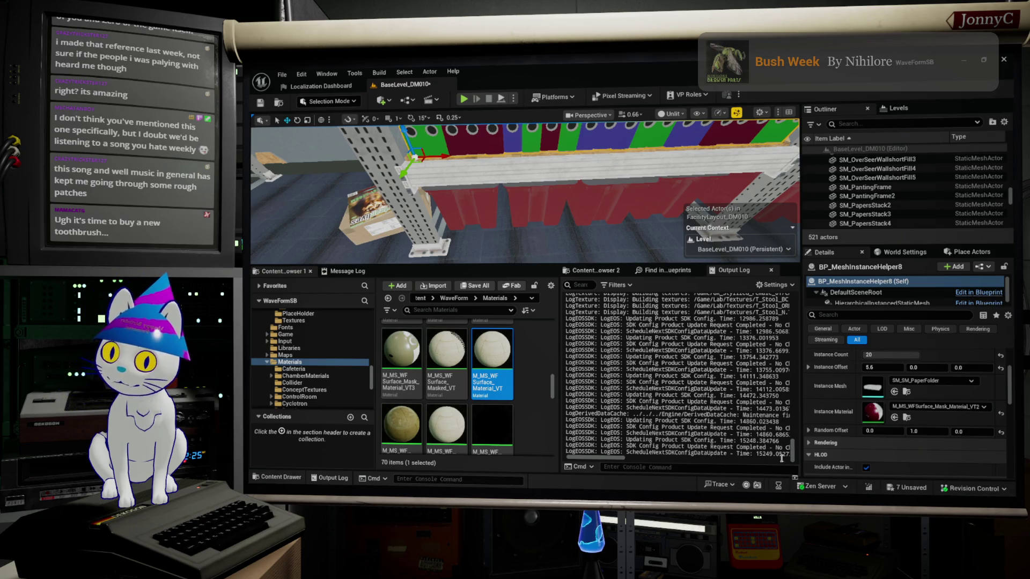
{"action": "key", "text": "alt+Tab"}
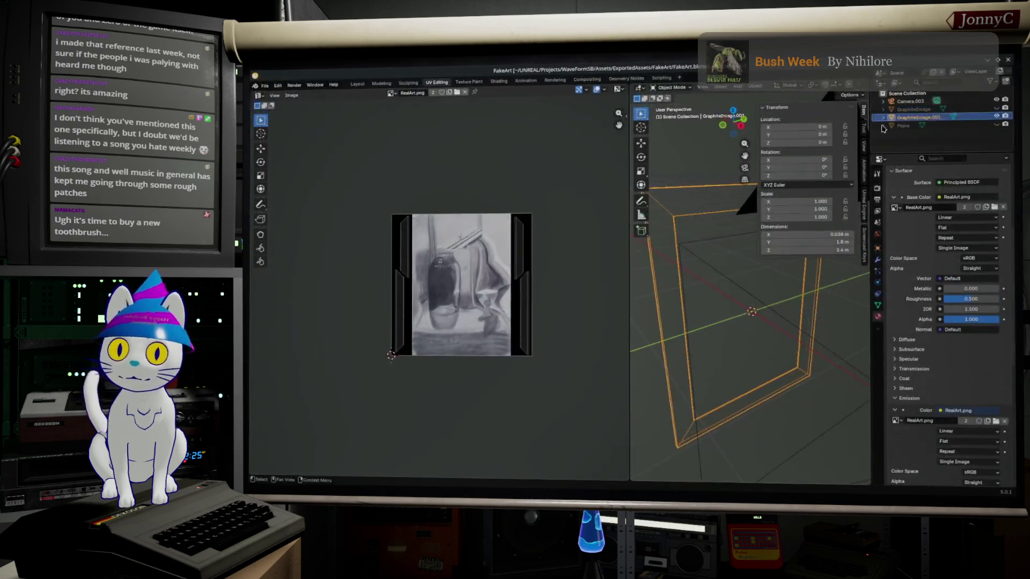
Recover the most recent FakeArt autosave via File > Recover > Auto Save.
{"action": "mouse_move", "coordinate": [692, 338]}
{"action": "middle_mouse_down"}
{"action": "mouse_move", "coordinate": [661, 352]}
{"action": "mouse_move", "coordinate": [684, 327]}
{"action": "mouse_move", "coordinate": [644, 306]}
{"action": "middle_mouse_up"}
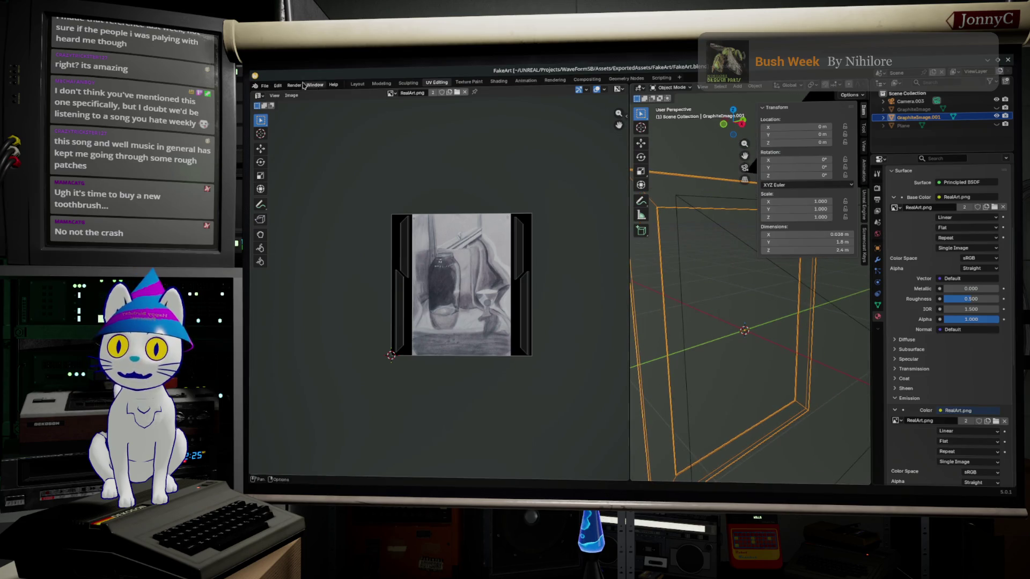
{"action": "left_click", "coordinate": [264, 85]}
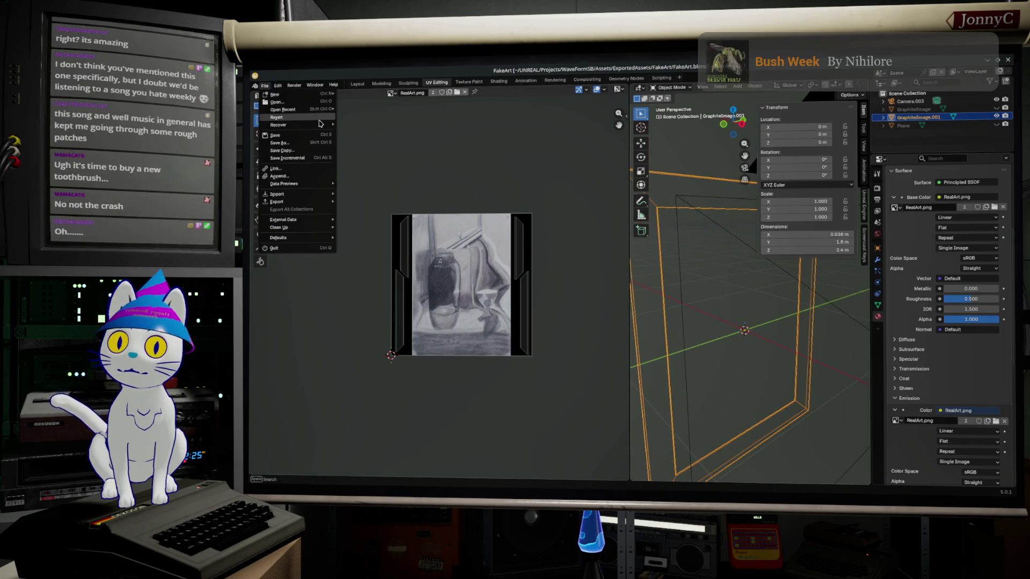
{"action": "mouse_move", "coordinate": [278, 125]}
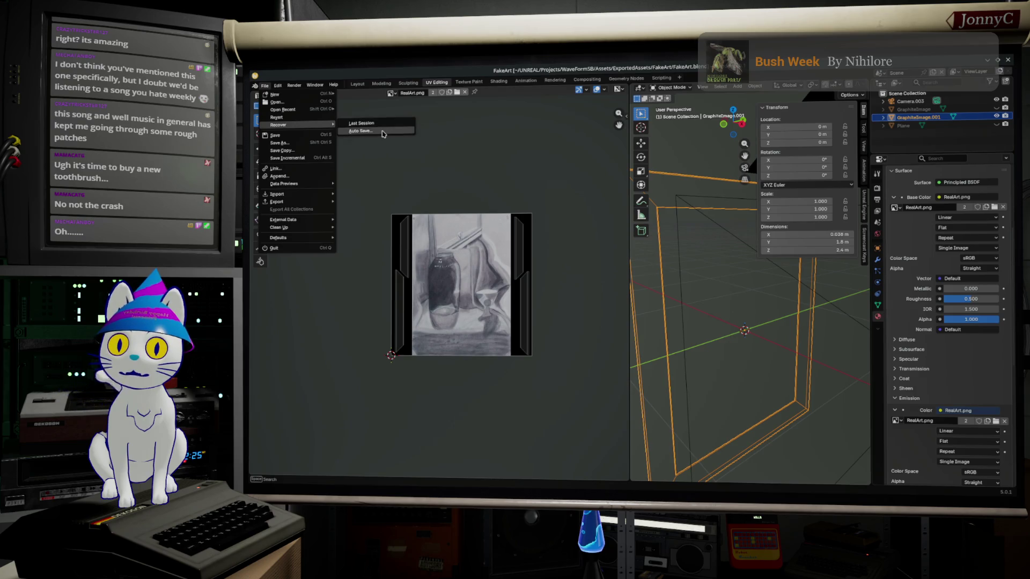
{"action": "left_click", "coordinate": [375, 129]}
{"action": "left_click", "coordinate": [563, 194]}
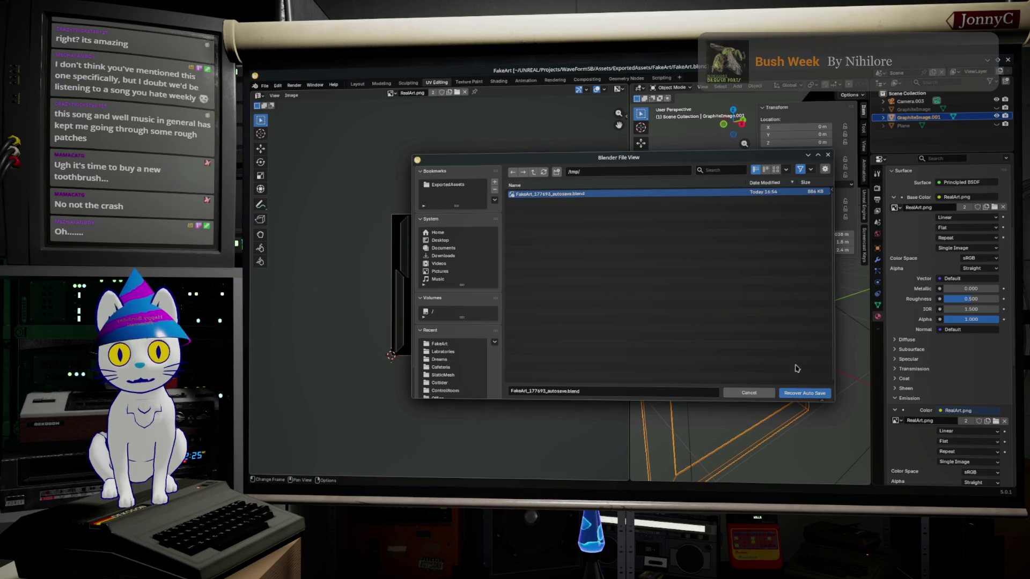
{"action": "left_click", "coordinate": [802, 393]}
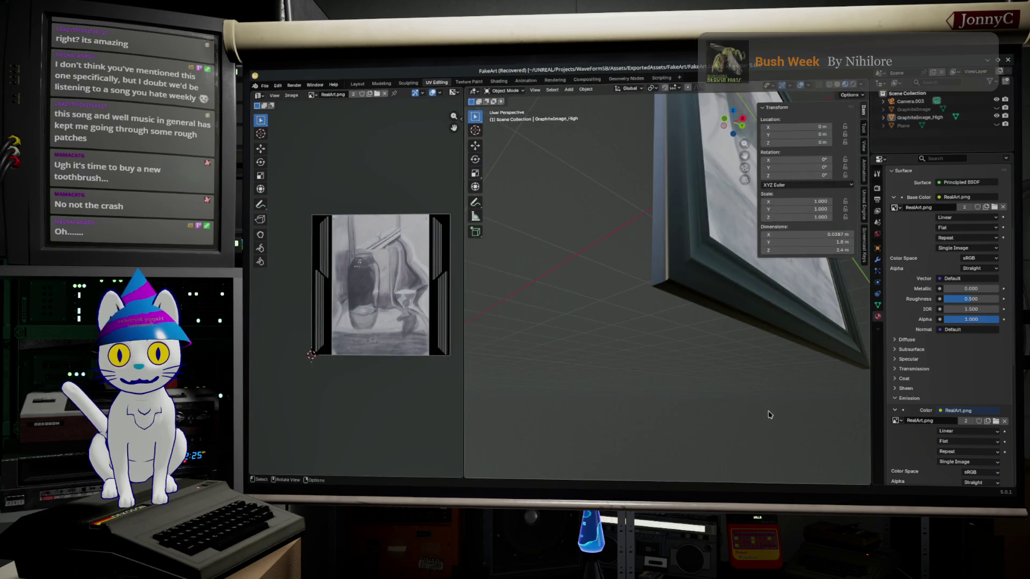
{"action": "scroll", "coordinate": [768, 412], "scroll_direction": "up", "scroll_amount": 3}
{"action": "scroll", "coordinate": [756, 415], "scroll_direction": "up", "scroll_amount": 2}
Enter mesh editing on the frame and save the recovered scene over FakeArt.blend.
{"action": "key", "text": "Tab"}
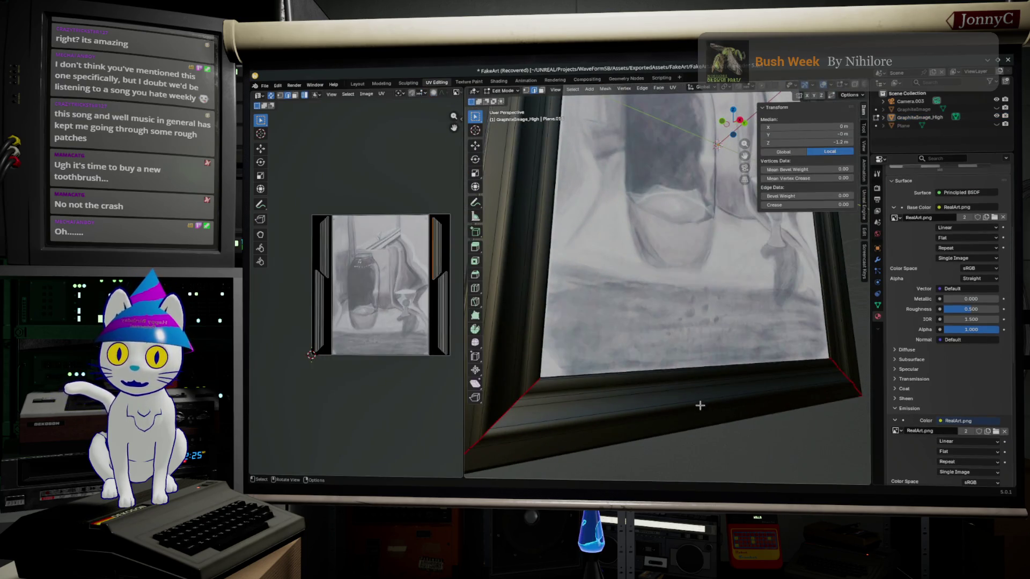
{"action": "middle_click_drag", "start_coordinate": [696, 405], "coordinate": [707, 361]}
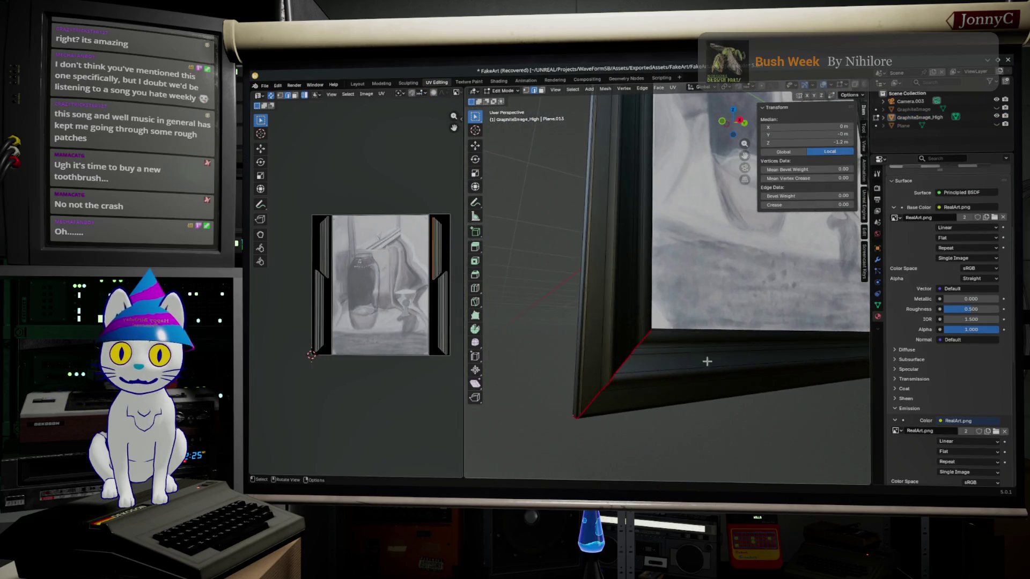
{"action": "left_click", "coordinate": [264, 84]}
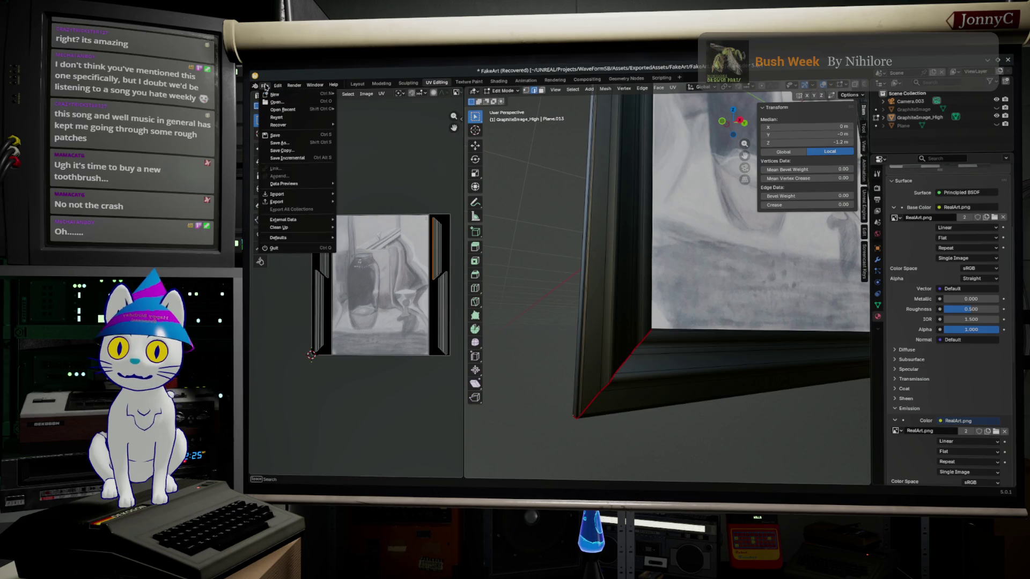
{"action": "left_click", "coordinate": [303, 142]}
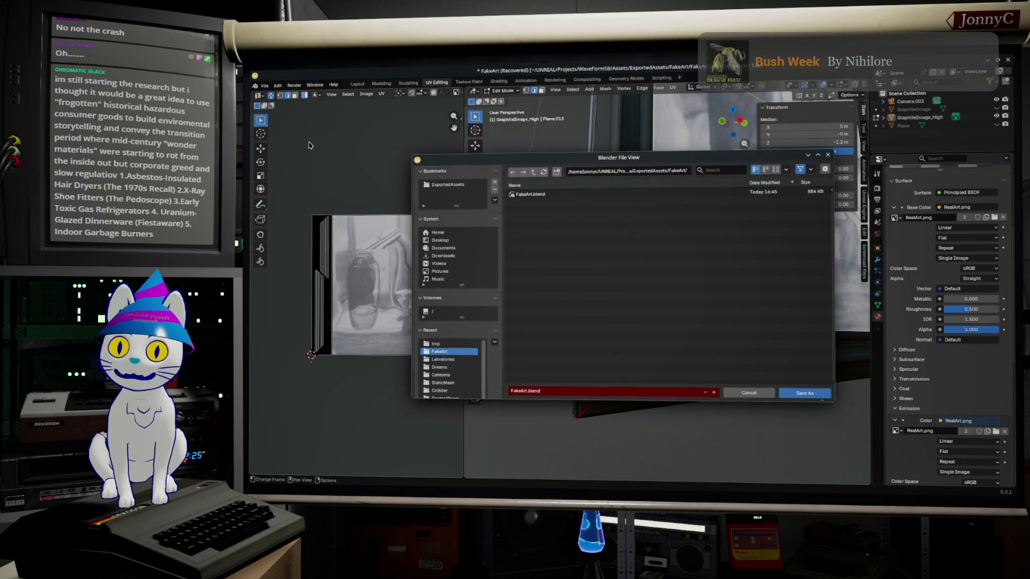
{"action": "left_click", "coordinate": [541, 197]}
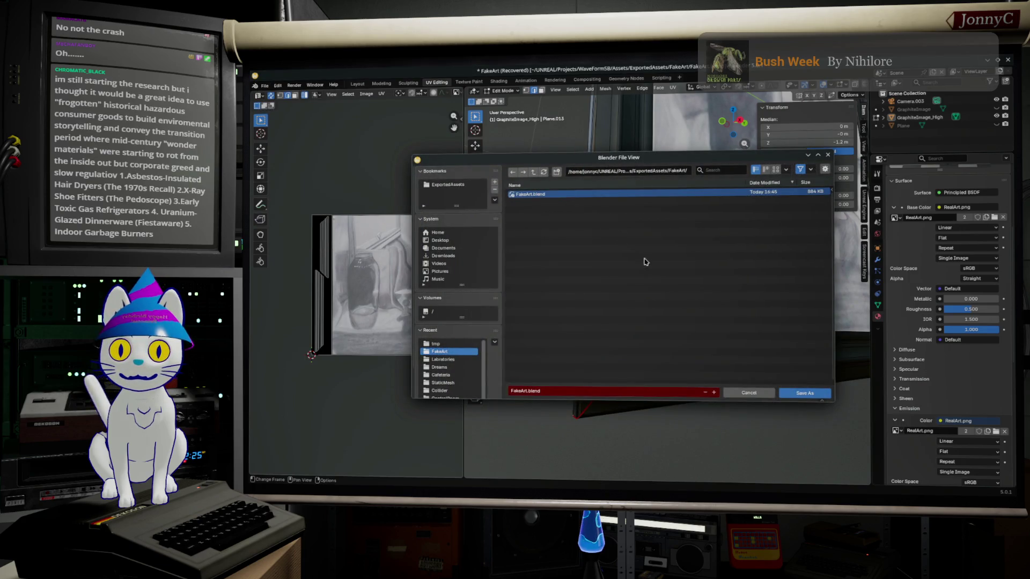
{"action": "left_click", "coordinate": [804, 393]}
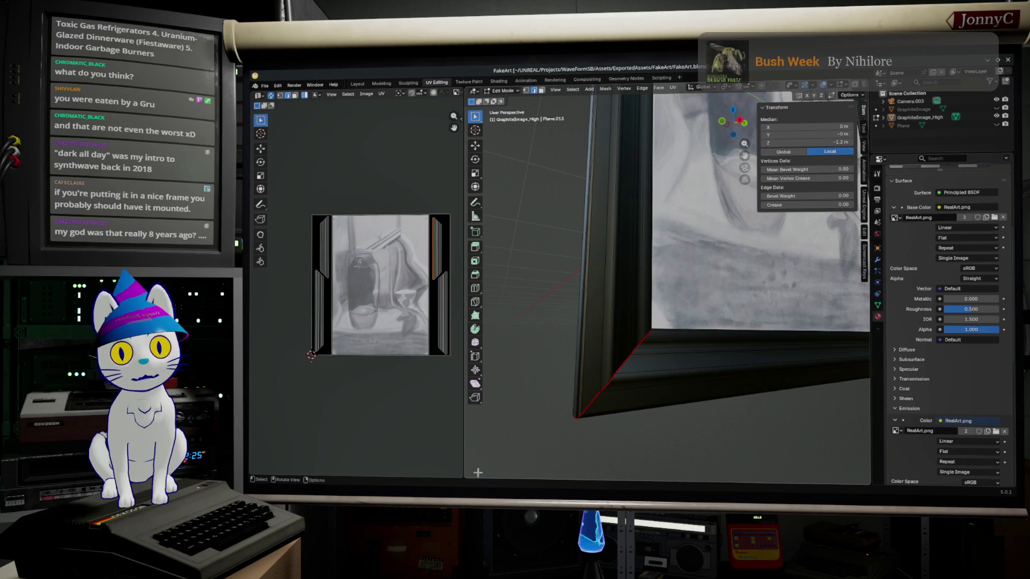
Mark an edge loop along the frame's bottom moulding as sharp.
{"action": "middle_click_drag", "start_coordinate": [662, 362], "coordinate": [643, 356]}
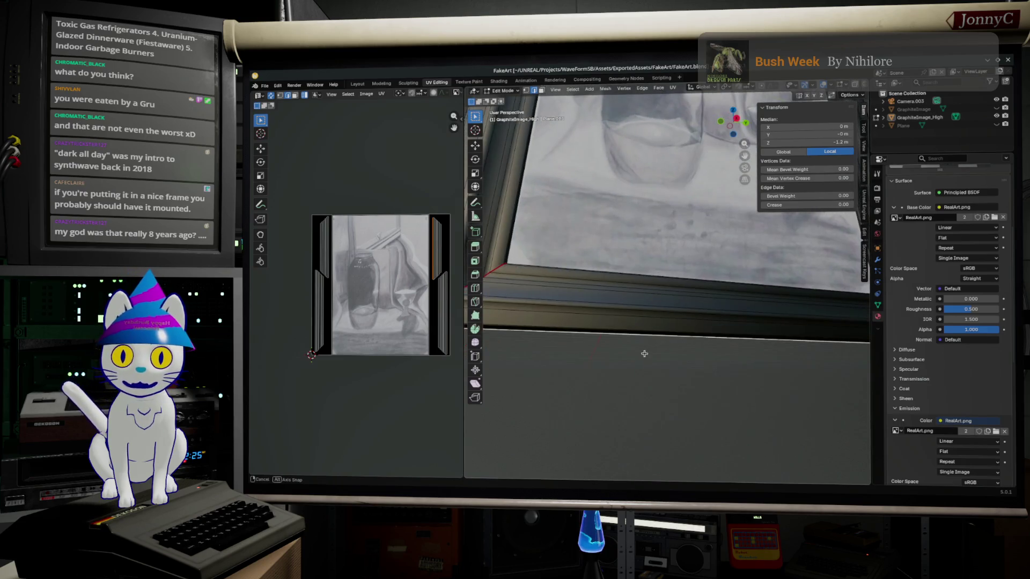
{"action": "left_click", "coordinate": [507, 305], "text": "alt"}
{"action": "left_click", "coordinate": [514, 302], "text": "alt"}
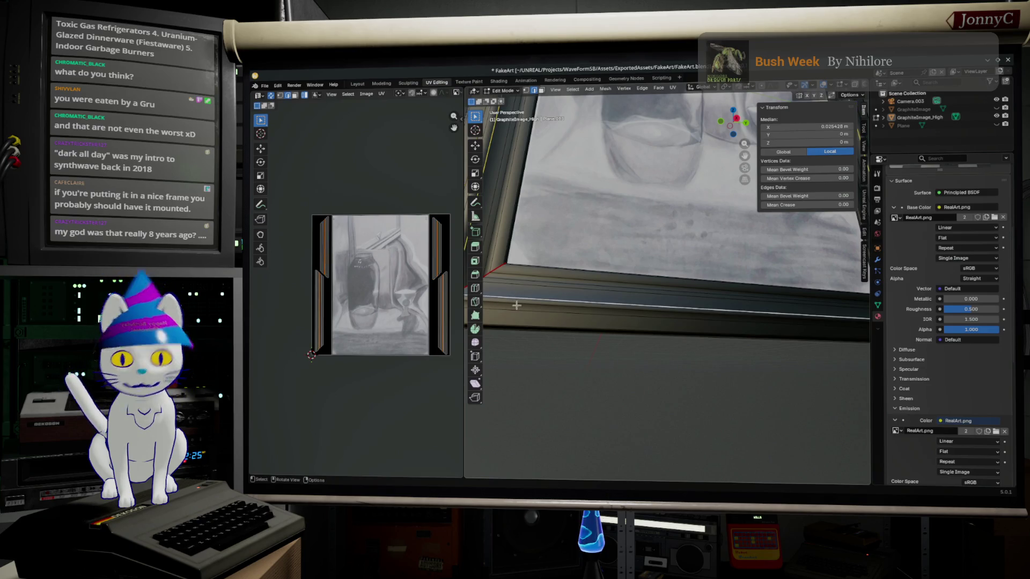
{"action": "left_click", "coordinate": [548, 315], "text": "alt"}
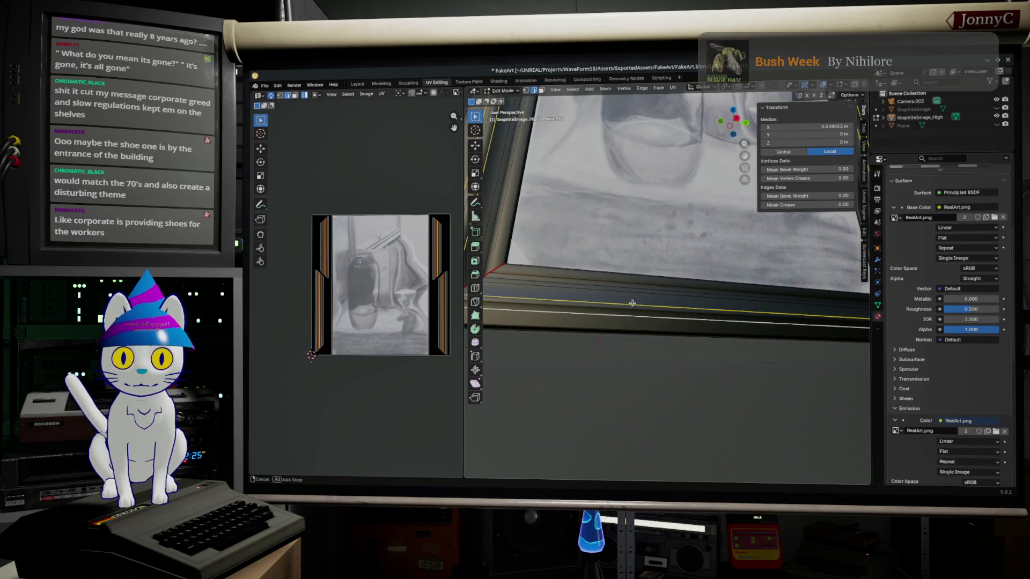
{"action": "scroll", "coordinate": [604, 284], "scroll_direction": "down", "scroll_amount": 1}
{"action": "scroll", "coordinate": [636, 288], "scroll_direction": "down", "scroll_amount": 1}
{"action": "scroll", "coordinate": [658, 293], "scroll_direction": "down", "scroll_amount": 1}
{"action": "key", "text": "F3"}
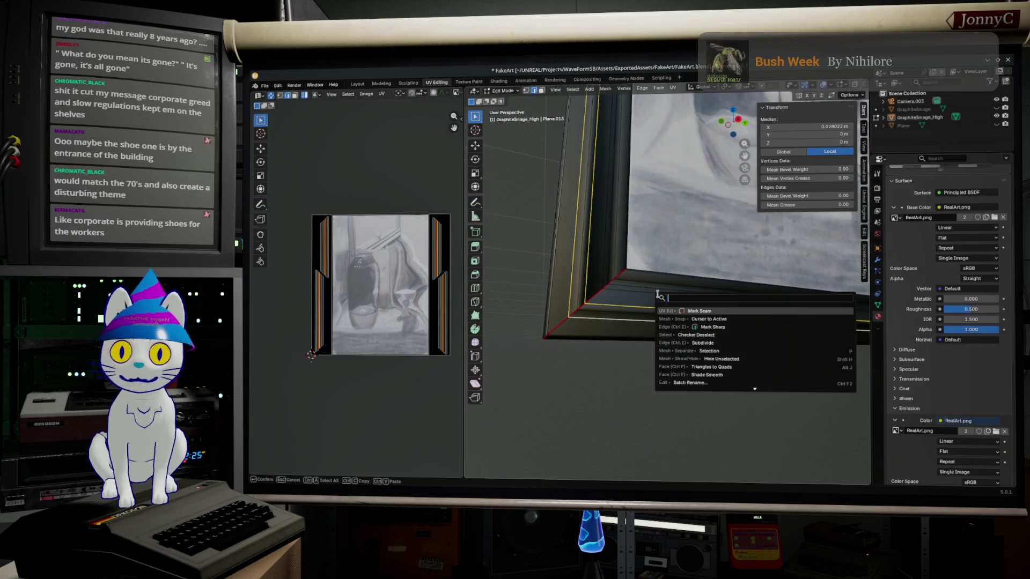
{"action": "left_click", "coordinate": [712, 327]}
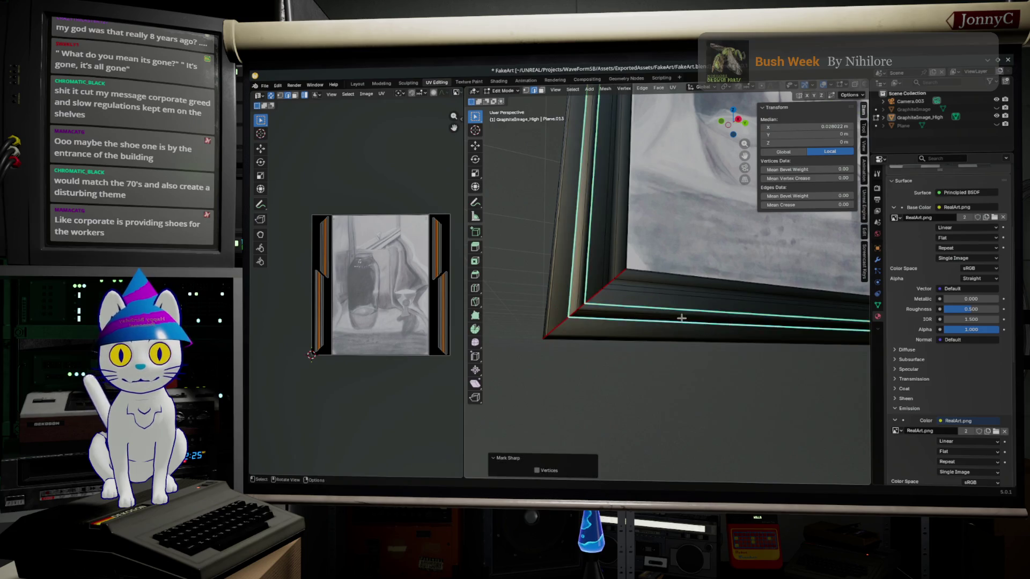
Mark an inner edge loop of the frame as sharp too, then return to Object Mode.
{"action": "middle_click_drag", "start_coordinate": [708, 323], "coordinate": [639, 286]}
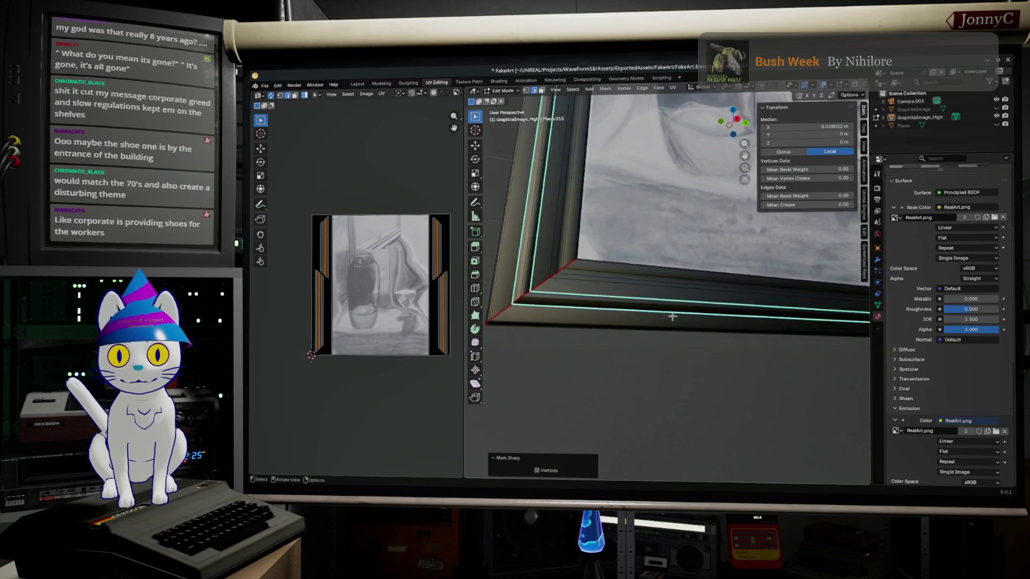
{"action": "left_click", "coordinate": [629, 279], "text": "alt"}
{"action": "left_click", "coordinate": [629, 278], "text": "alt"}
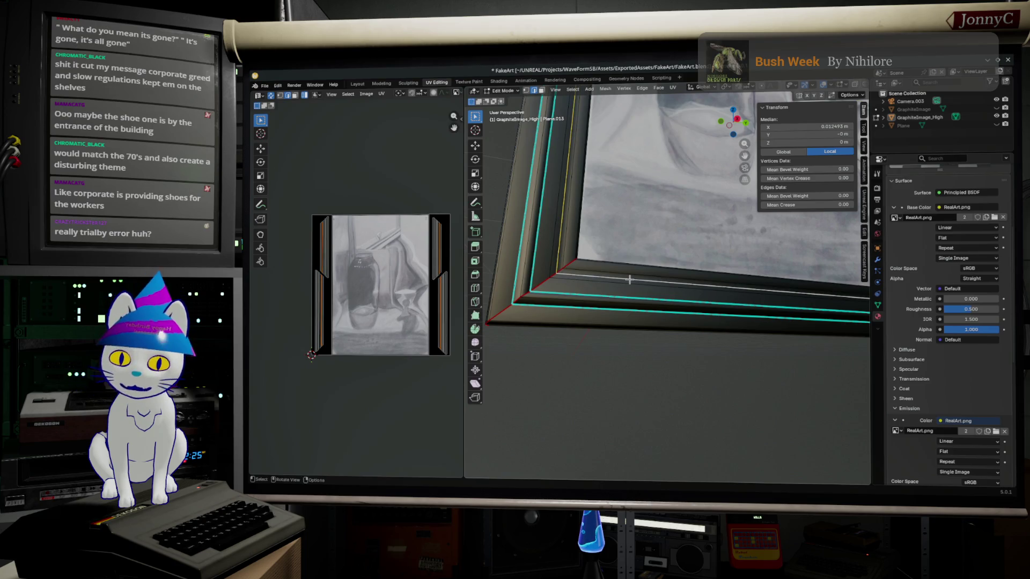
{"action": "key", "text": "F3"}
{"action": "left_click", "coordinate": [682, 297]}
{"action": "key", "text": "Tab"}
{"action": "scroll", "coordinate": [702, 373], "scroll_direction": "down", "scroll_amount": 4}
{"action": "scroll", "coordinate": [709, 404], "scroll_direction": "up", "scroll_amount": 1}
{"action": "middle_click_drag", "start_coordinate": [709, 405], "coordinate": [712, 407]}
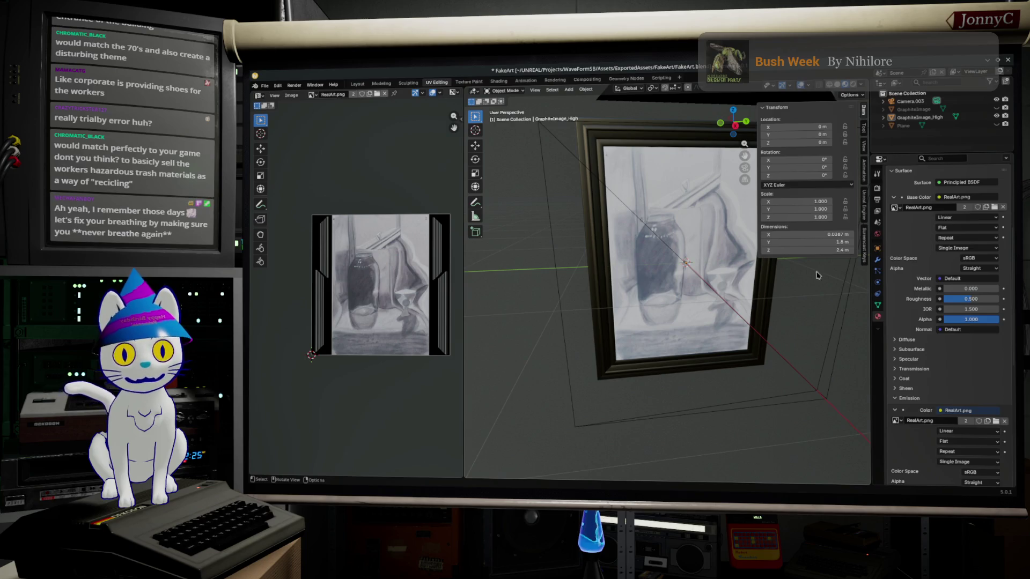
Save the current file as FakeArt.blend from the File menu.
{"action": "left_click", "coordinate": [263, 85]}
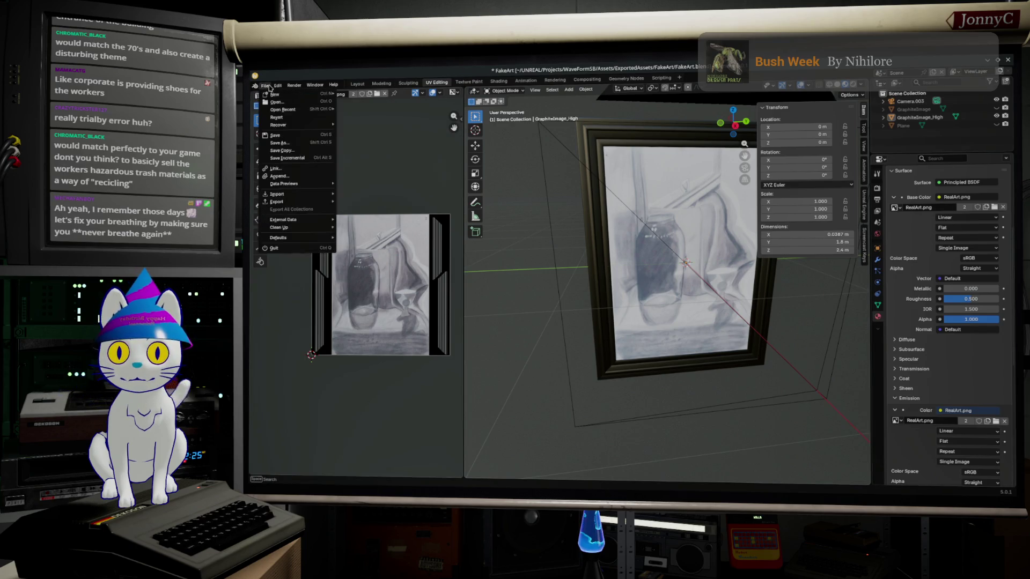
{"action": "left_click", "coordinate": [294, 135]}
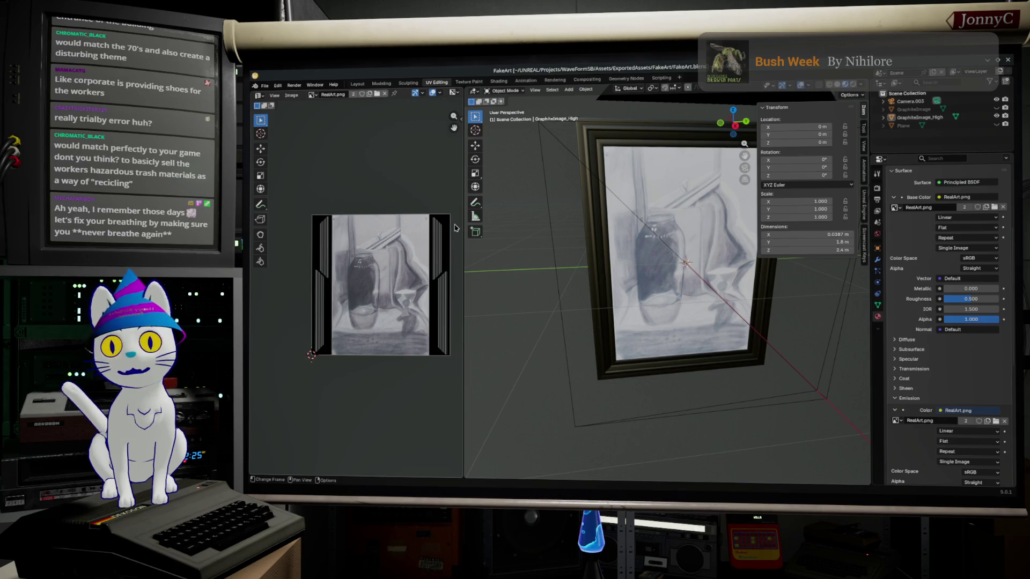
{"action": "mouse_move", "coordinate": [599, 290]}
{"action": "middle_mouse_down"}
{"action": "mouse_move", "coordinate": [635, 303]}
{"action": "mouse_move", "coordinate": [623, 287]}
{"action": "mouse_move", "coordinate": [621, 275]}
{"action": "mouse_move", "coordinate": [630, 276]}
{"action": "middle_mouse_up"}
{"action": "scroll", "coordinate": [623, 287], "scroll_direction": "up", "scroll_amount": 2}
{"action": "scroll", "coordinate": [630, 276], "scroll_direction": "up", "scroll_amount": 2}
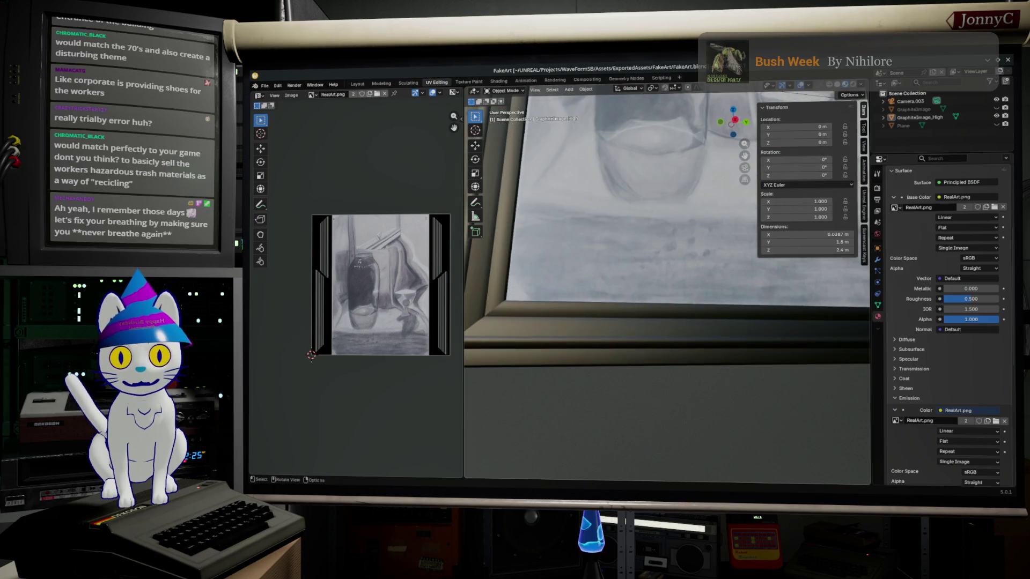
{"action": "scroll", "coordinate": [630, 275], "scroll_direction": "down", "scroll_amount": 2}
{"action": "scroll", "coordinate": [644, 266], "scroll_direction": "down", "scroll_amount": 1}
{"action": "scroll", "coordinate": [664, 249], "scroll_direction": "down", "scroll_amount": 1}
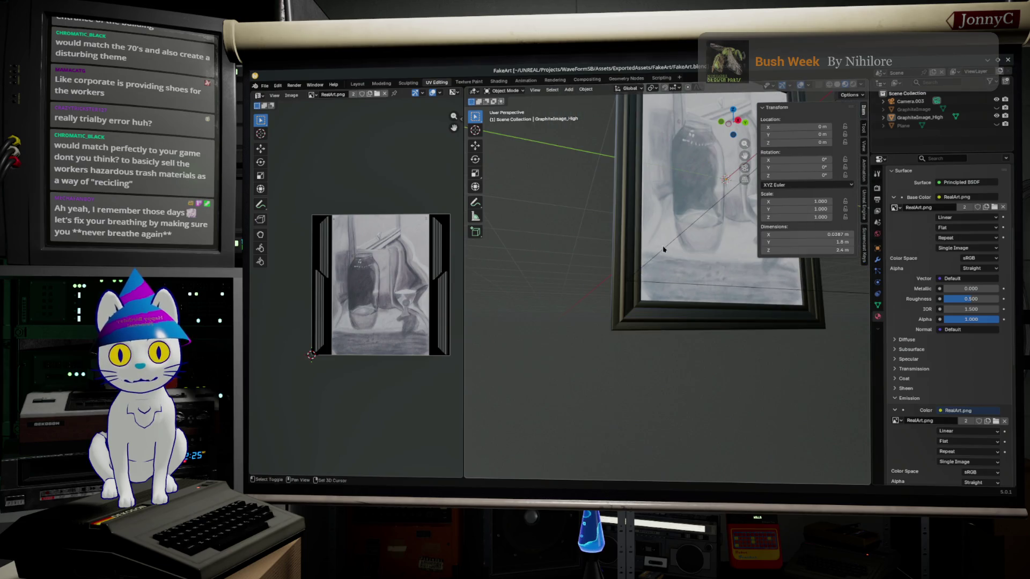
{"action": "middle_click_drag", "start_coordinate": [663, 250], "coordinate": [609, 308]}
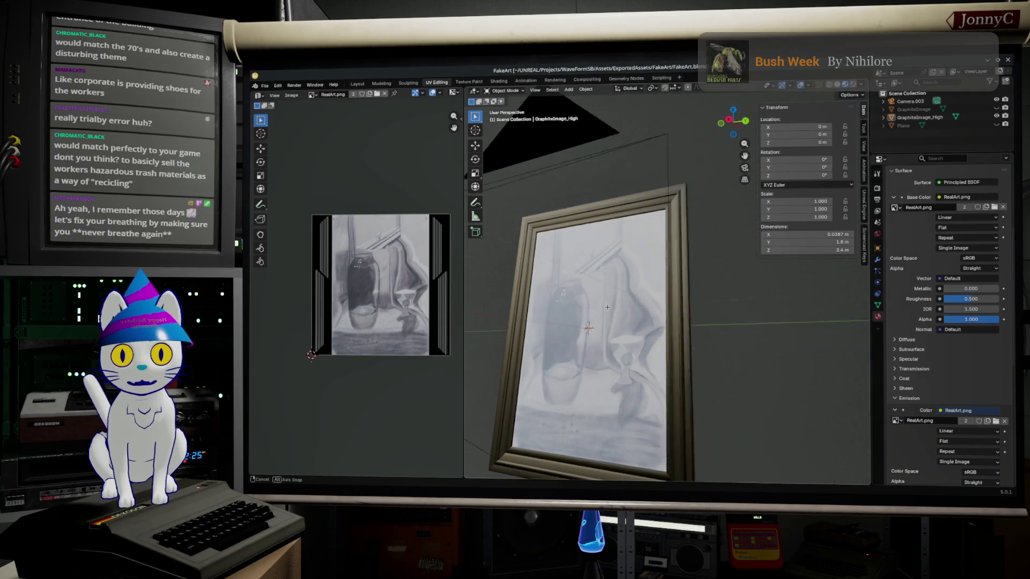
{"action": "mouse_move", "coordinate": [609, 308]}
{"action": "middle_mouse_down"}
{"action": "mouse_move", "coordinate": [566, 290]}
{"action": "mouse_move", "coordinate": [640, 291]}
{"action": "middle_mouse_up"}
{"action": "key", "text": "Tab"}
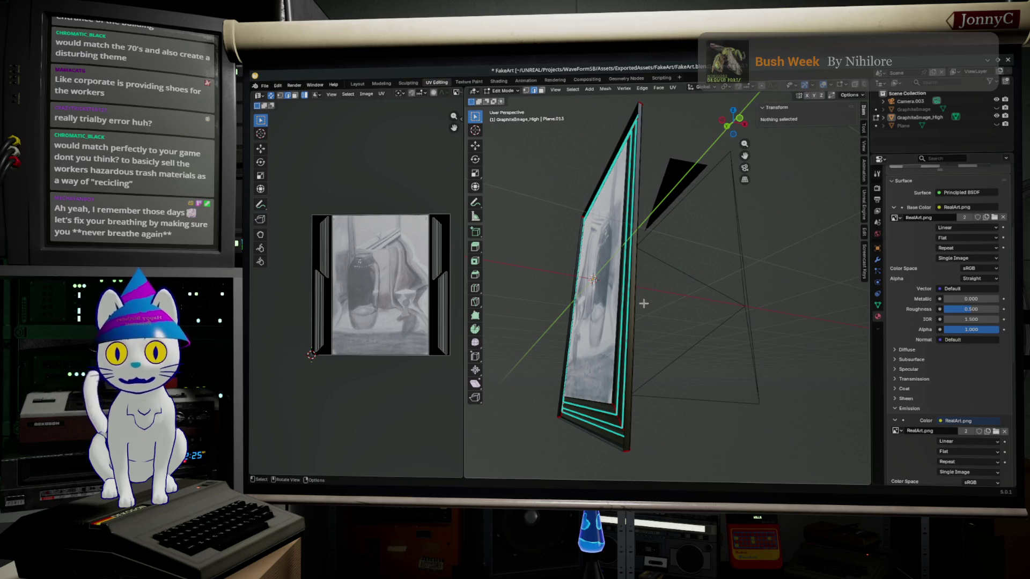
{"action": "left_click", "coordinate": [627, 316], "text": "alt"}
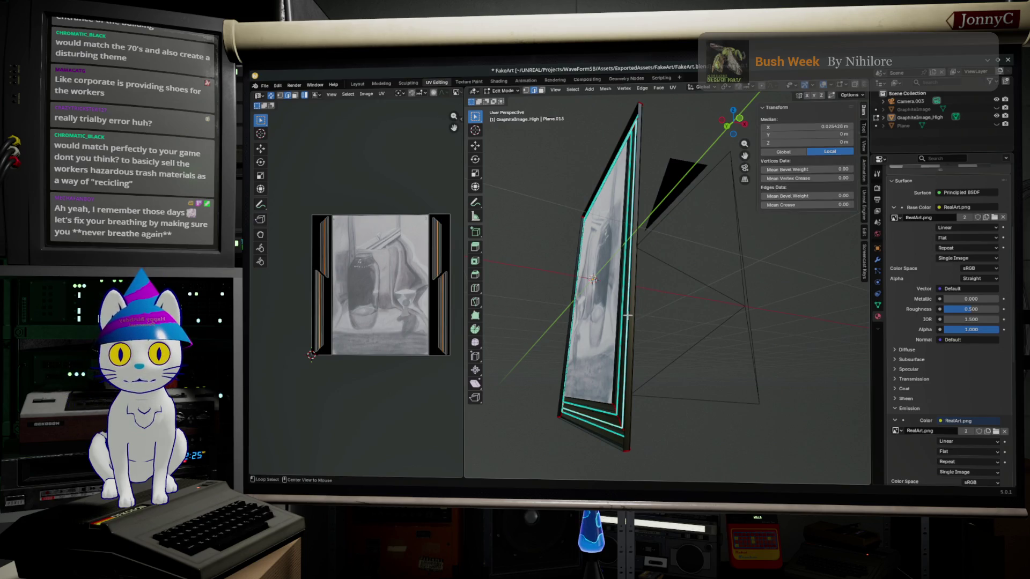
{"action": "left_click", "coordinate": [600, 442], "text": "alt+shift"}
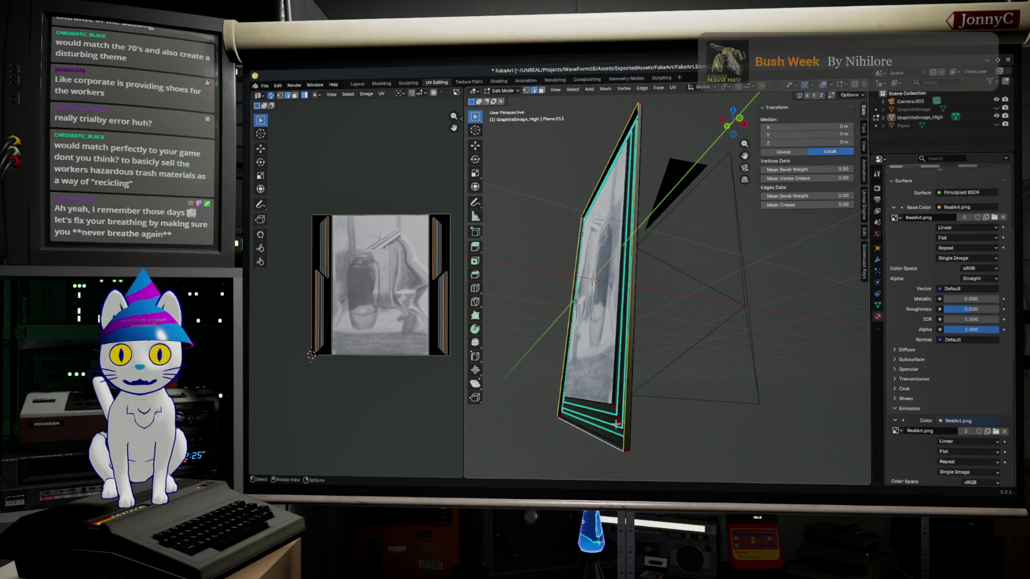
{"action": "left_click", "coordinate": [745, 123]}
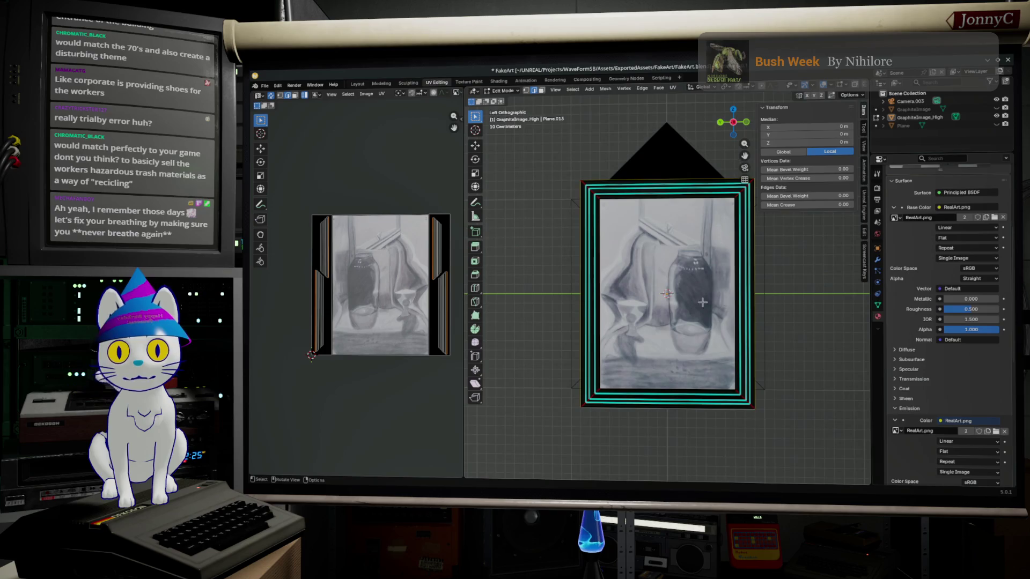
{"action": "scroll", "coordinate": [703, 303], "scroll_direction": "up", "scroll_amount": 1}
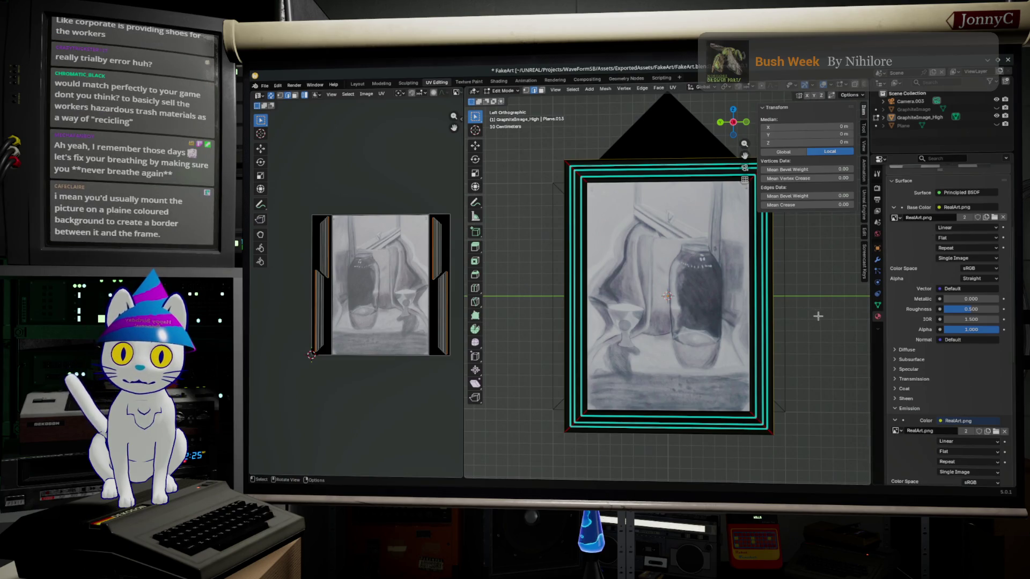
{"action": "middle_click_drag", "start_coordinate": [813, 315], "coordinate": [740, 320]}
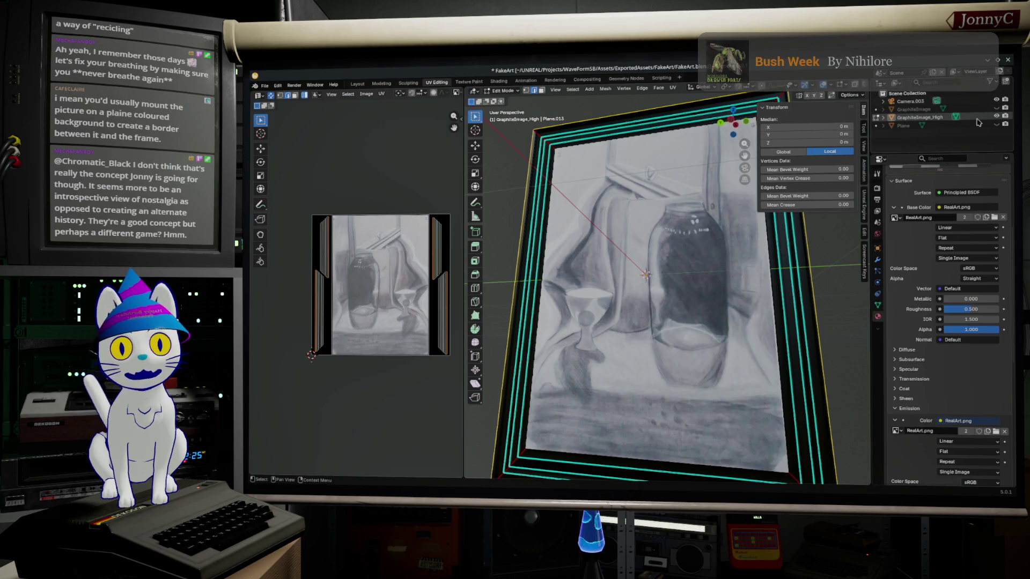
{"action": "left_click", "coordinate": [984, 109]}
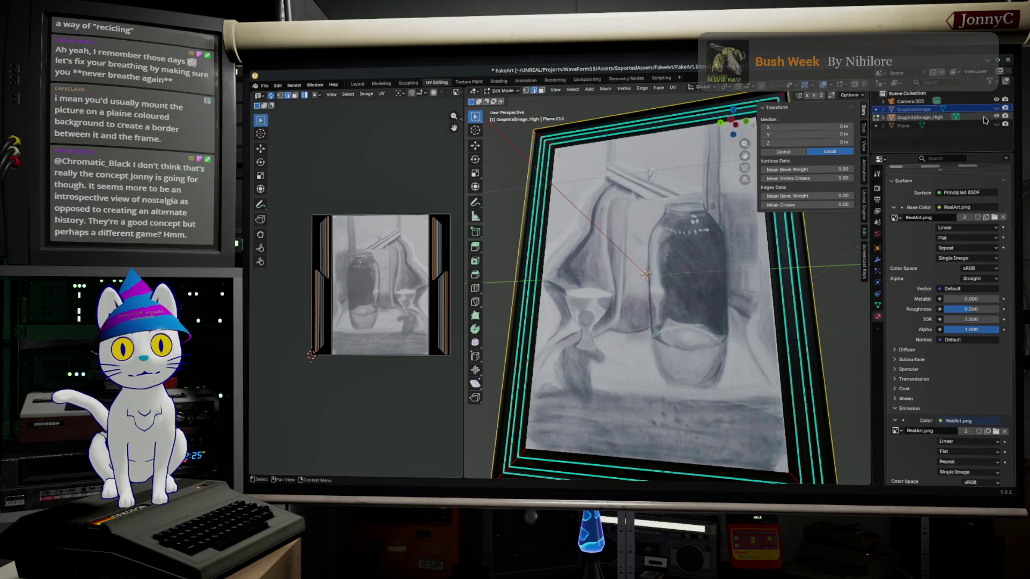
{"action": "middle_click_drag", "start_coordinate": [643, 304], "coordinate": [591, 307]}
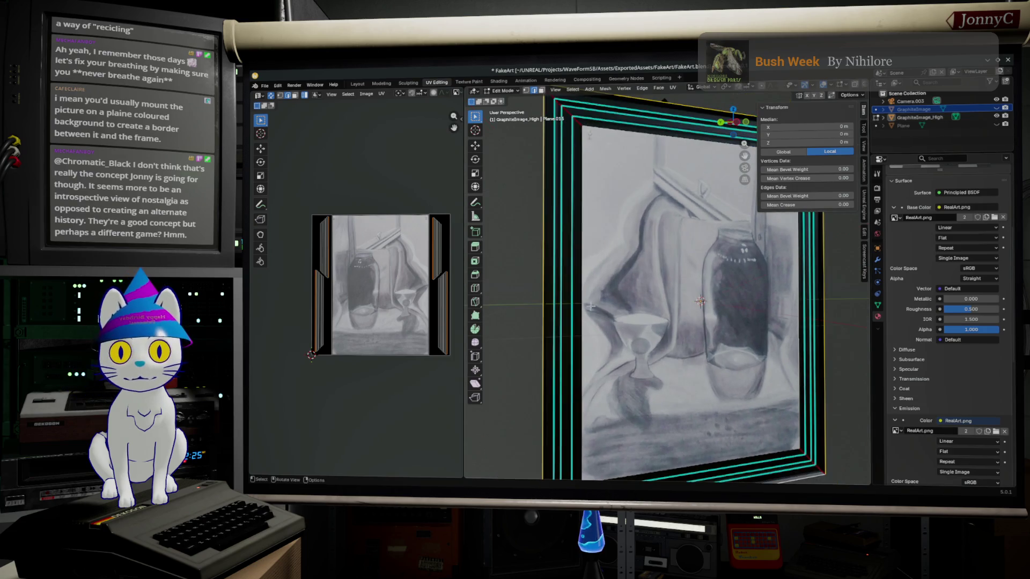
{"action": "left_click", "coordinate": [738, 122]}
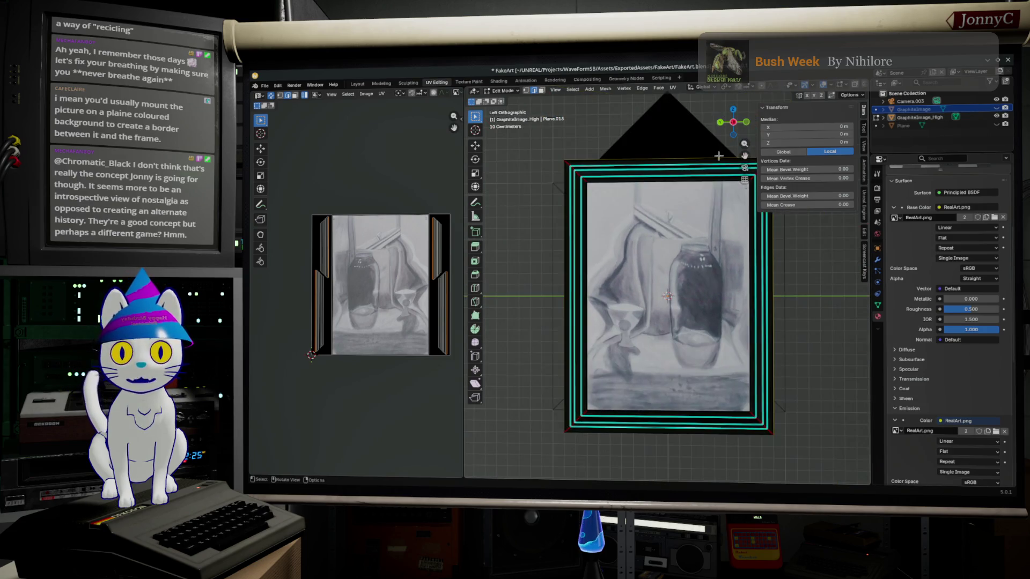
Extrude a copy of the picture face in place and scale it down inside the frame.
{"action": "key", "text": "g"}
{"action": "right_click", "coordinate": [729, 297]}
{"action": "key", "text": "s"}
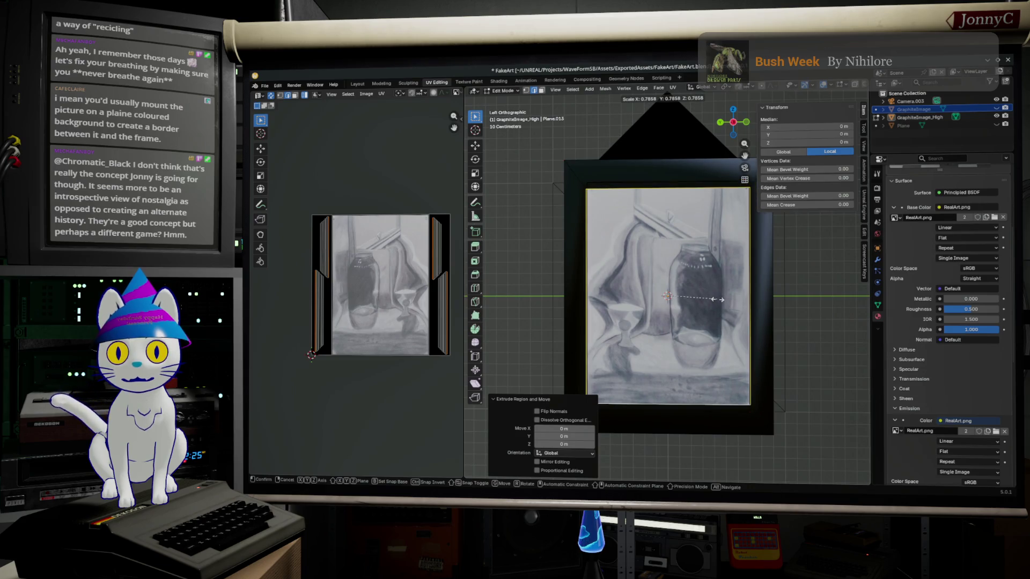
{"action": "left_click", "coordinate": [717, 300]}
Stretch the new inner face slightly taller along the Z axis.
{"action": "key", "text": "s"}
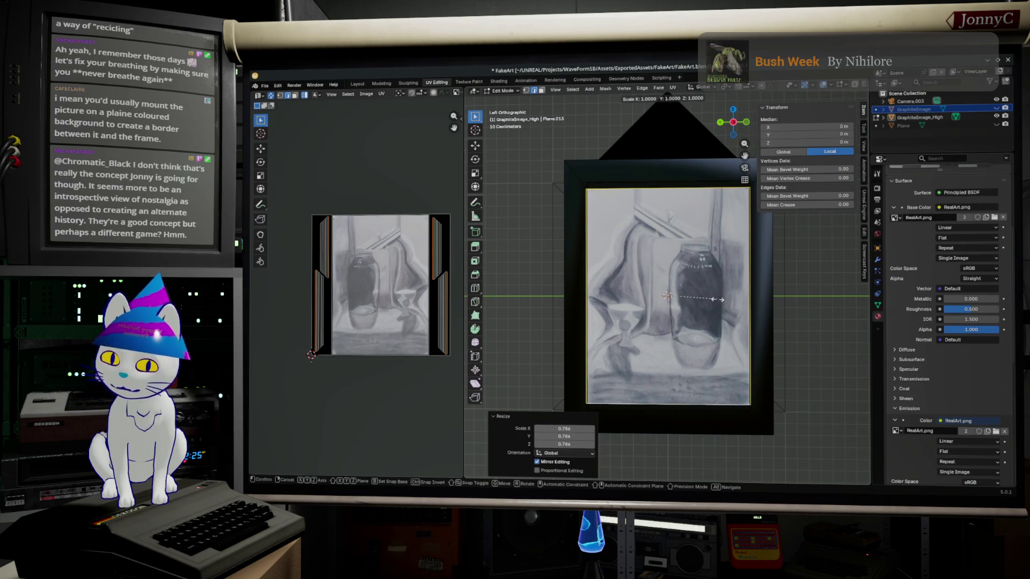
{"action": "key", "text": "y"}
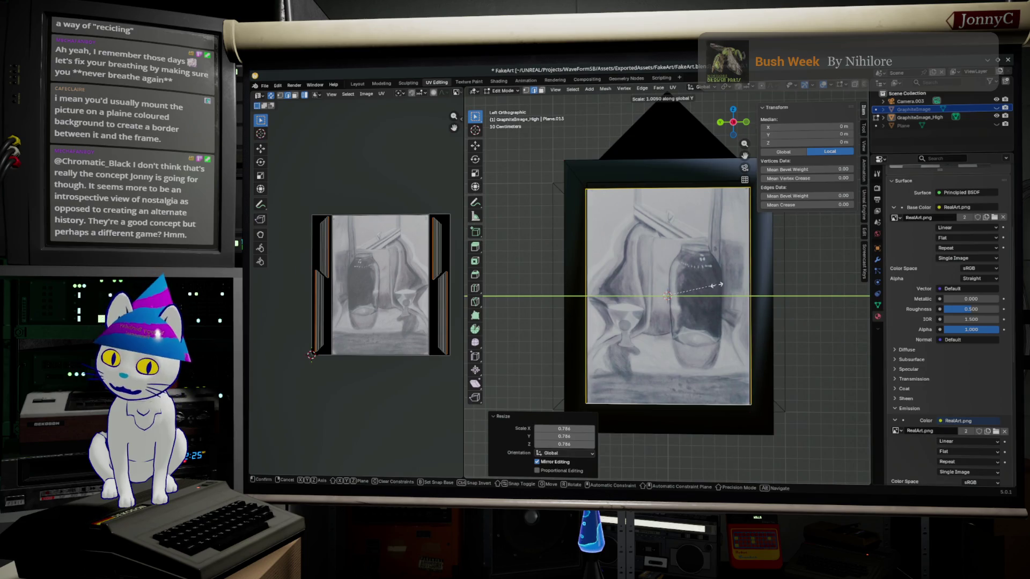
{"action": "key", "text": "z"}
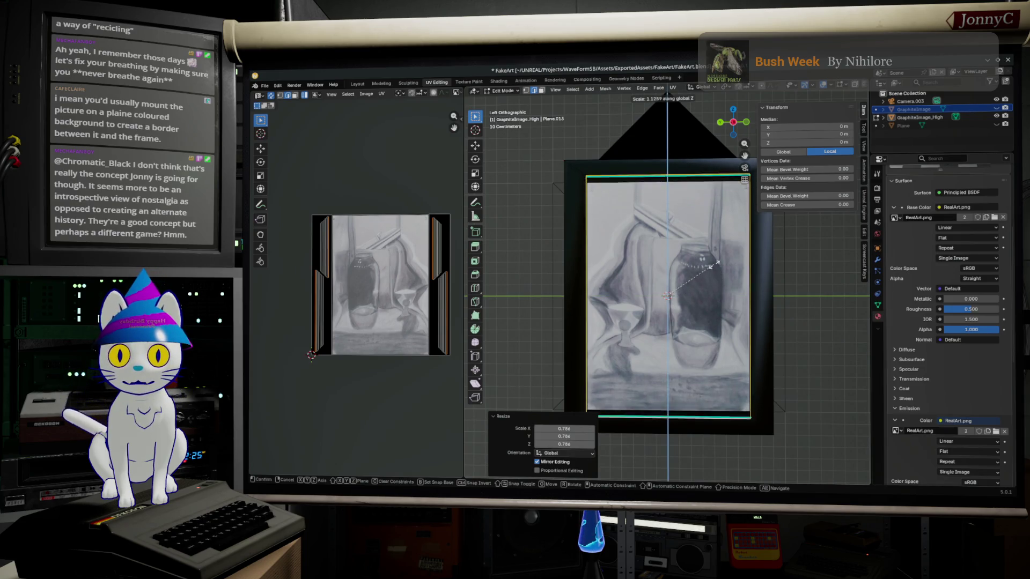
{"action": "left_click", "coordinate": [715, 272]}
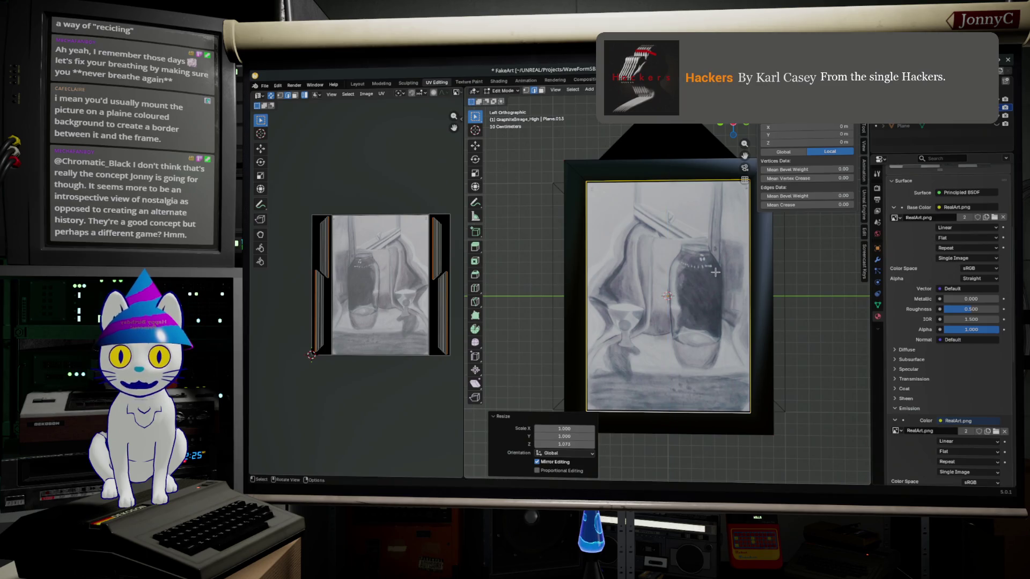
Undo the stray edits and clear the frame selection.
{"action": "key", "text": "ctrl+z"}
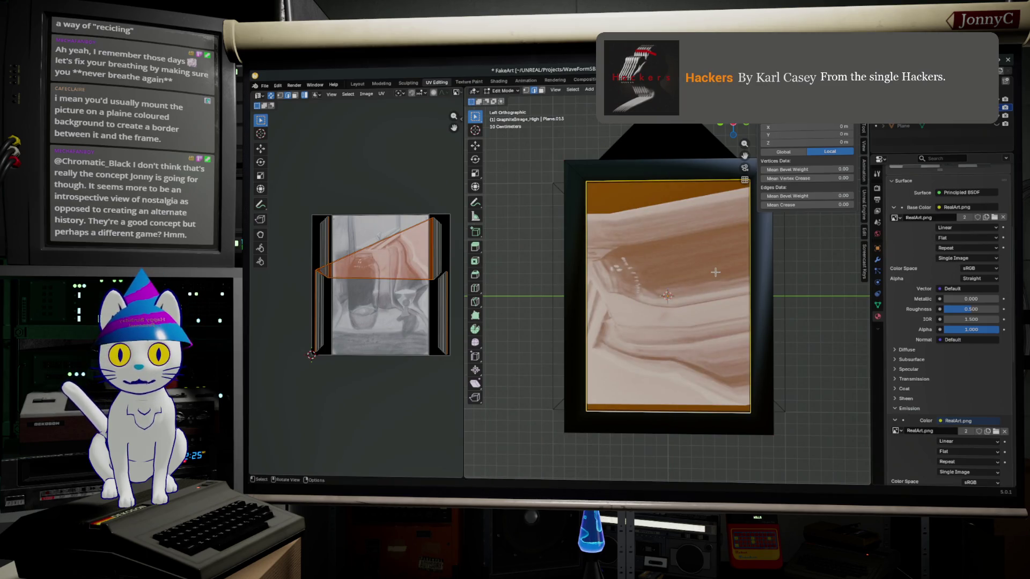
{"action": "key", "text": "ctrl+z"}
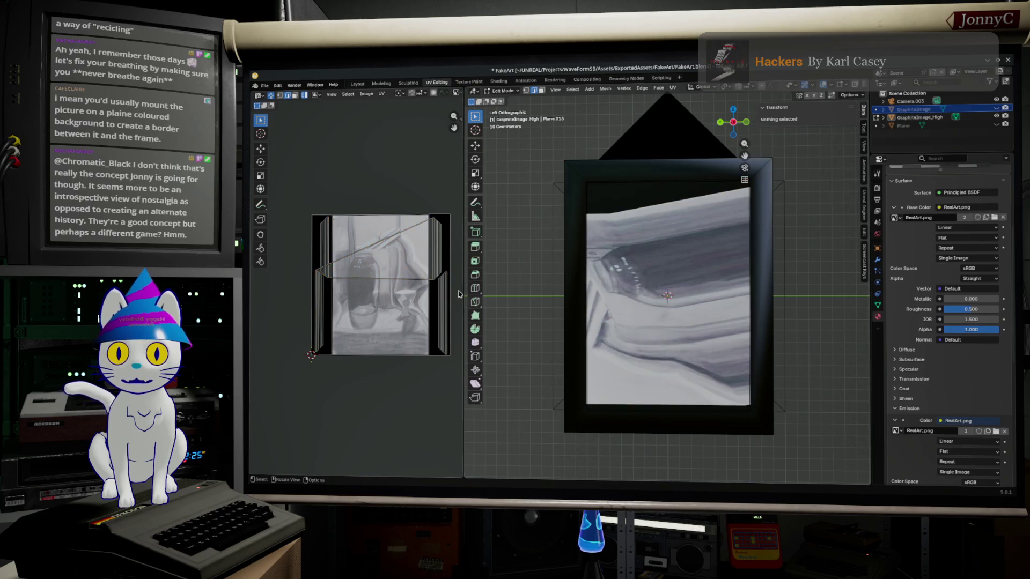
{"action": "key", "text": "ctrl+z"}
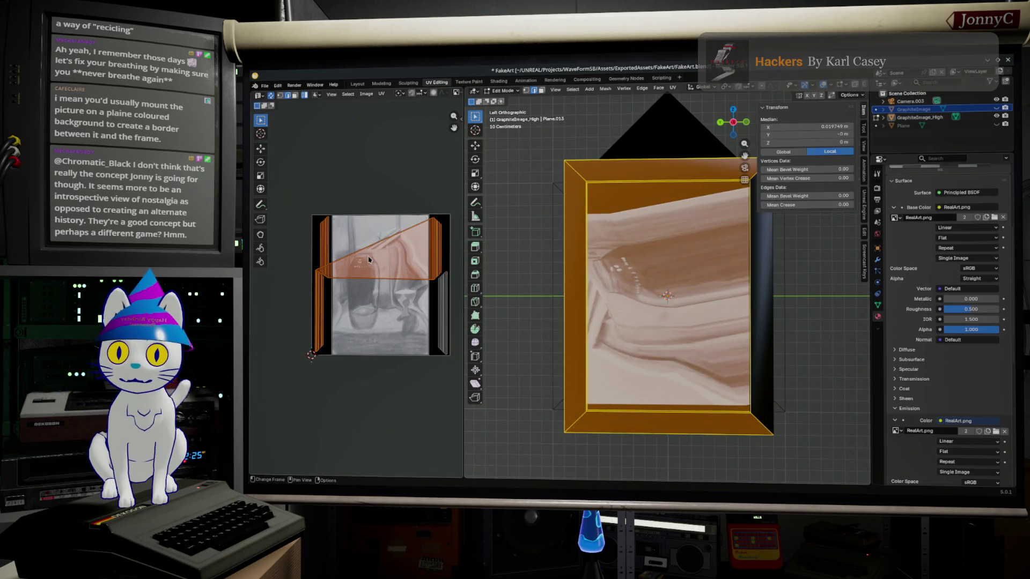
{"action": "left_click", "coordinate": [762, 243]}
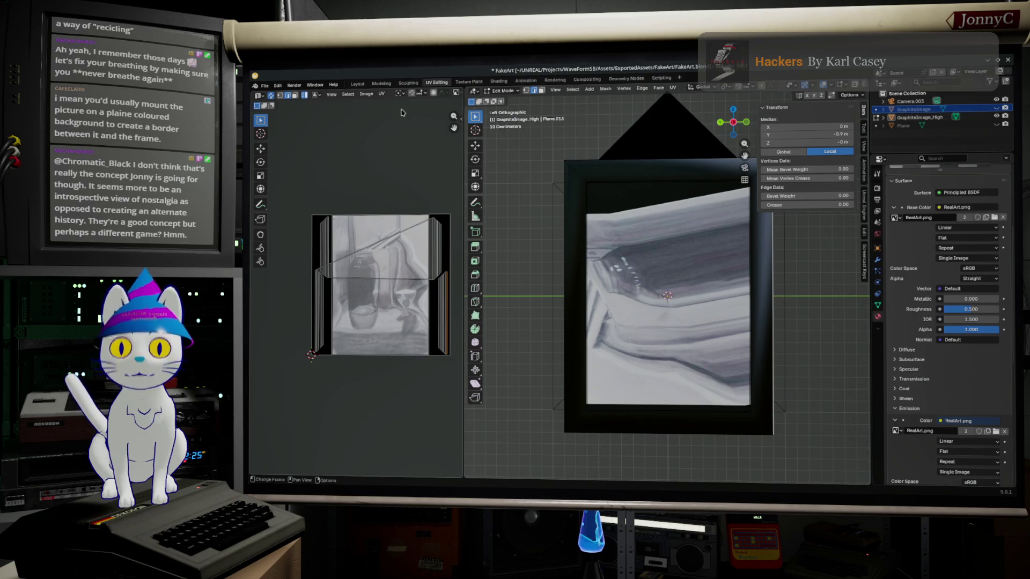
Select the picture face, grow the selection to the whole frame, and bring up the UV menu.
{"action": "left_click", "coordinate": [575, 226]}
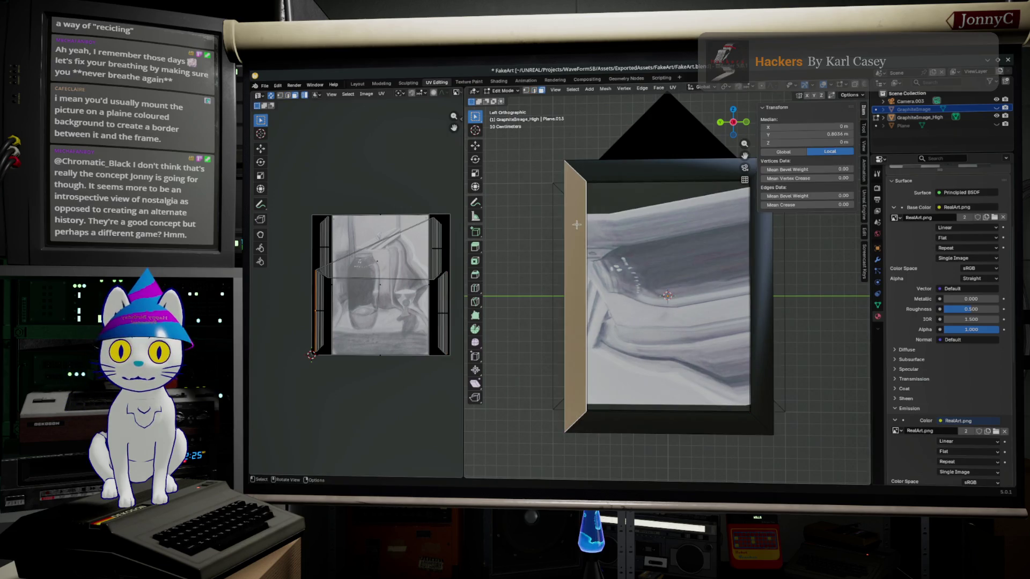
{"action": "left_click", "coordinate": [666, 276]}
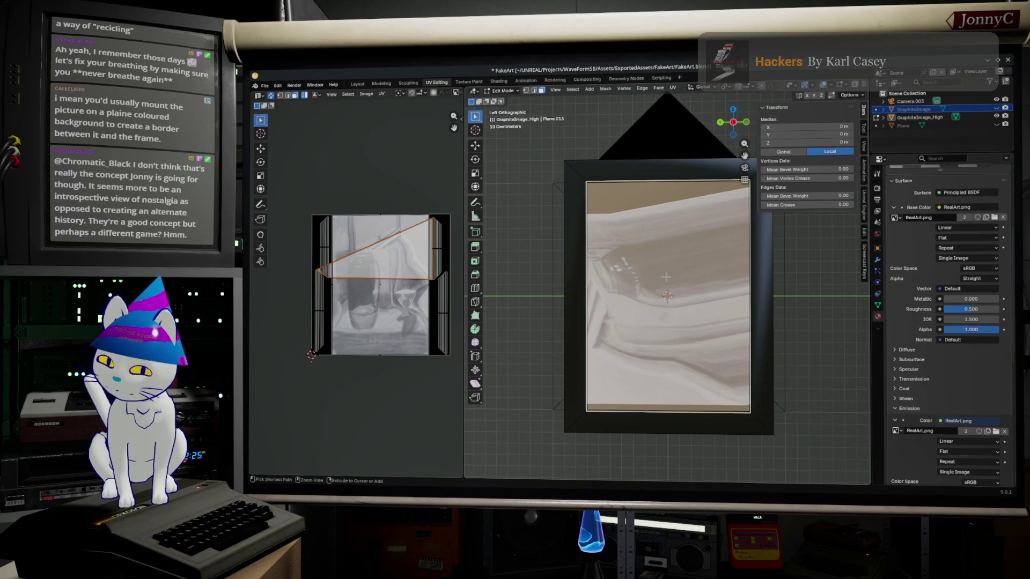
{"action": "key", "text": "ctrl+KP_Add"}
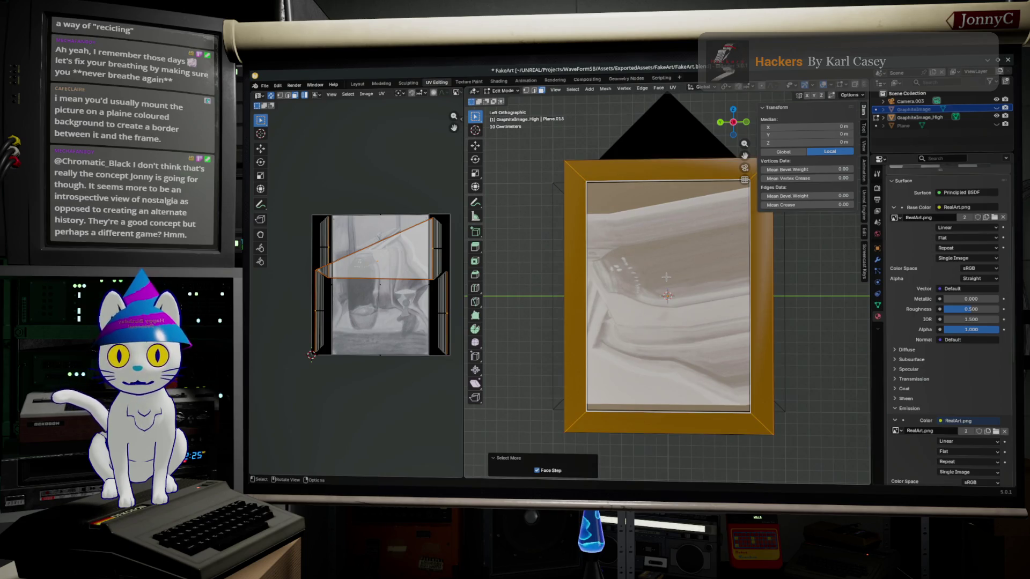
{"action": "left_click", "coordinate": [674, 89]}
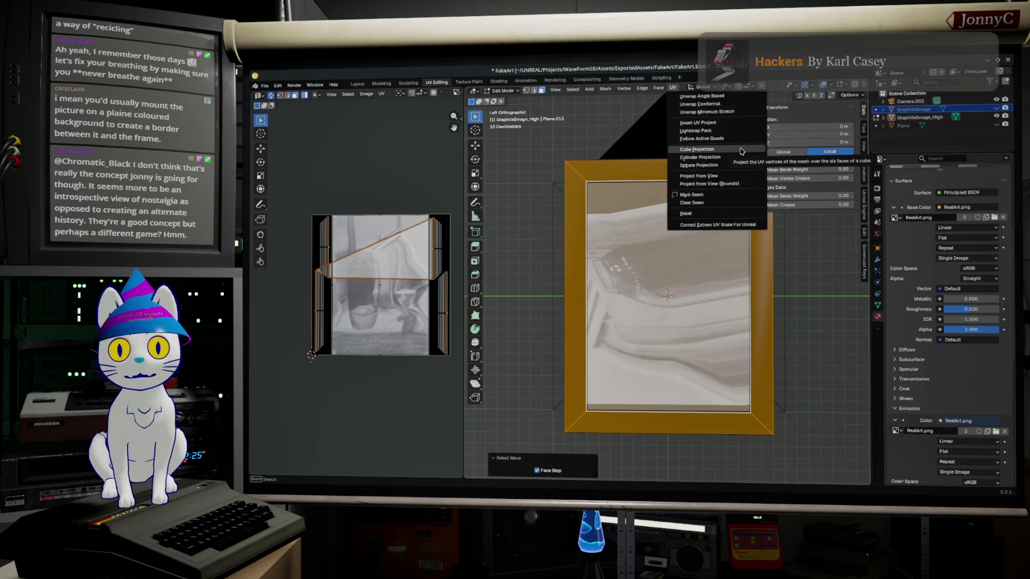
Unwrap the frame conformally, then shrink the UV island and move it toward the upper right.
{"action": "left_click", "coordinate": [746, 104]}
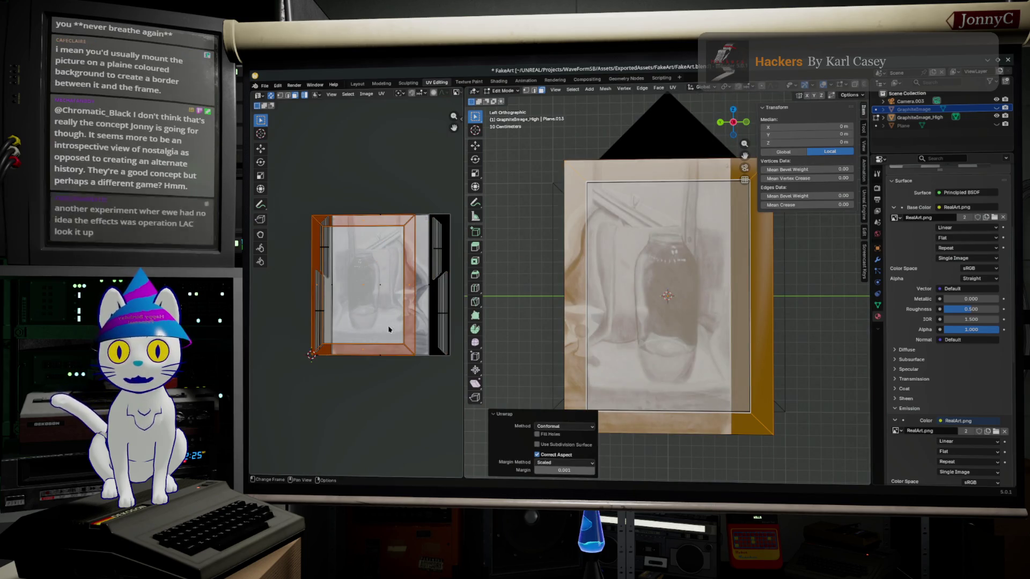
{"action": "key", "text": "s"}
{"action": "left_click", "coordinate": [369, 316]}
{"action": "key", "text": "g"}
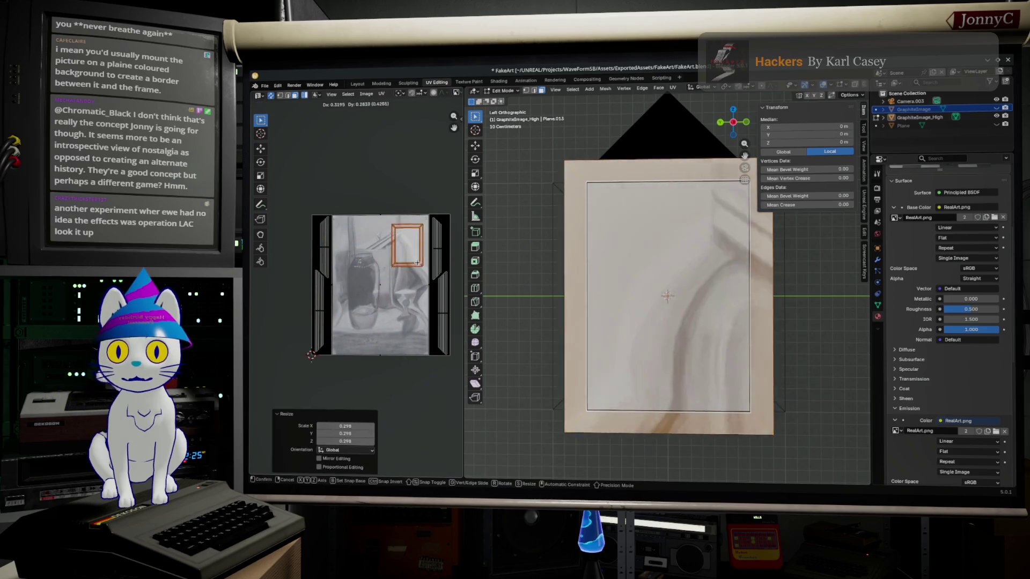
{"action": "left_click", "coordinate": [435, 276]}
{"action": "middle_click_drag", "start_coordinate": [436, 276], "coordinate": [383, 303]}
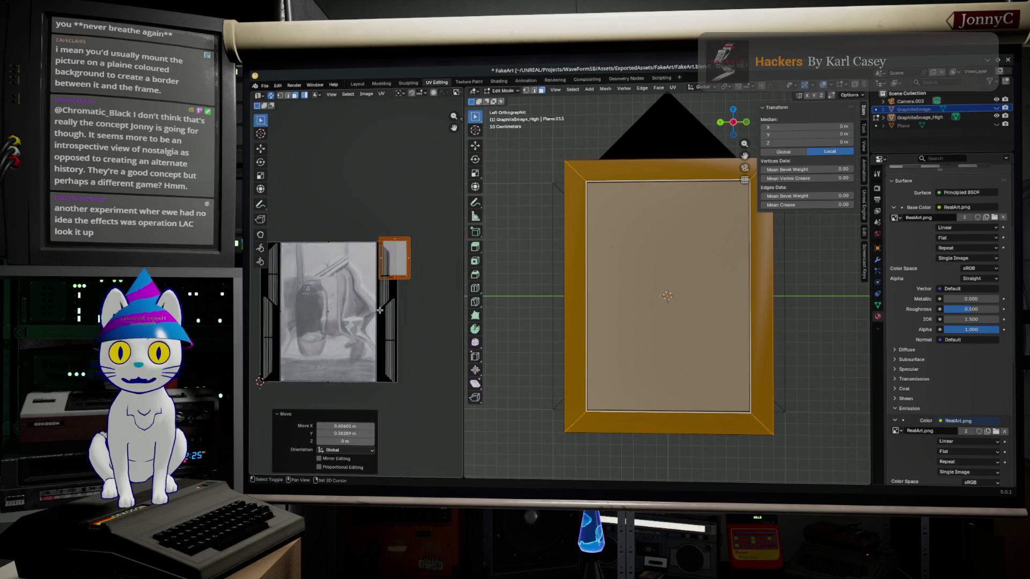
{"action": "scroll", "coordinate": [378, 318], "scroll_direction": "up", "scroll_amount": 3}
{"action": "scroll", "coordinate": [371, 330], "scroll_direction": "up", "scroll_amount": 1}
{"action": "scroll", "coordinate": [371, 329], "scroll_direction": "up", "scroll_amount": 2}
{"action": "scroll", "coordinate": [370, 330], "scroll_direction": "down", "scroll_amount": 1}
{"action": "scroll", "coordinate": [379, 338], "scroll_direction": "down", "scroll_amount": 1}
Shrink the UV island further into a small corner patch and reposition it.
{"action": "key", "text": "s"}
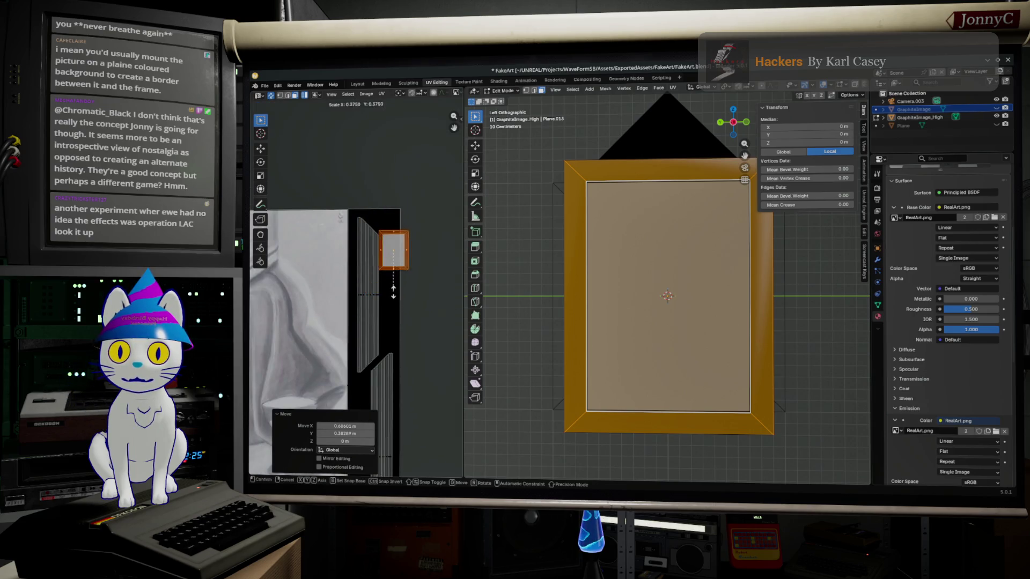
{"action": "left_click", "coordinate": [398, 264]}
{"action": "key", "text": "g"}
{"action": "left_click", "coordinate": [384, 238]}
{"action": "mouse_move", "coordinate": [594, 381]}
{"action": "middle_mouse_down", "text": "shift"}
{"action": "mouse_move", "coordinate": [577, 364]}
{"action": "mouse_move", "coordinate": [577, 342]}
{"action": "middle_mouse_up", "text": "shift"}
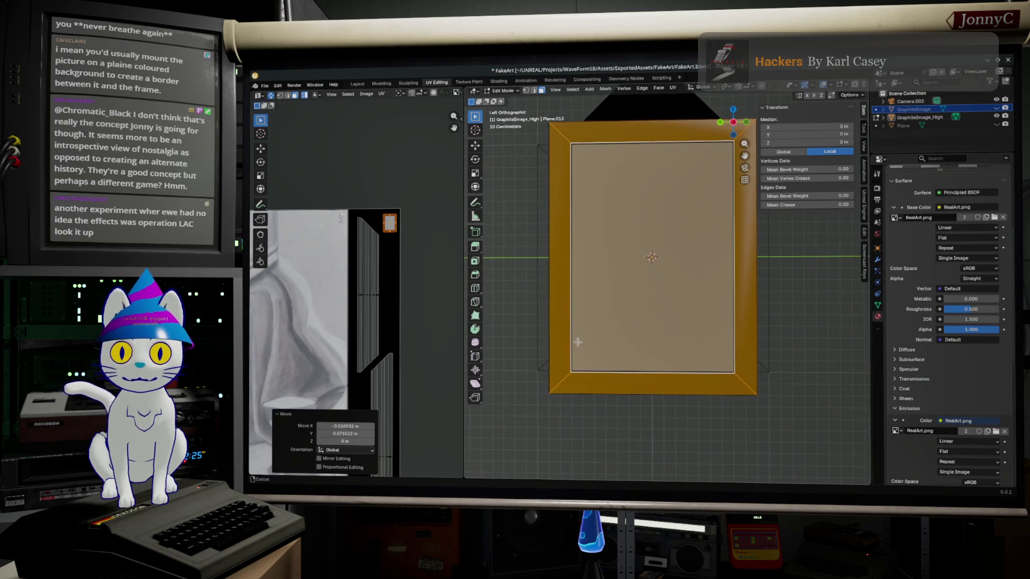
{"action": "scroll", "coordinate": [362, 355], "scroll_direction": "down", "scroll_amount": 3}
{"action": "scroll", "coordinate": [363, 354], "scroll_direction": "up", "scroll_amount": 1}
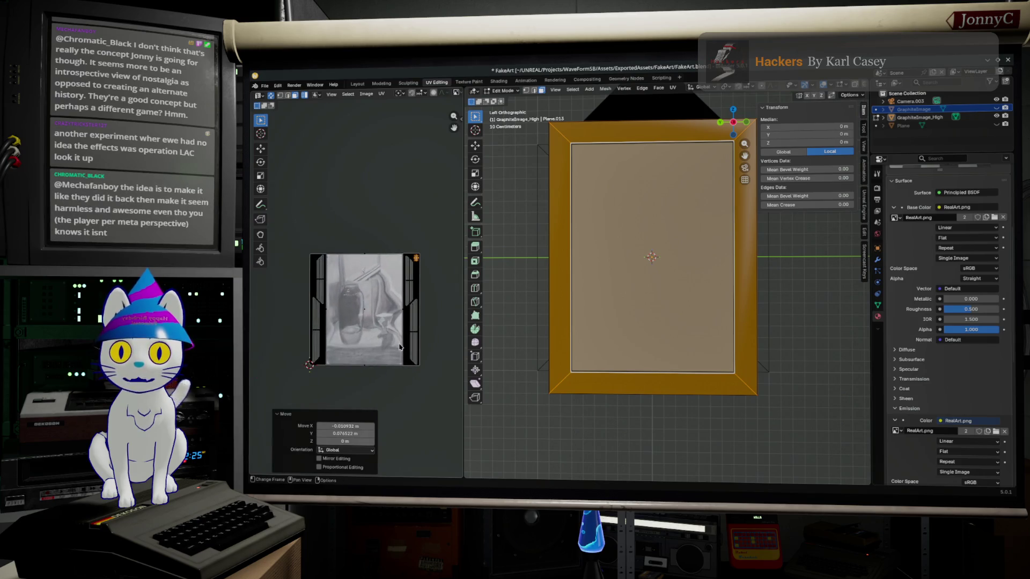
{"action": "scroll", "coordinate": [362, 354], "scroll_direction": "up", "scroll_amount": 2}
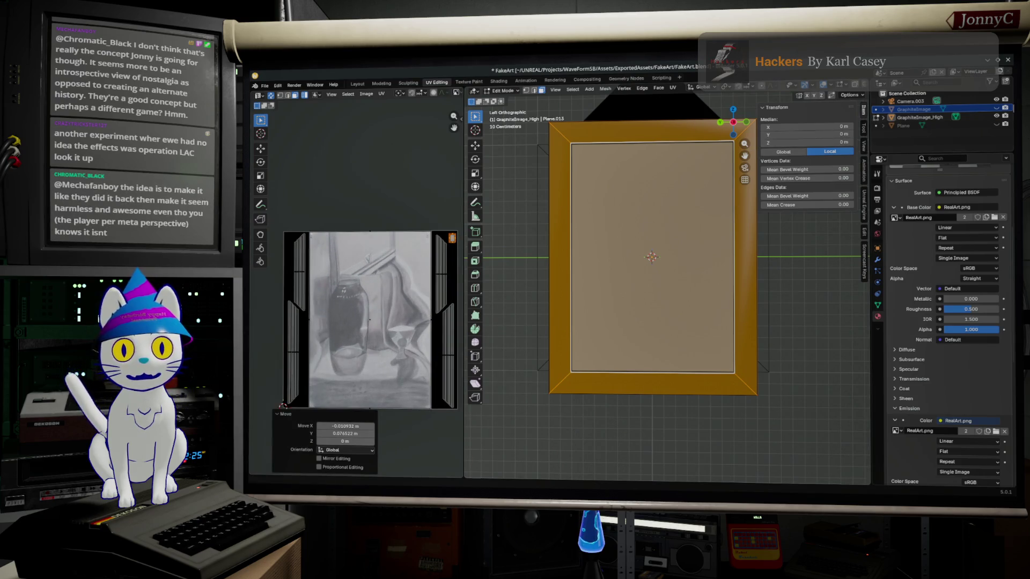
Hide the framed picture, return to Object Mode, and inspect the frame.
{"action": "left_click", "coordinate": [996, 109]}
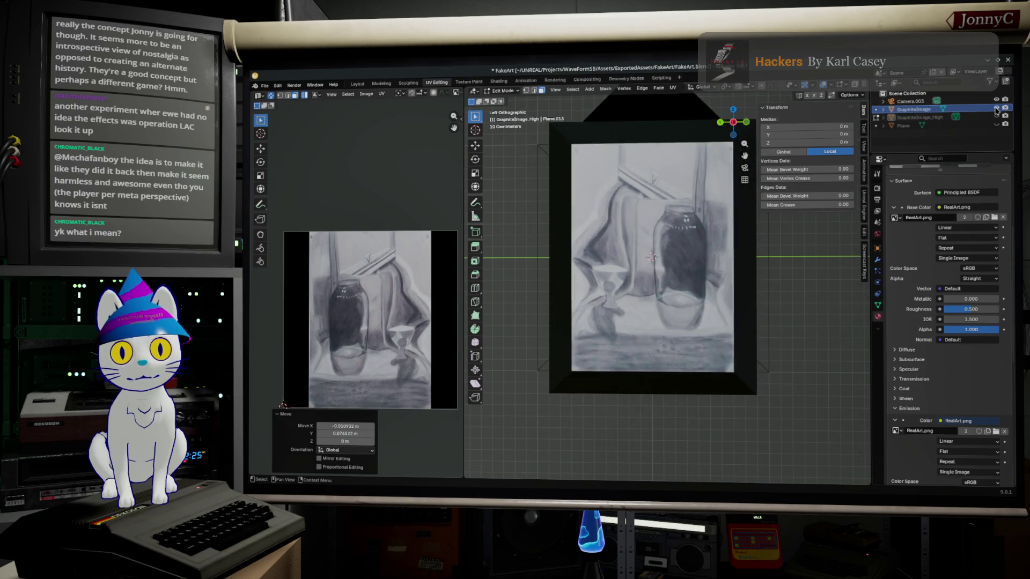
{"action": "key", "text": "Tab"}
{"action": "key", "text": "Tab"}
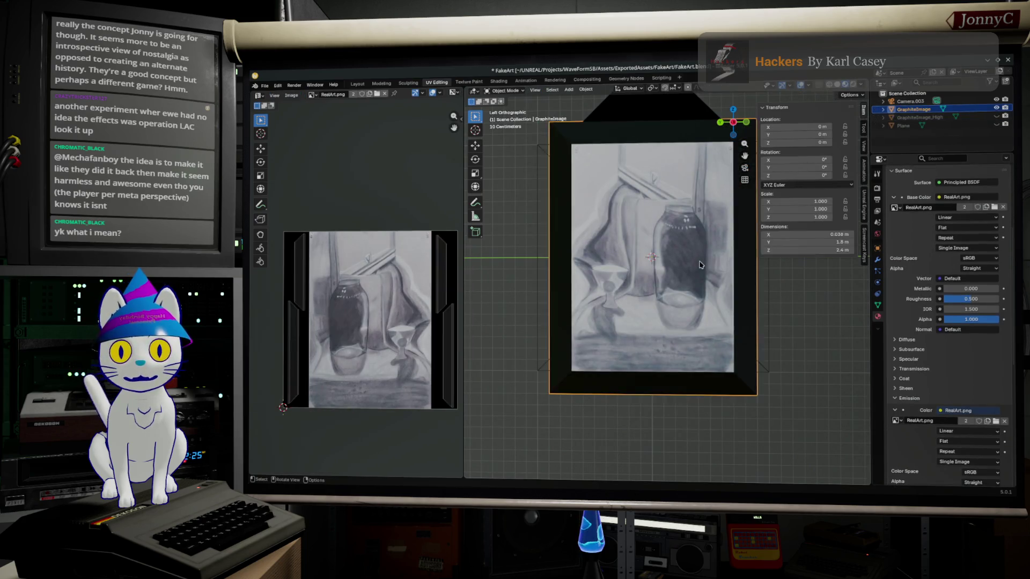
{"action": "mouse_move", "coordinate": [726, 253]}
{"action": "middle_mouse_down"}
{"action": "mouse_move", "coordinate": [663, 278]}
{"action": "mouse_move", "coordinate": [611, 273]}
{"action": "middle_mouse_up"}
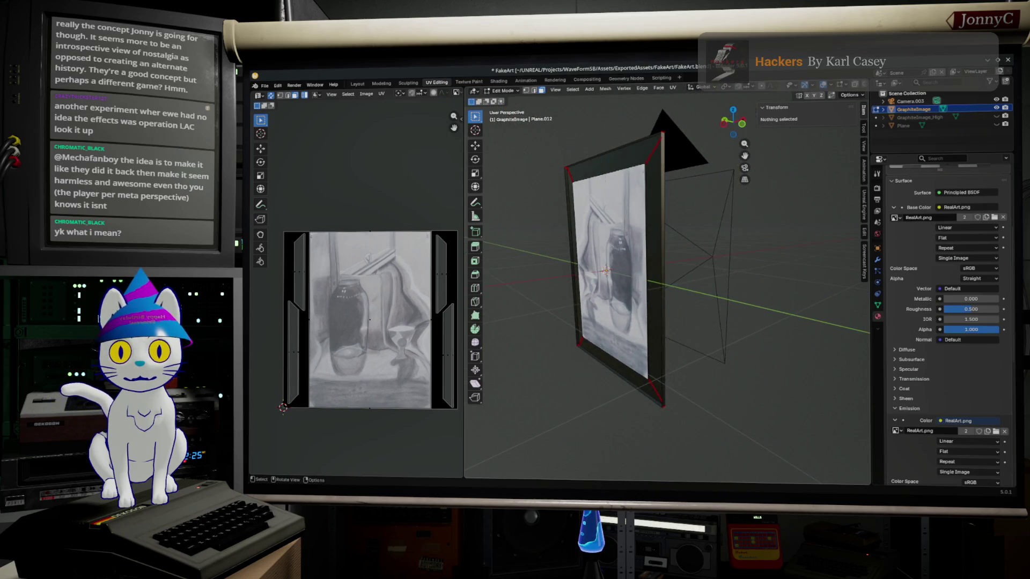
Select an edge on the frame's top, then the whole frame mesh with A.
{"action": "left_click", "coordinate": [589, 159]}
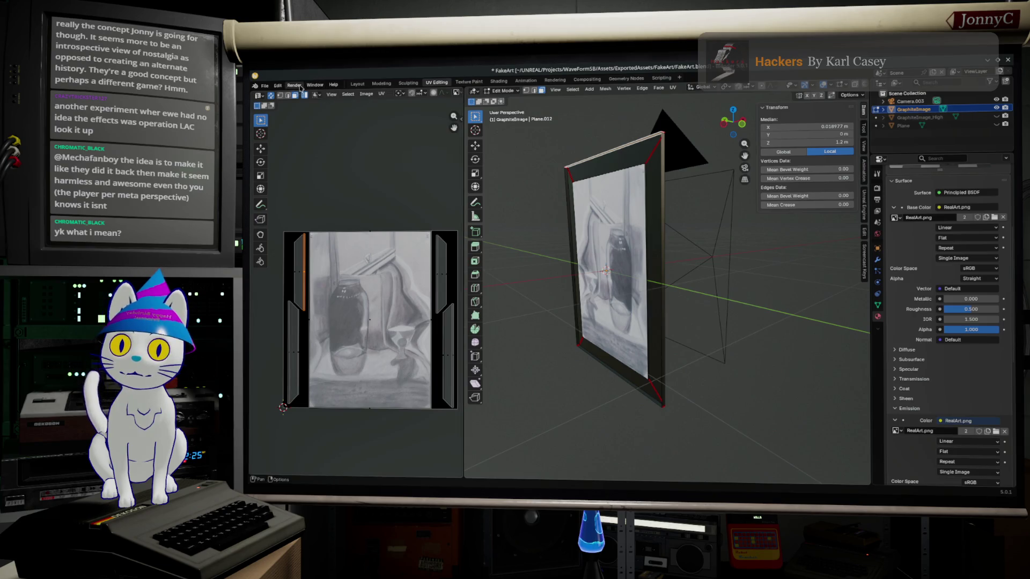
{"action": "left_click", "coordinate": [578, 152]}
{"action": "key", "text": "a"}
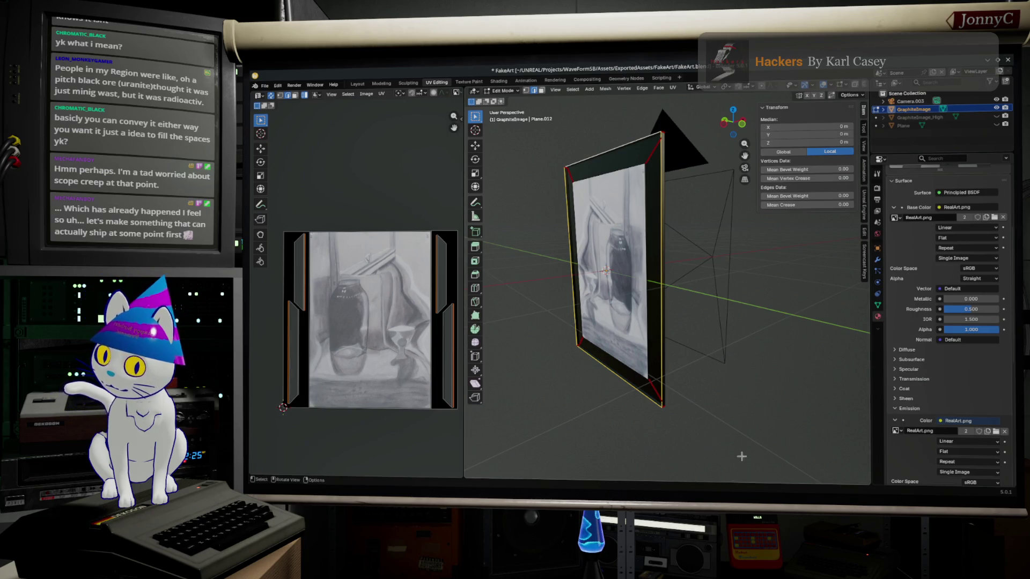
Switch over to the Unreal Editor window.
{"action": "key", "text": "alt+Tab"}
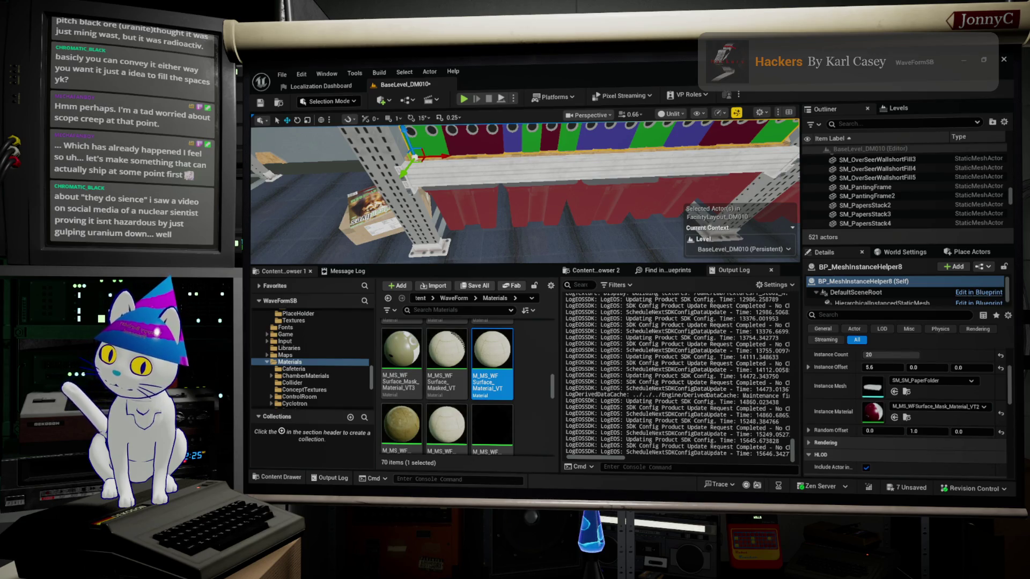
{"action": "key", "text": "Return"}
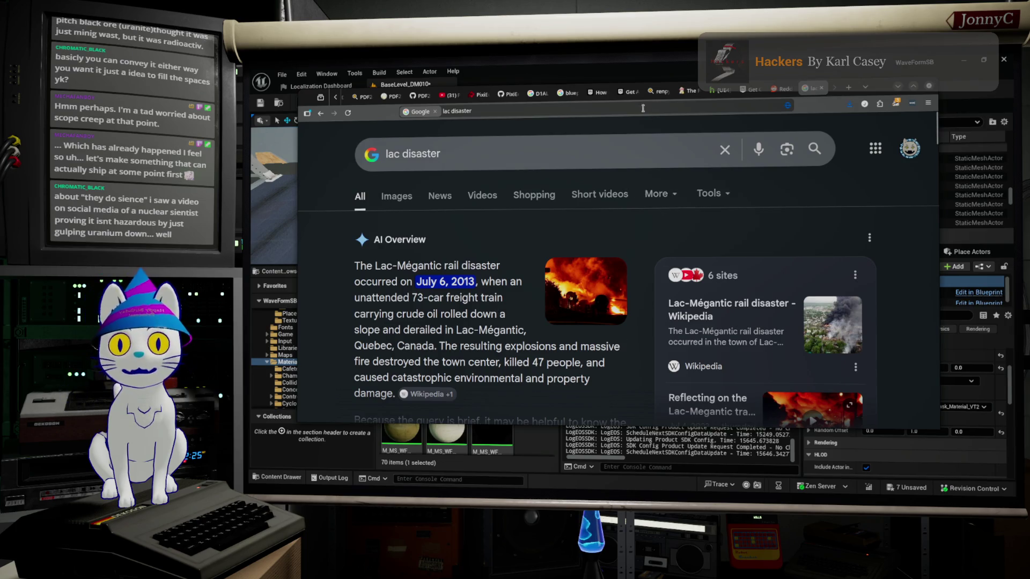
{"action": "left_click", "coordinate": [897, 86]}
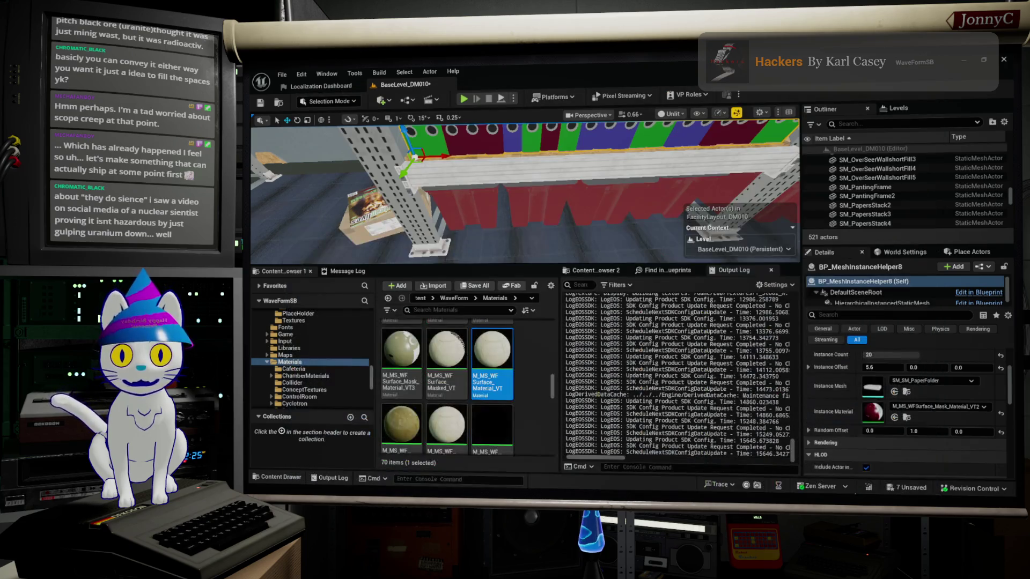
Fly the camera to the red-ring detector machine and switch the viewport to Lit rendering.
{"action": "right_click_drag", "start_coordinate": [670, 209], "coordinate": [670, 209]}
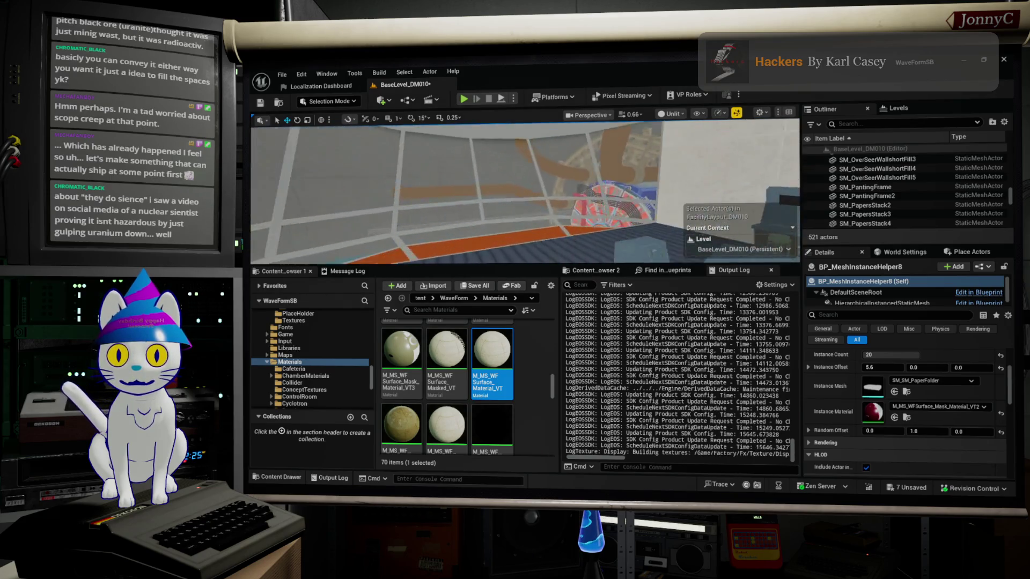
{"action": "right_click_drag", "start_coordinate": [670, 209], "coordinate": [670, 210]}
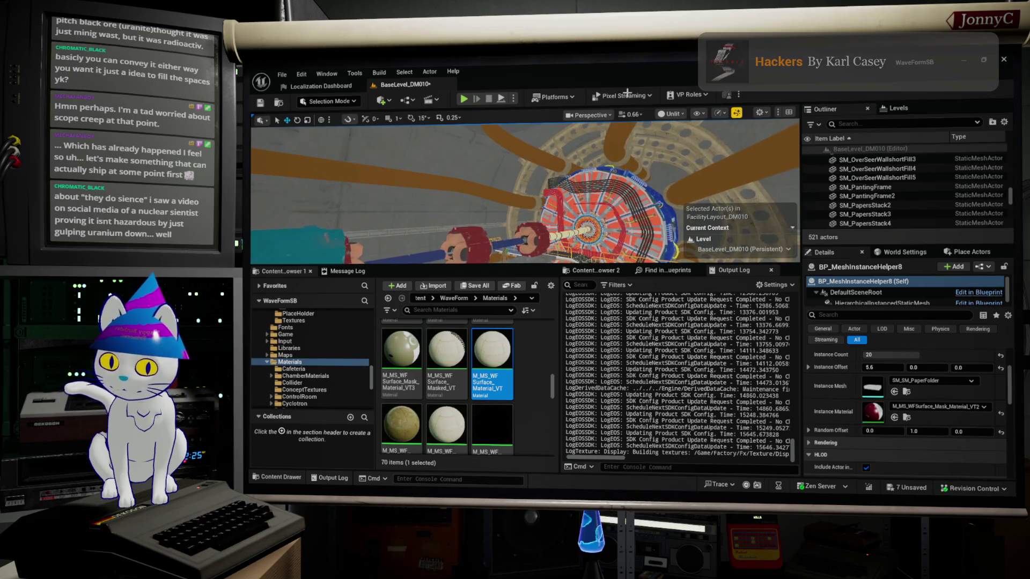
{"action": "left_click", "coordinate": [674, 115]}
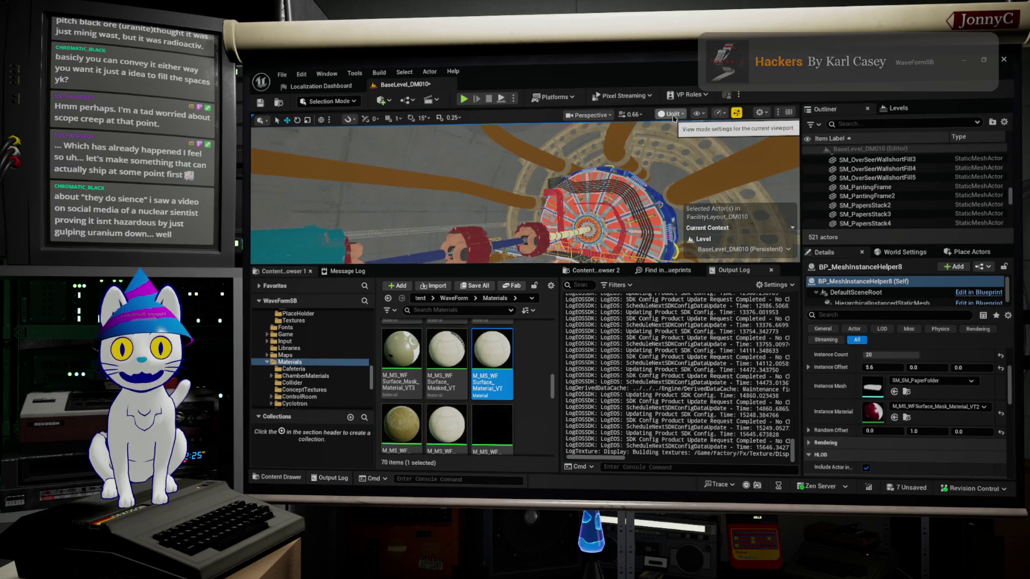
{"action": "left_click", "coordinate": [685, 149]}
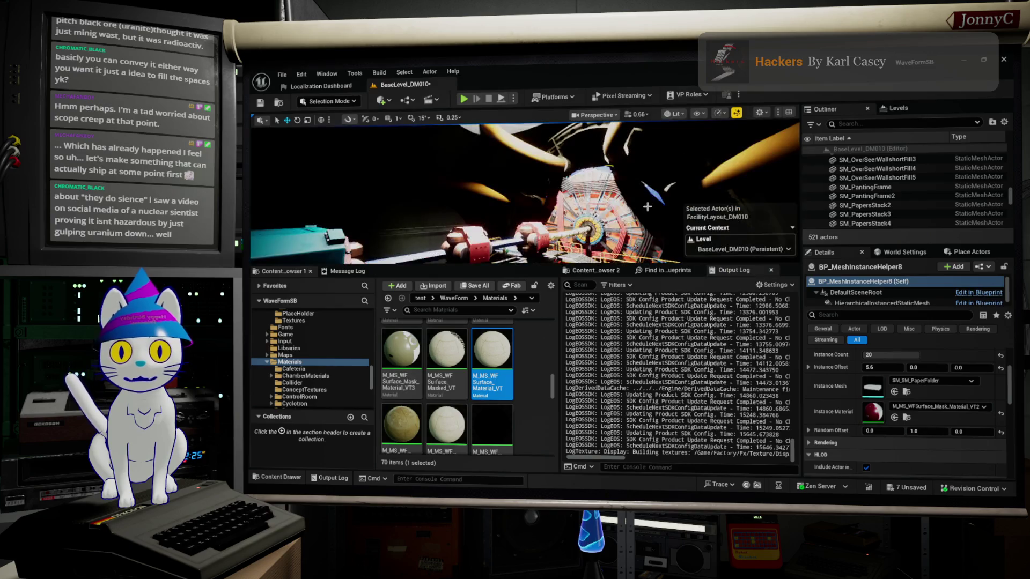
{"action": "key", "text": "F11"}
Fly along the insulated pipe, turning the view toward the detector ring and back.
{"action": "mouse_move", "coordinate": [602, 413]}
{"action": "right_mouse_down"}
{"action": "mouse_move", "coordinate": [611, 402]}
{"action": "mouse_move", "coordinate": [500, 370]}
{"action": "mouse_move", "coordinate": [458, 338]}
{"action": "mouse_move", "coordinate": [313, 310]}
{"action": "mouse_move", "coordinate": [426, 330]}
{"action": "right_mouse_up"}
{"action": "mouse_move", "coordinate": [661, 252]}
{"action": "right_mouse_down"}
{"action": "mouse_move", "coordinate": [636, 258]}
{"action": "mouse_move", "coordinate": [662, 251]}
{"action": "right_mouse_up"}
{"action": "mouse_move", "coordinate": [504, 290]}
{"action": "right_mouse_down"}
{"action": "mouse_move", "coordinate": [531, 290]}
{"action": "mouse_move", "coordinate": [475, 294]}
{"action": "right_mouse_up"}
{"action": "mouse_move", "coordinate": [632, 282]}
{"action": "right_mouse_down"}
{"action": "mouse_move", "coordinate": [708, 282]}
{"action": "mouse_move", "coordinate": [692, 297]}
{"action": "mouse_move", "coordinate": [627, 290]}
{"action": "mouse_move", "coordinate": [571, 249]}
{"action": "mouse_move", "coordinate": [523, 298]}
{"action": "mouse_move", "coordinate": [556, 274]}
{"action": "mouse_move", "coordinate": [607, 286]}
{"action": "right_mouse_up"}
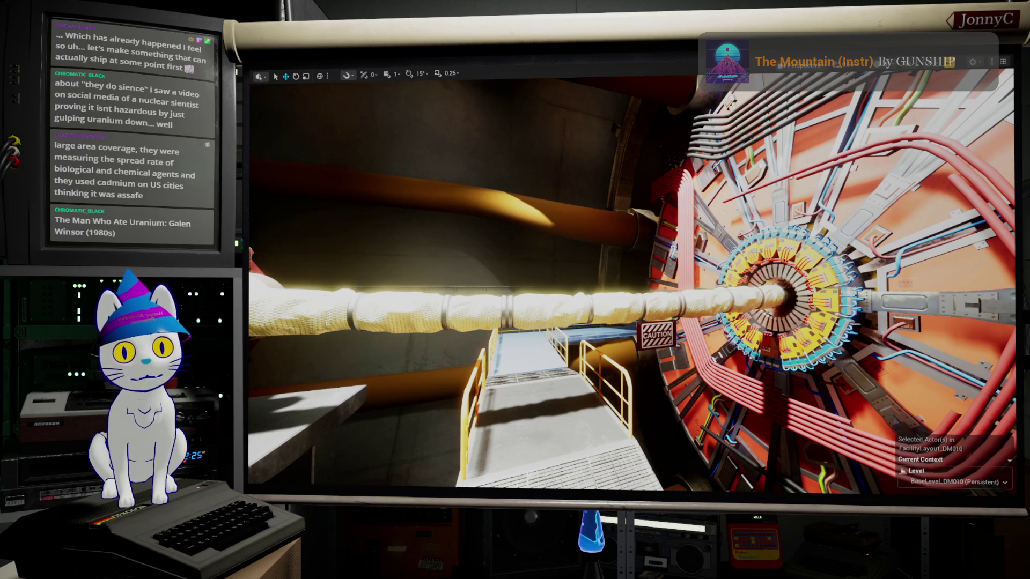
Frame the selected Placement Offset actor in the viewport, then return to Blender.
{"action": "key", "text": "f"}
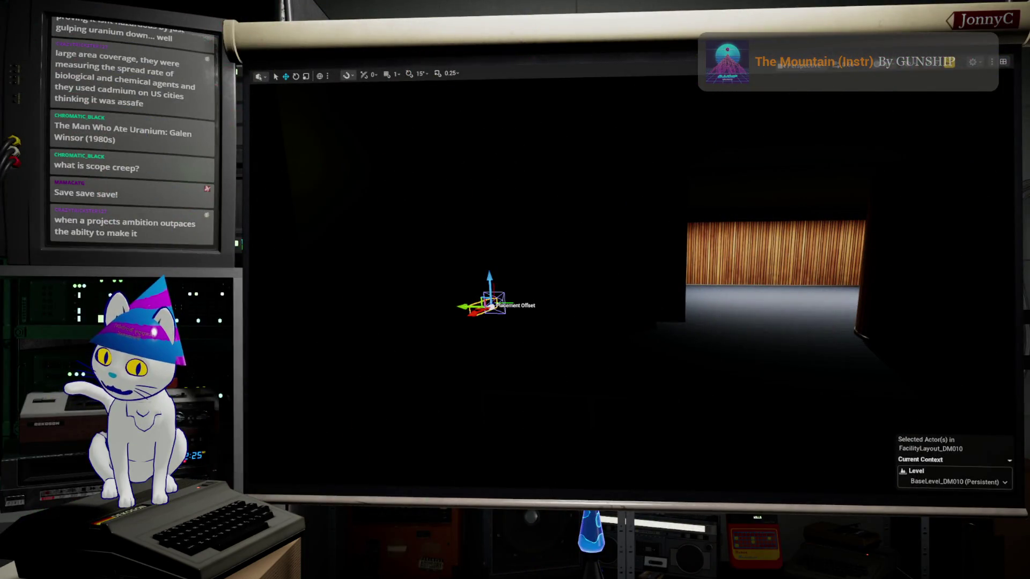
{"action": "key", "text": "alt+Tab"}
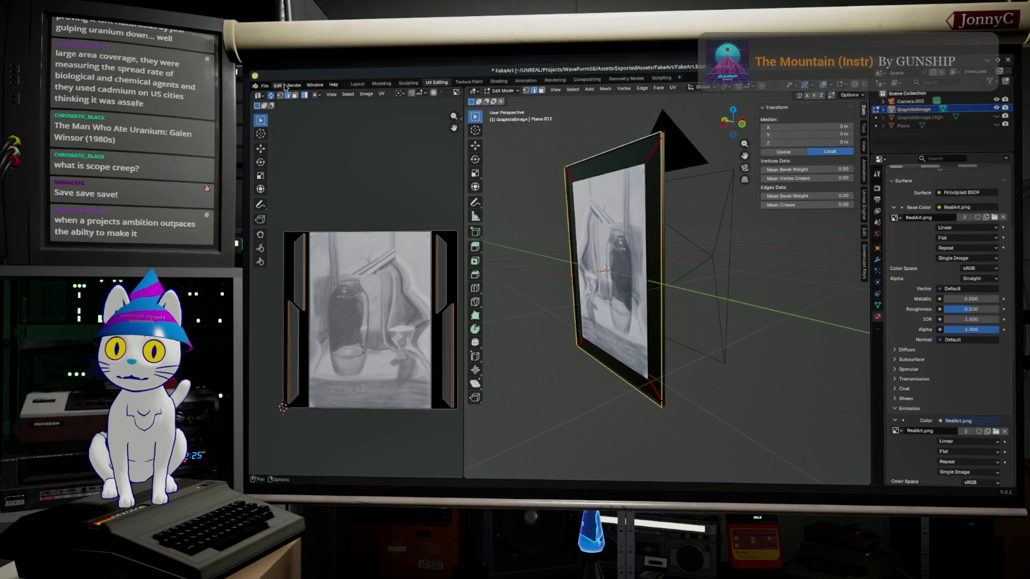
Save the FakeArt.blend file from the File menu.
{"action": "left_click", "coordinate": [263, 86]}
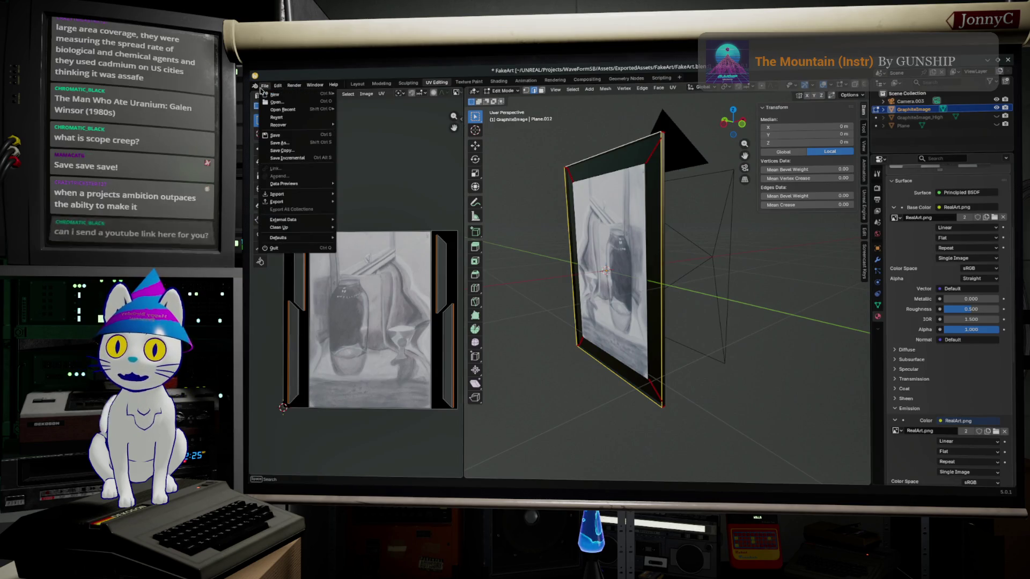
{"action": "left_click", "coordinate": [302, 139]}
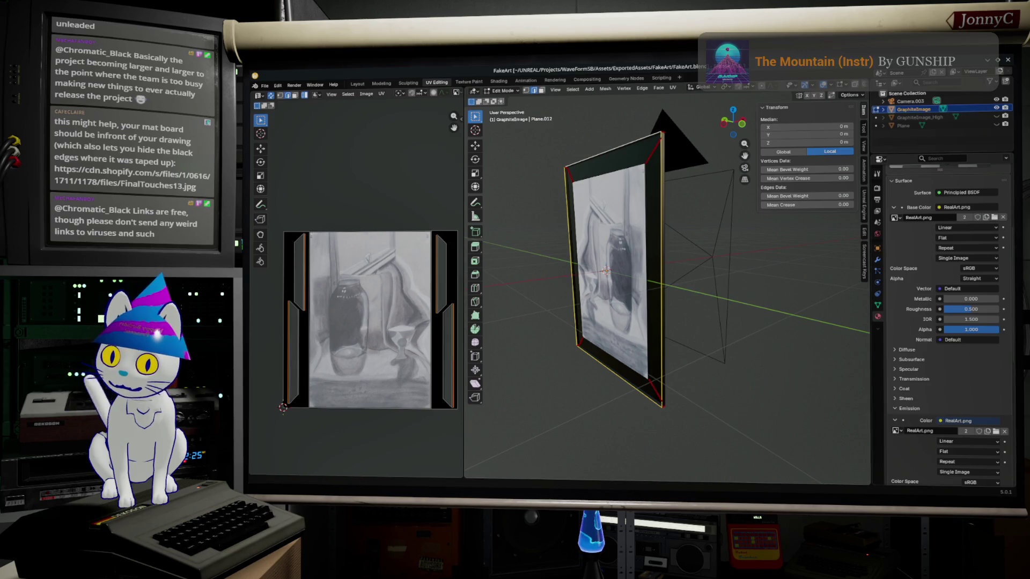
Switch from Blender to the browser showing Operation LAC search results.
{"action": "key", "text": "alt+Tab"}
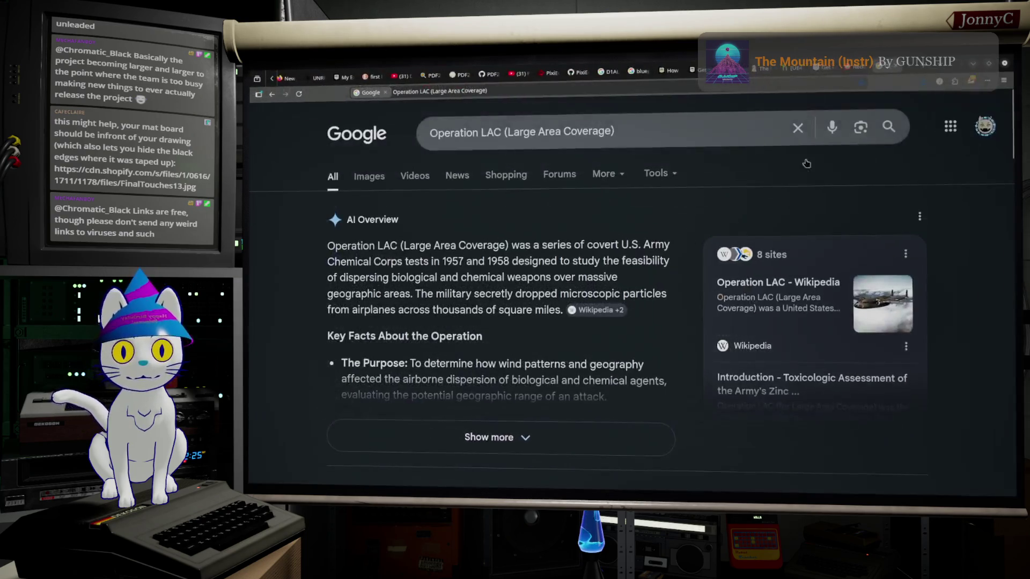
Read the Operation LAC Wikipedia article, then start a new article search.
{"action": "left_click", "coordinate": [822, 281]}
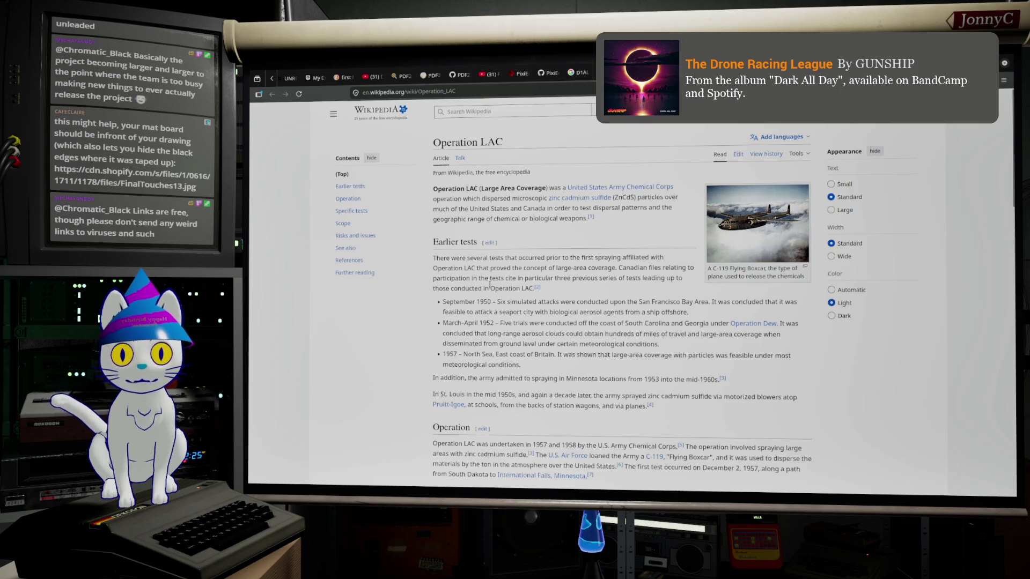
{"action": "mouse_move", "coordinate": [537, 287]}
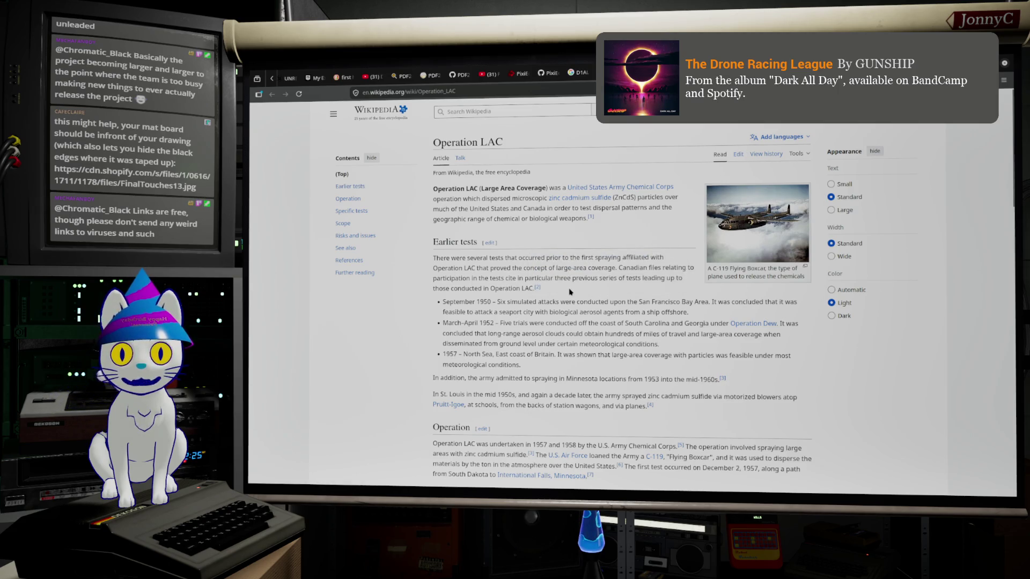
{"action": "scroll", "coordinate": [568, 291], "scroll_direction": "down", "scroll_amount": 2}
{"action": "scroll", "coordinate": [569, 291], "scroll_direction": "down", "scroll_amount": 2}
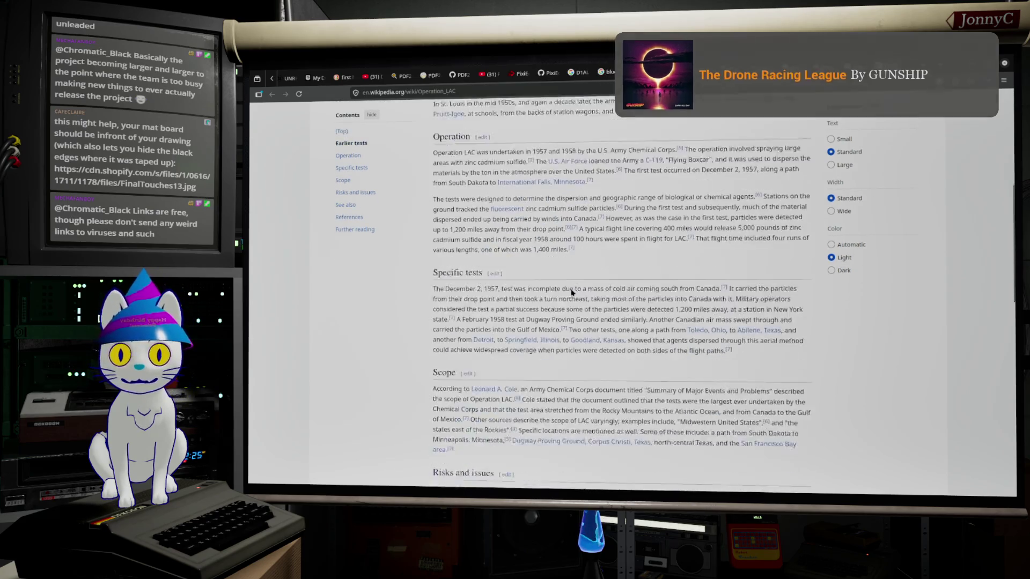
{"action": "scroll", "coordinate": [572, 288], "scroll_direction": "down", "scroll_amount": 1}
{"action": "scroll", "coordinate": [571, 290], "scroll_direction": "down", "scroll_amount": 3}
{"action": "scroll", "coordinate": [571, 289], "scroll_direction": "down", "scroll_amount": 1}
{"action": "scroll", "coordinate": [572, 292], "scroll_direction": "up", "scroll_amount": 4}
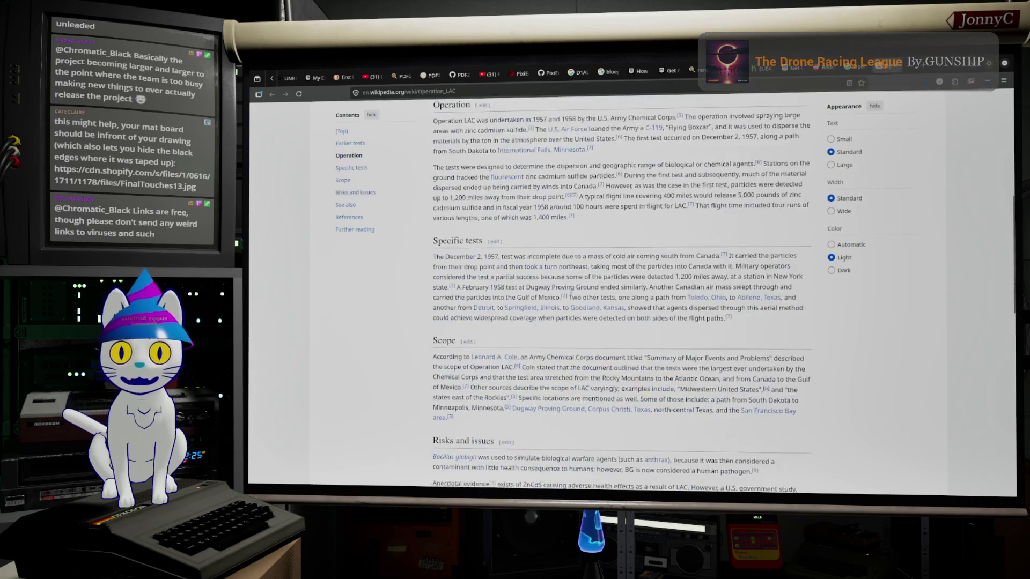
{"action": "scroll", "coordinate": [573, 293], "scroll_direction": "up", "scroll_amount": 5}
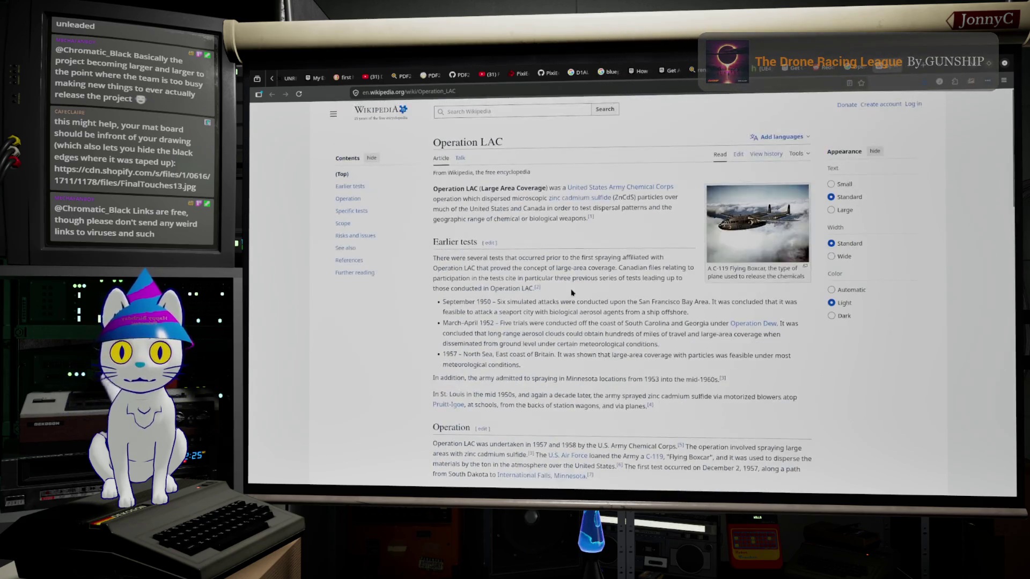
{"action": "left_click", "coordinate": [539, 111]}
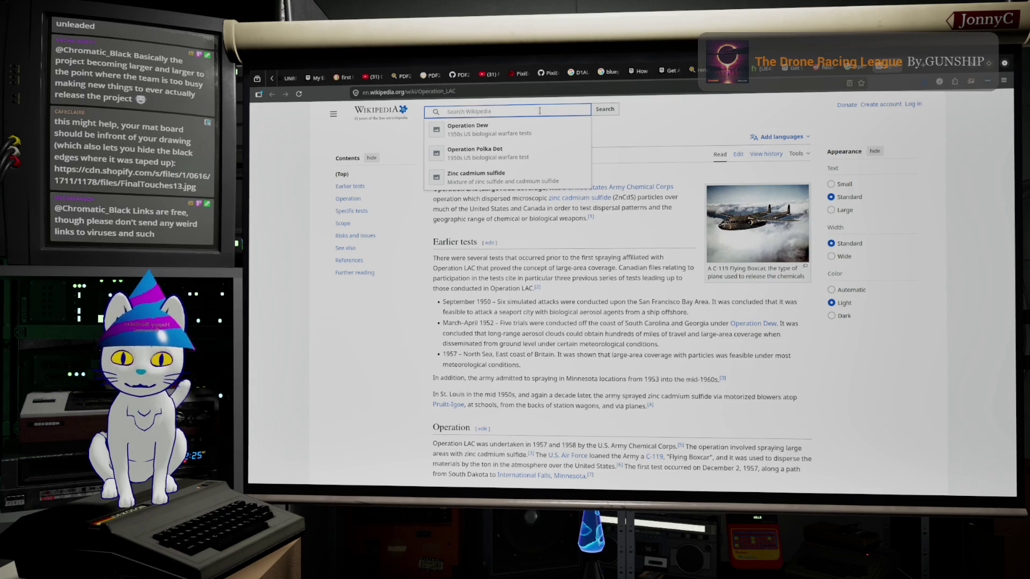
{"action": "type", "text": "Dem"}
{"action": "type", "text": "on Core"}
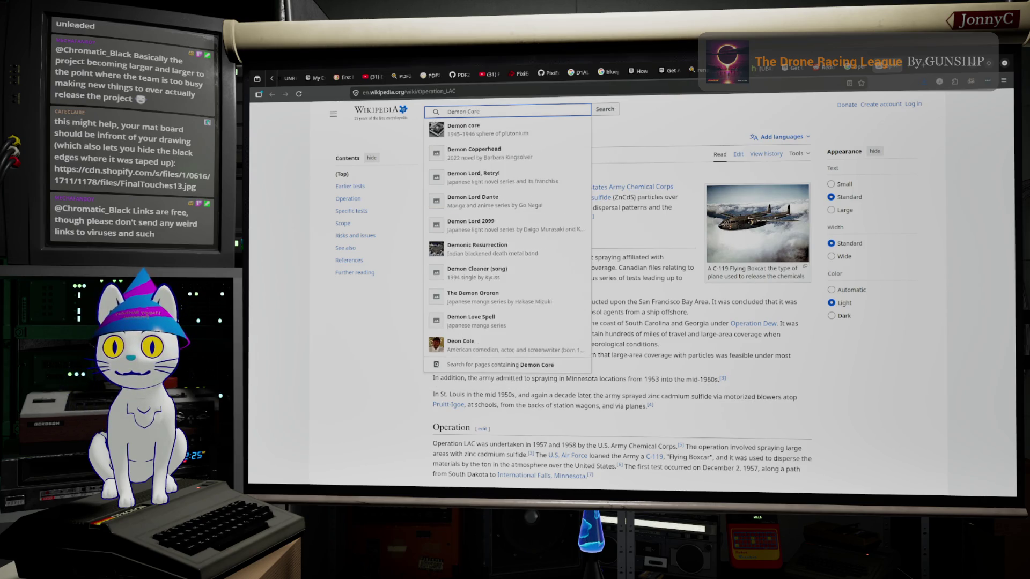
Search Wikipedia for 'Demon Core'.
{"action": "key", "text": "Return"}
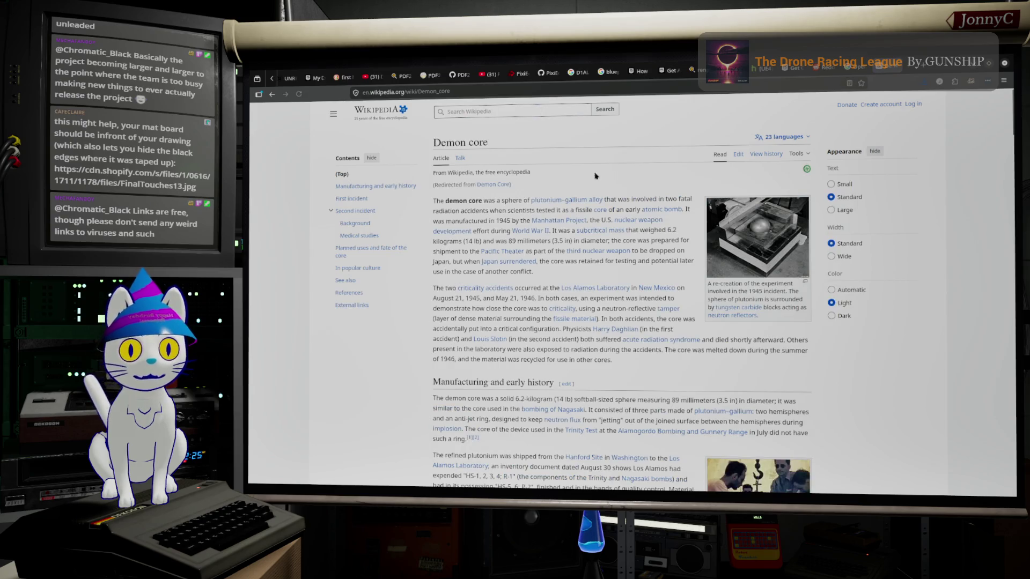
{"action": "left_click", "coordinate": [742, 255]}
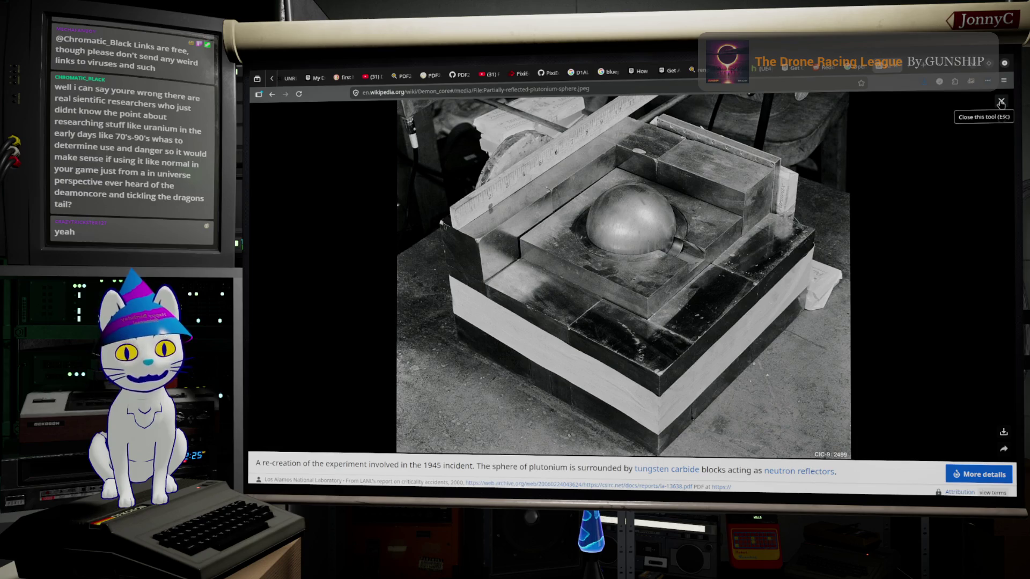
{"action": "left_click", "coordinate": [1000, 103]}
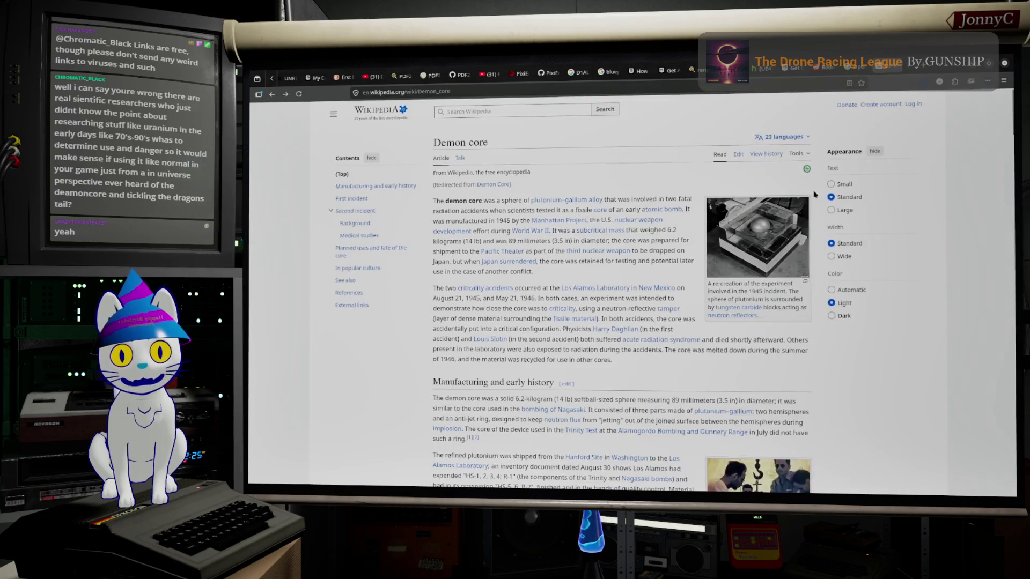
{"action": "scroll", "coordinate": [519, 308], "scroll_direction": "down", "scroll_amount": 3}
{"action": "scroll", "coordinate": [520, 308], "scroll_direction": "down", "scroll_amount": 2}
{"action": "scroll", "coordinate": [522, 308], "scroll_direction": "down", "scroll_amount": 2}
{"action": "scroll", "coordinate": [521, 308], "scroll_direction": "down", "scroll_amount": 1}
{"action": "scroll", "coordinate": [521, 309], "scroll_direction": "down", "scroll_amount": 1}
{"action": "scroll", "coordinate": [521, 310], "scroll_direction": "down", "scroll_amount": 2}
{"action": "scroll", "coordinate": [521, 310], "scroll_direction": "down", "scroll_amount": 1}
{"action": "scroll", "coordinate": [521, 310], "scroll_direction": "down", "scroll_amount": 1}
{"action": "scroll", "coordinate": [532, 333], "scroll_direction": "down", "scroll_amount": 1}
{"action": "scroll", "coordinate": [533, 333], "scroll_direction": "down", "scroll_amount": 1}
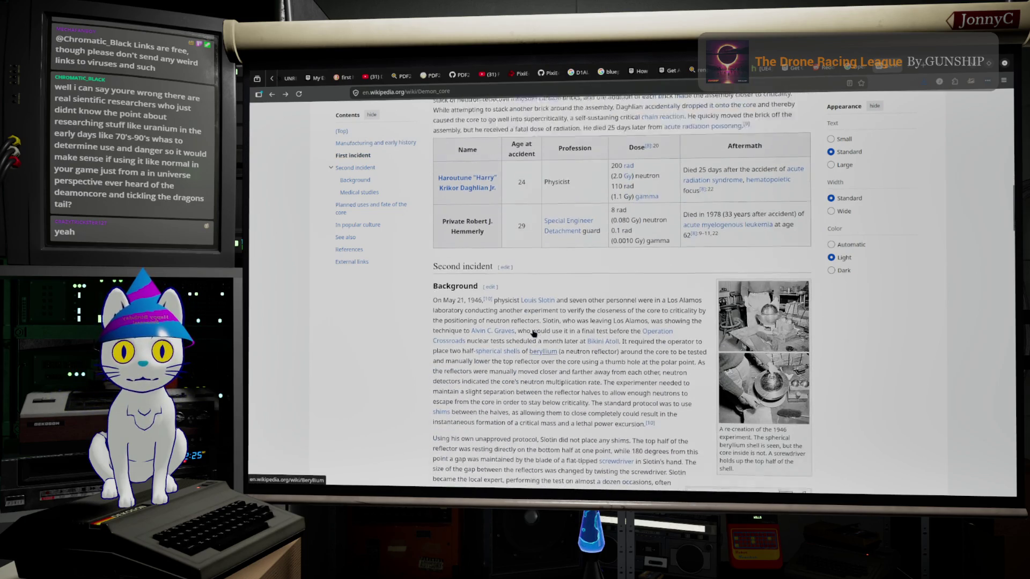
{"action": "scroll", "coordinate": [532, 333], "scroll_direction": "down", "scroll_amount": 2}
{"action": "scroll", "coordinate": [482, 354], "scroll_direction": "down", "scroll_amount": 1}
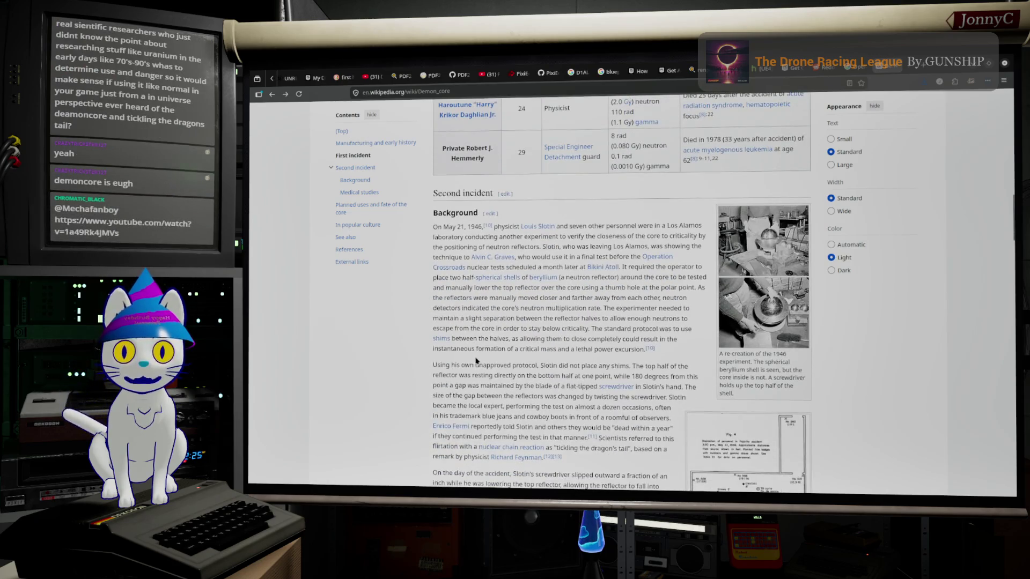
{"action": "scroll", "coordinate": [485, 351], "scroll_direction": "down", "scroll_amount": 1}
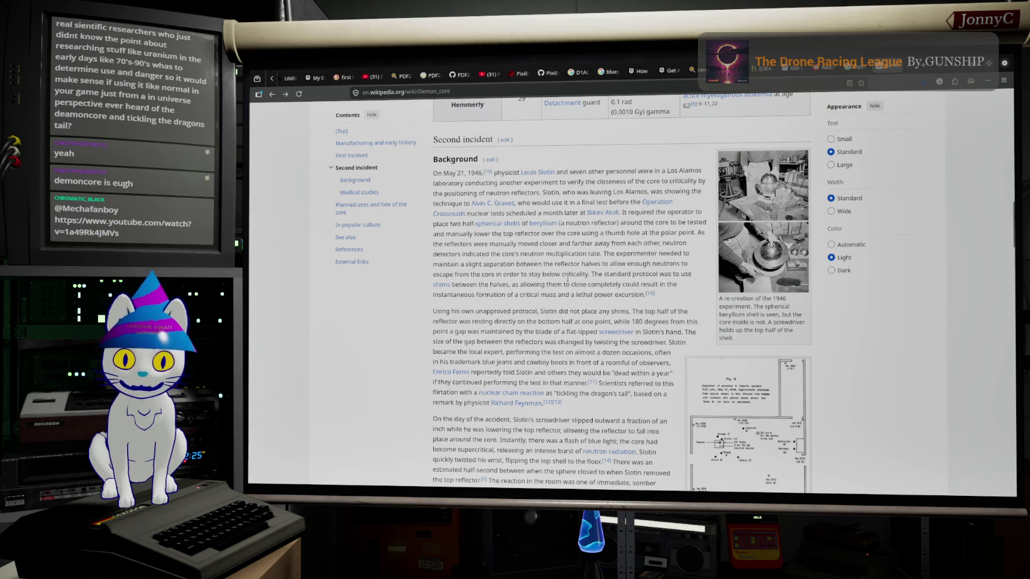
{"action": "scroll", "coordinate": [569, 277], "scroll_direction": "down", "scroll_amount": 2}
{"action": "scroll", "coordinate": [569, 281], "scroll_direction": "down", "scroll_amount": 2}
{"action": "scroll", "coordinate": [568, 288], "scroll_direction": "down", "scroll_amount": 2}
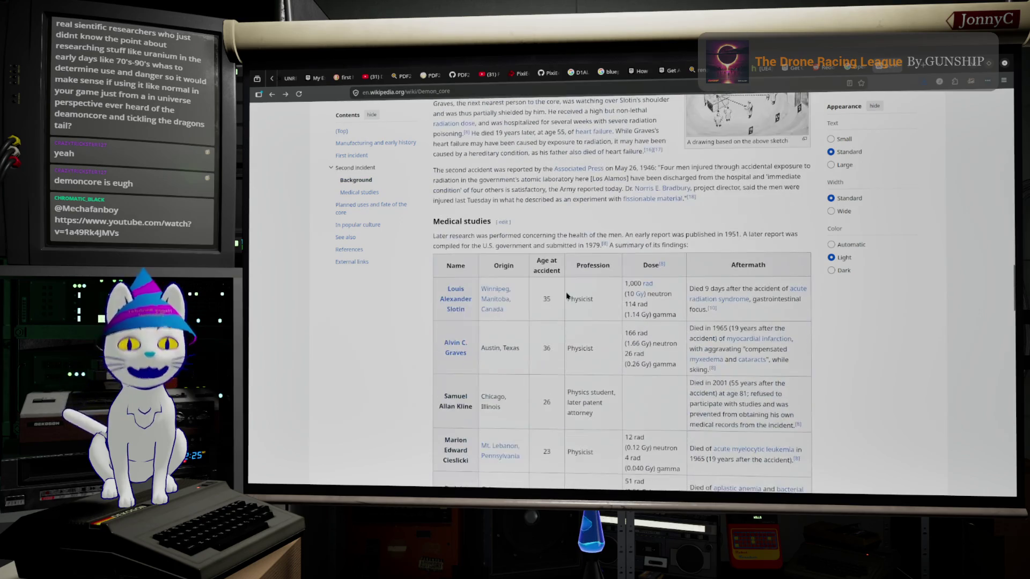